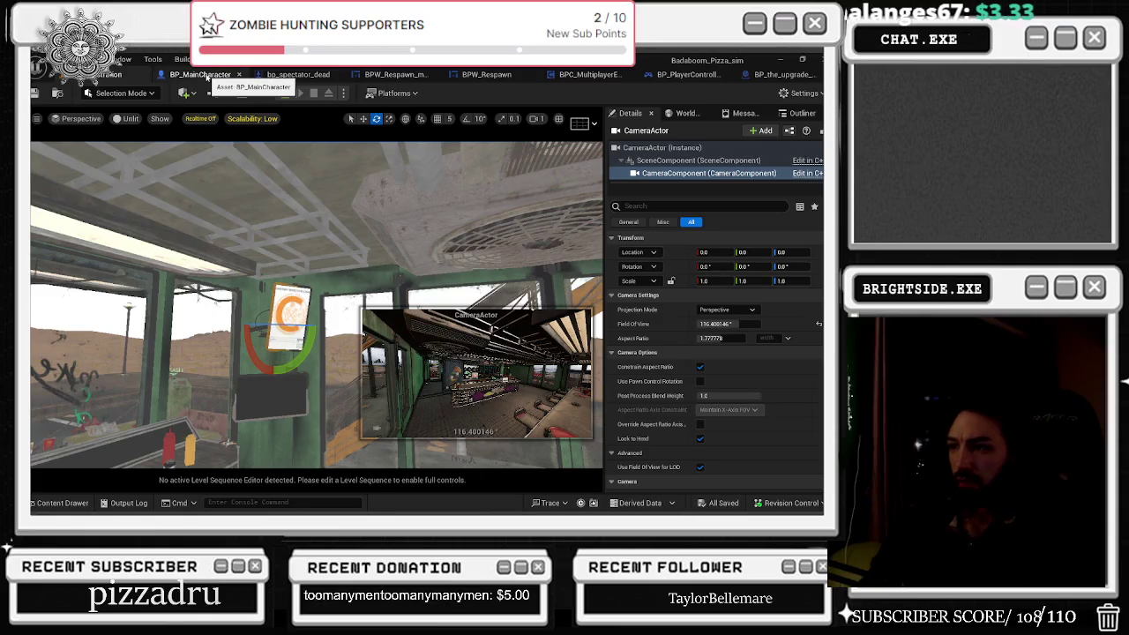
# Step: In BP_MainCharacter's graph, set Get All Actors Of Class to find Camera Actor
pyautogui.click(208, 75)
pyautogui.scroll(2, 340, 228)
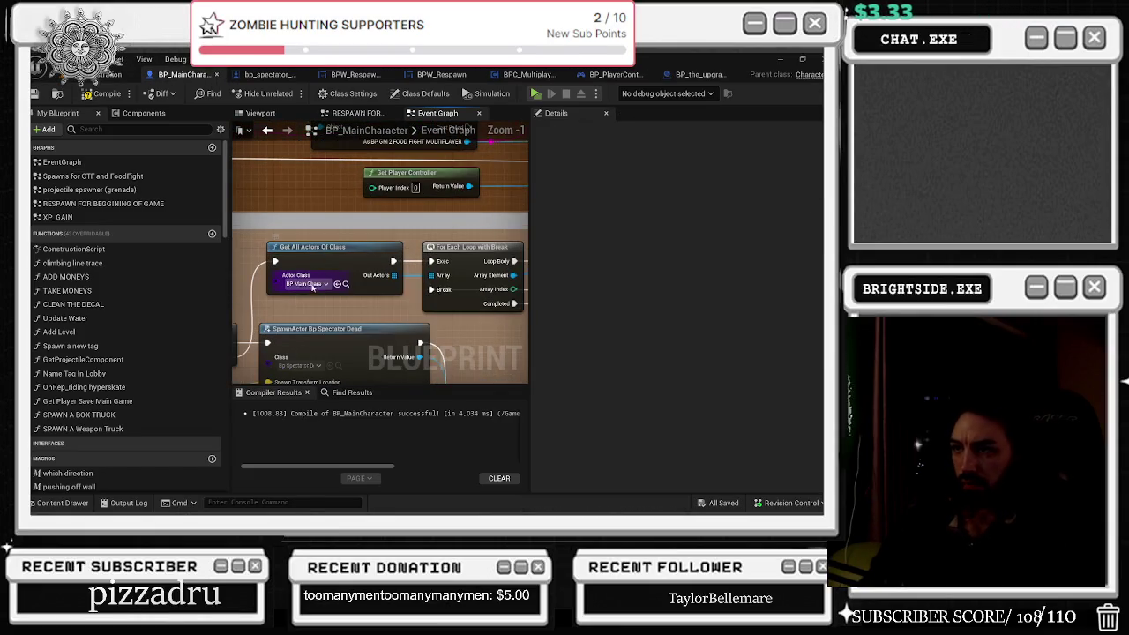
pyautogui.click(304, 284)
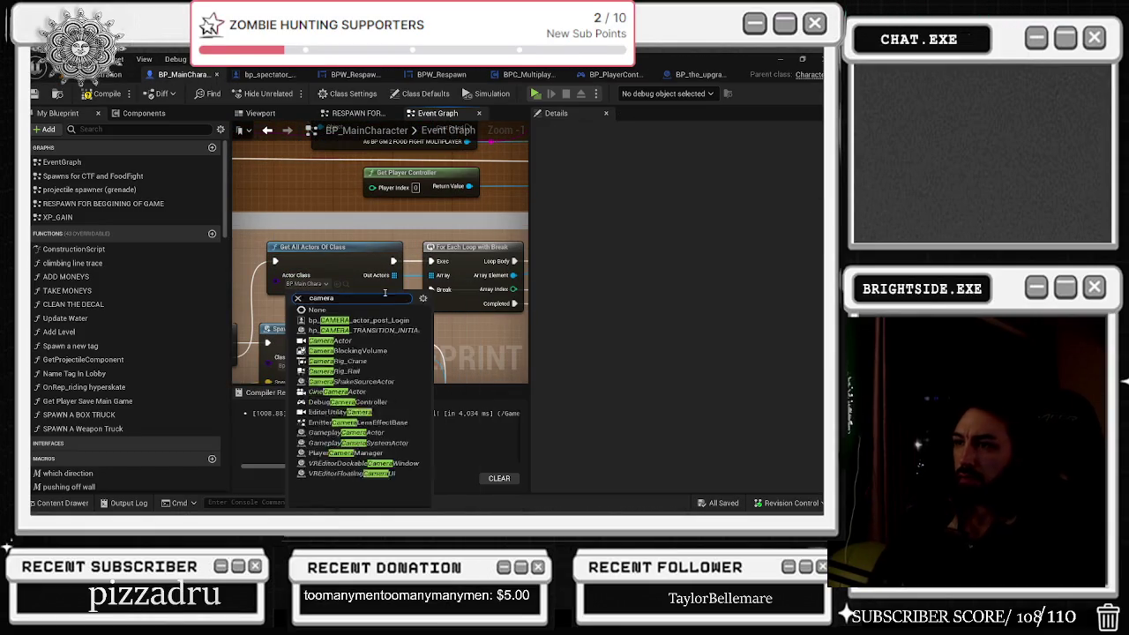
pyautogui.click(370, 348)
# Step: Delete the For Each Loop with Break node, then briefly search 'has tag' from the found actors
pyautogui.click(381, 245)
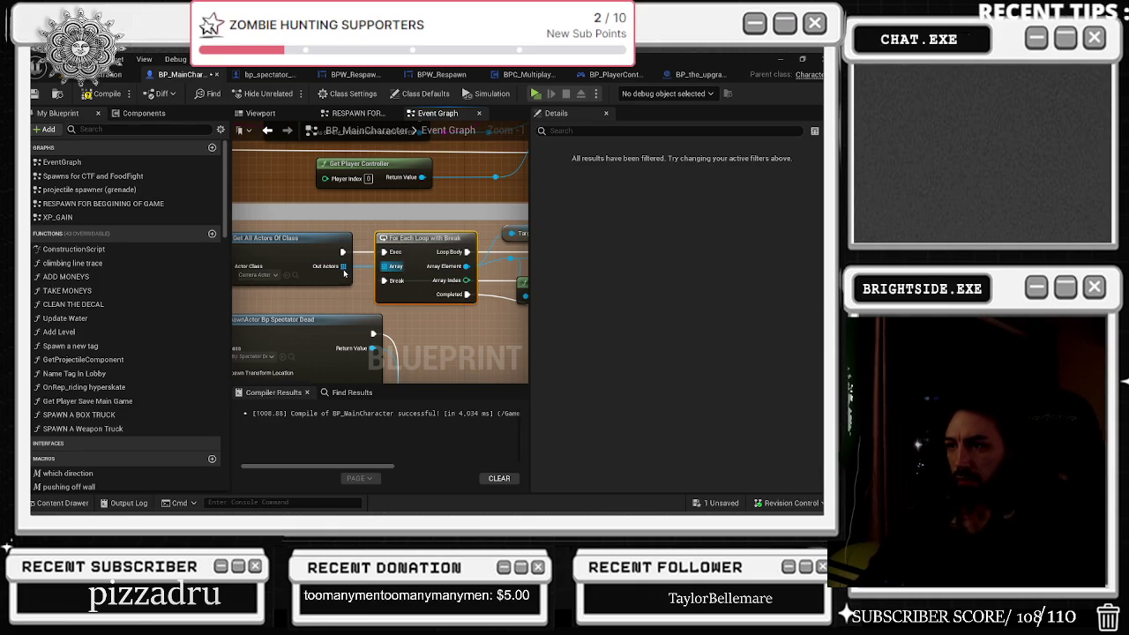
pyautogui.press('Delete')
pyautogui.moveTo(343, 266)
pyautogui.mouseDown()
pyautogui.moveTo(375, 271)
pyautogui.moveTo(336, 270)
pyautogui.mouseUp()
pyautogui.press('Escape')
pyautogui.scroll(-1, 316, 253)
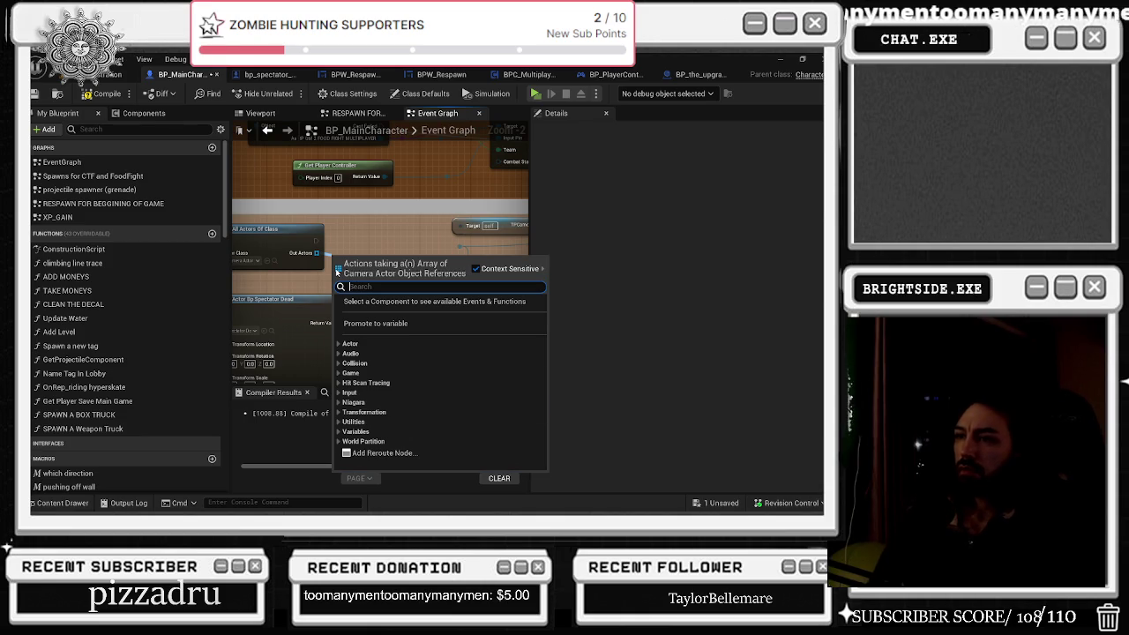
pyautogui.write('has tag')
pyautogui.press('Escape')
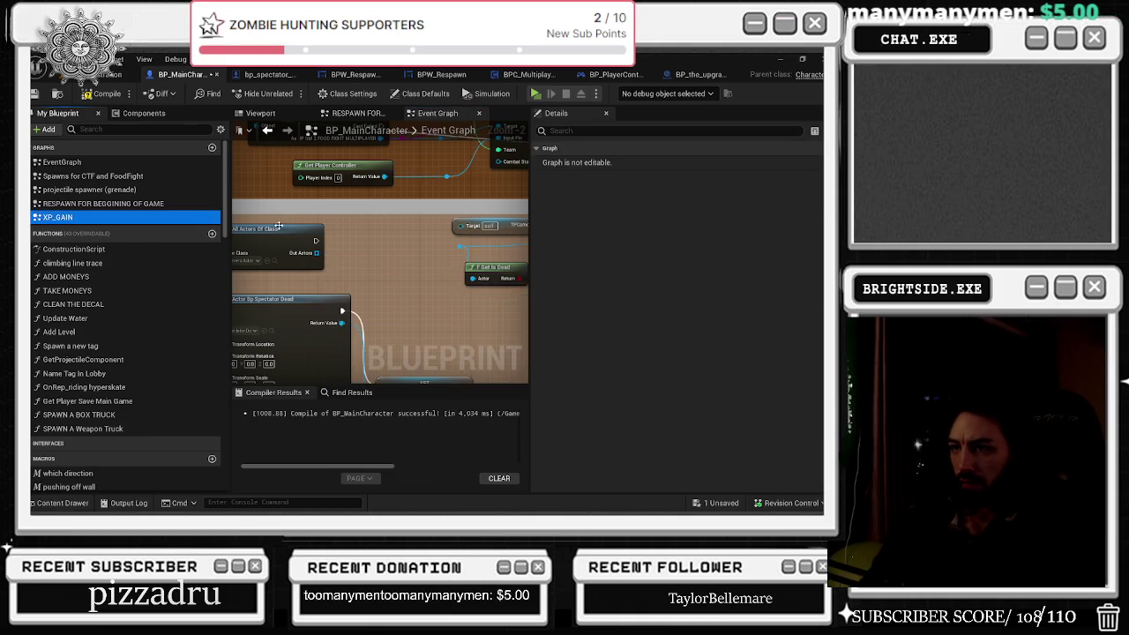
# Step: Add a Get All Actors Of Class with Tag node with tag 'Spectator'
pyautogui.rightClick(420, 240)
pyautogui.write('get all actors')
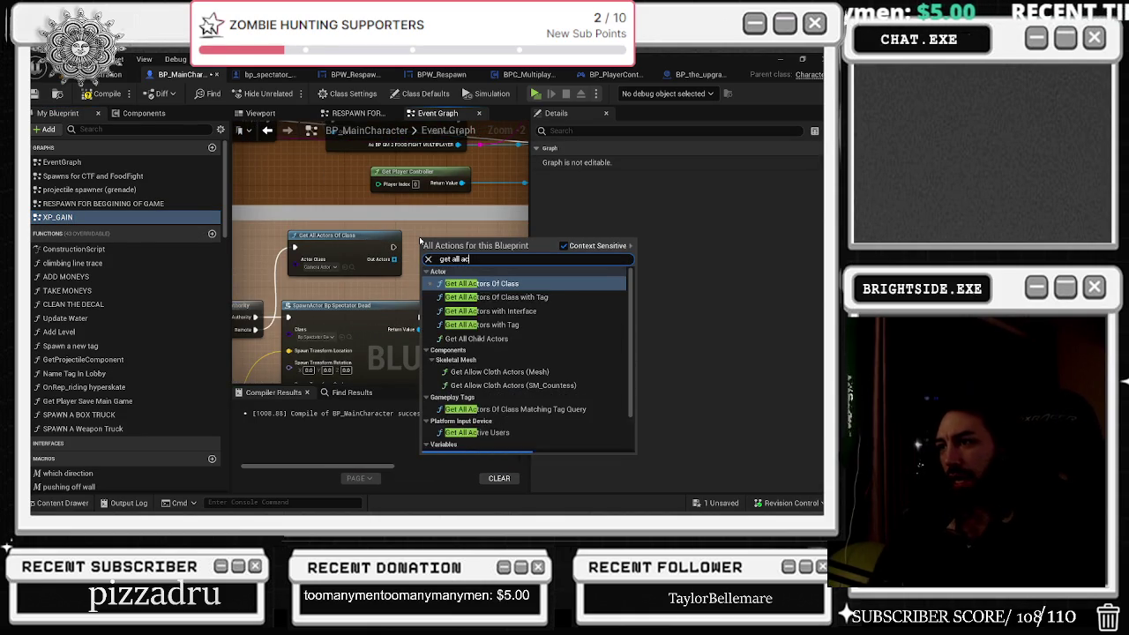
pyautogui.click(496, 298)
pyautogui.click(453, 289)
pyautogui.write('Spectator')
pyautogui.click(468, 326)
# Step: Delete the old Get All Actors Of Class node and set the tagged node to Camera Actor
pyautogui.scroll(2, 415, 272)
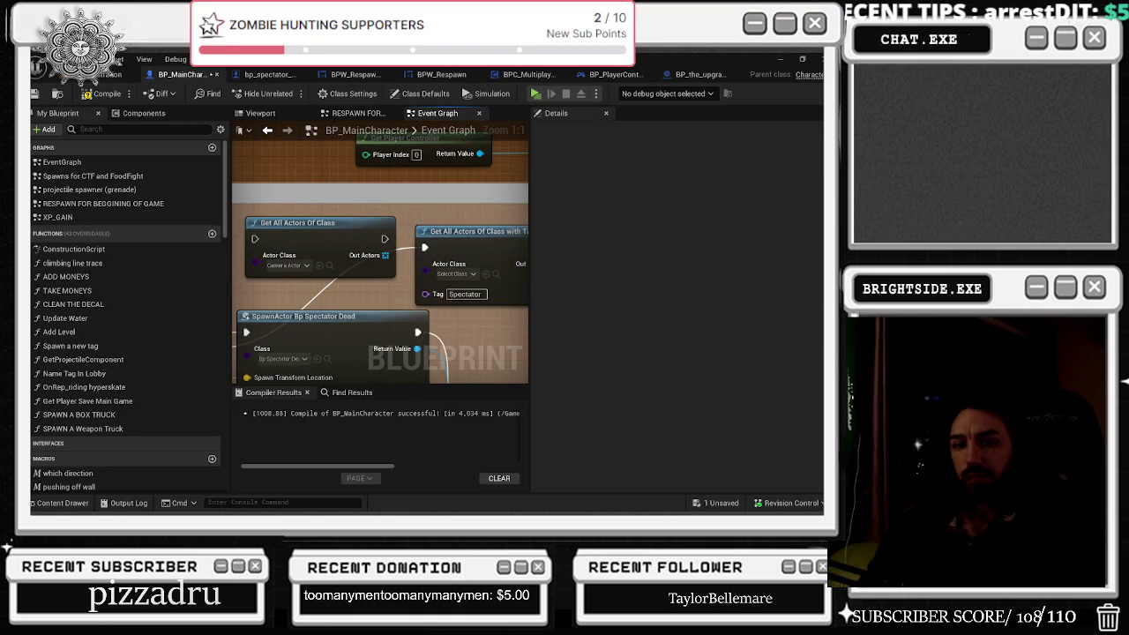
pyautogui.click(360, 235)
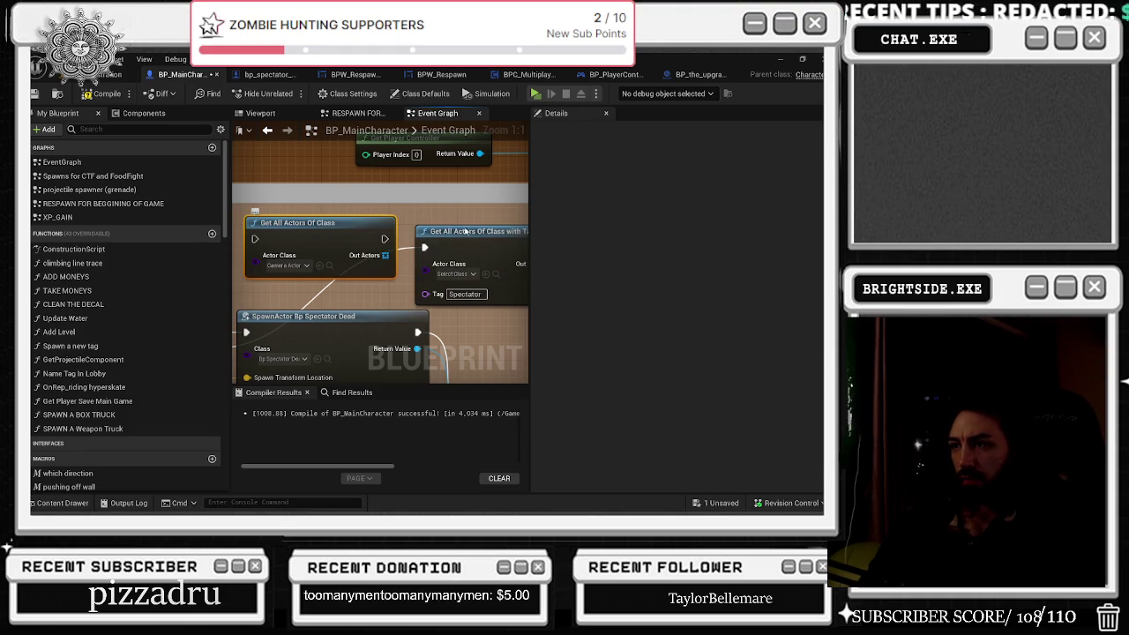
pyautogui.press('Delete')
pyautogui.scroll(-2, 458, 272)
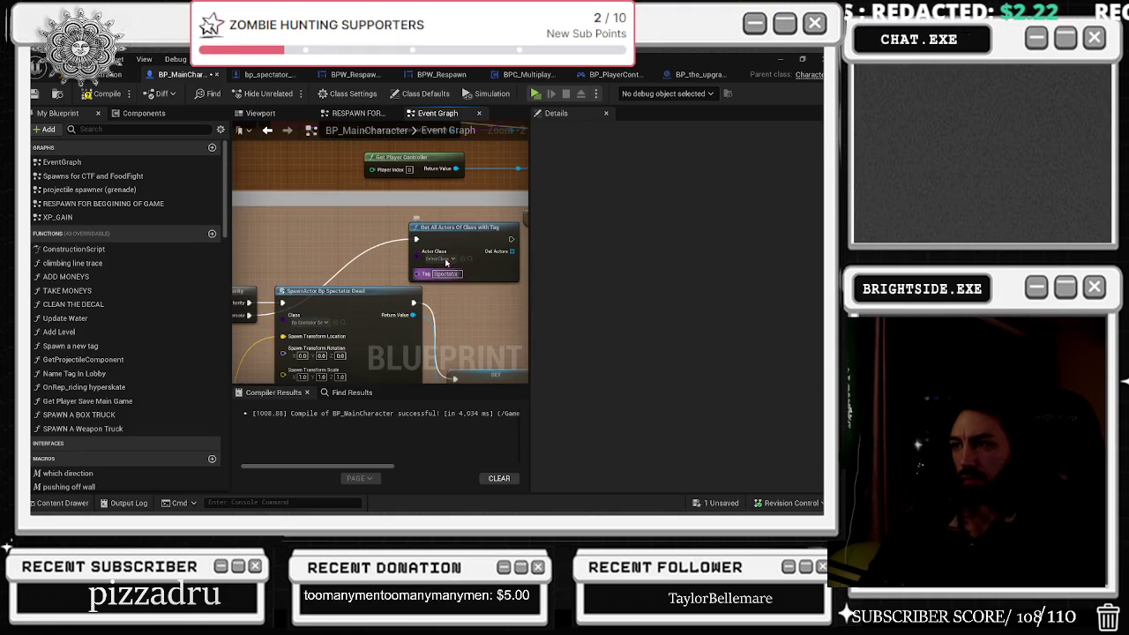
pyautogui.click(440, 258)
pyautogui.write('camera')
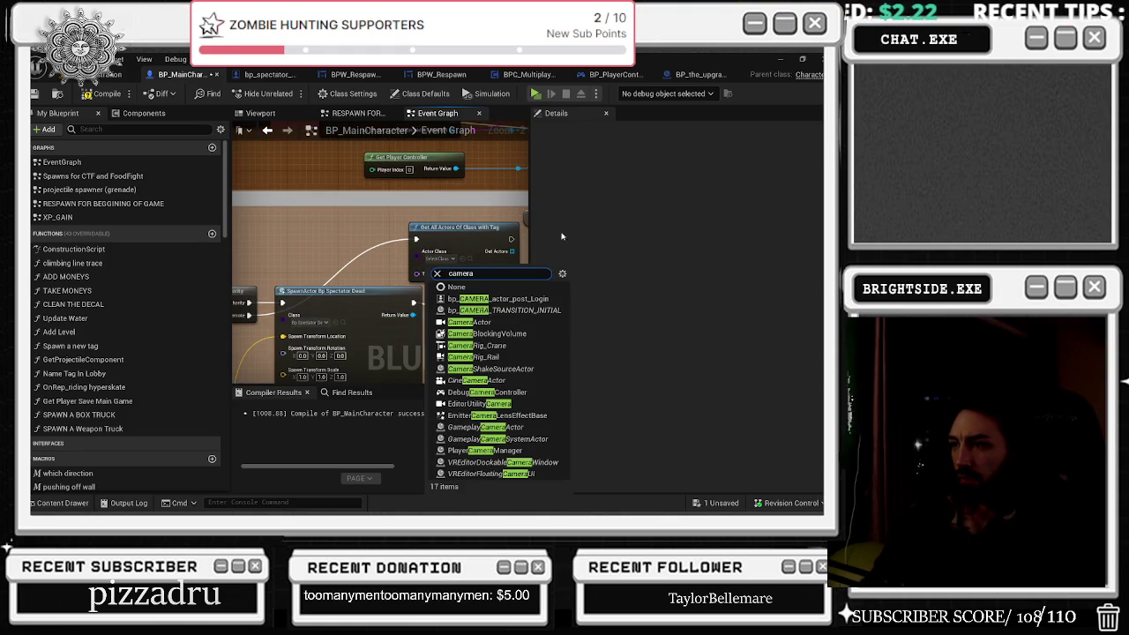
pyautogui.click(476, 305)
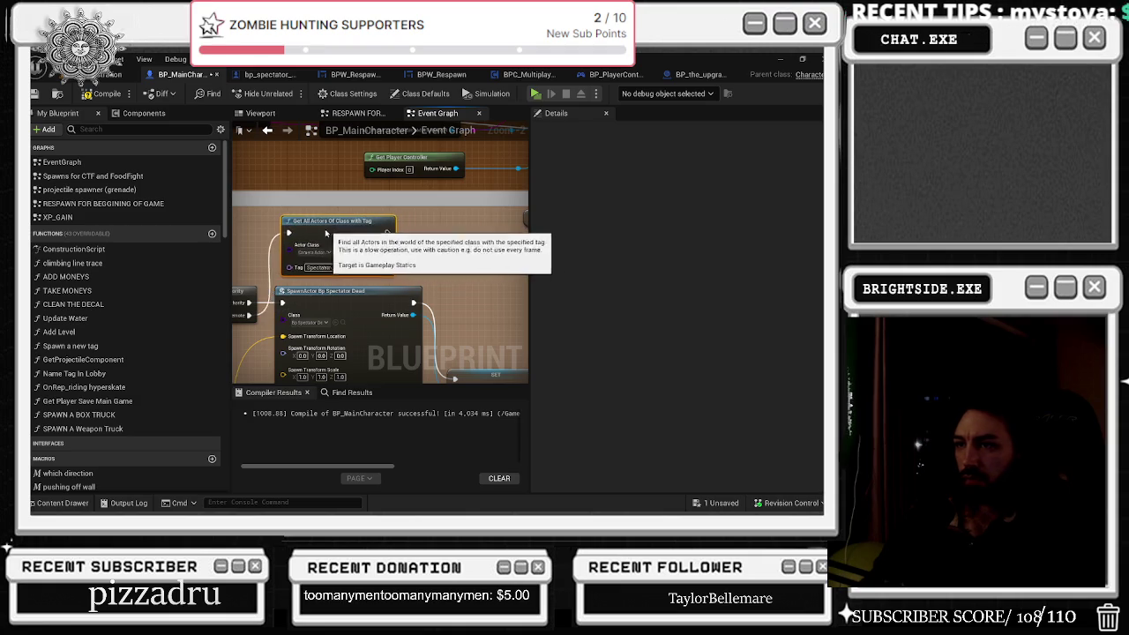
# Step: Move the tagged node left and search for a random node from Out Actors
pyautogui.moveTo(457, 236)
pyautogui.mouseDown()
pyautogui.moveTo(294, 216)
pyautogui.moveTo(366, 225)
pyautogui.mouseUp()
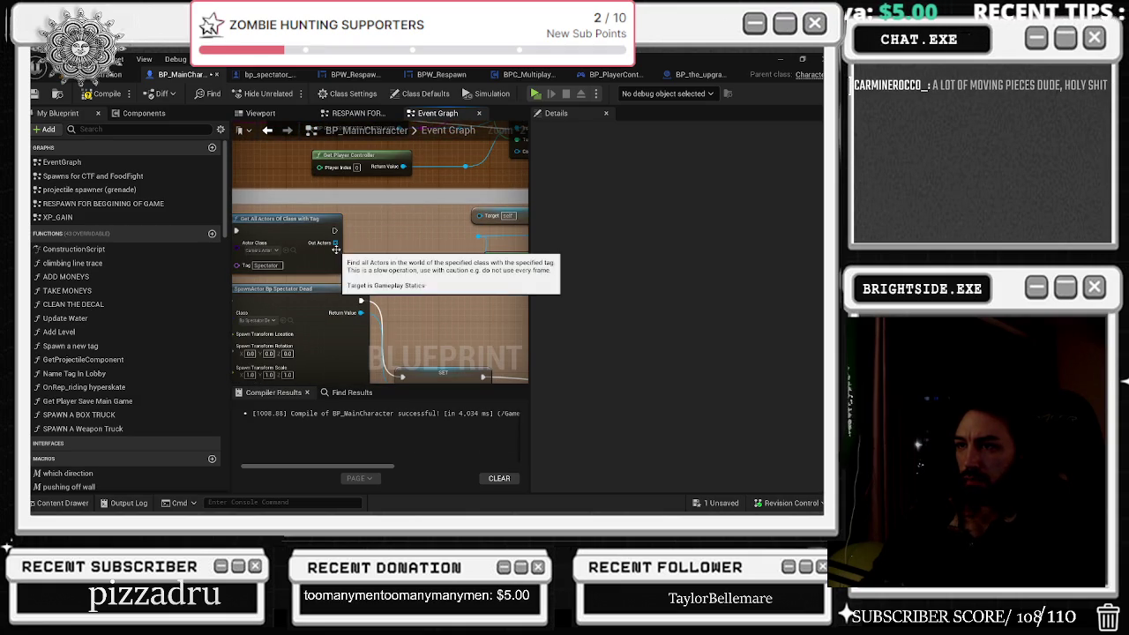
pyautogui.moveTo(335, 243); pyautogui.dragTo(363, 244)
pyautogui.write('rand')
pyautogui.press('Escape')
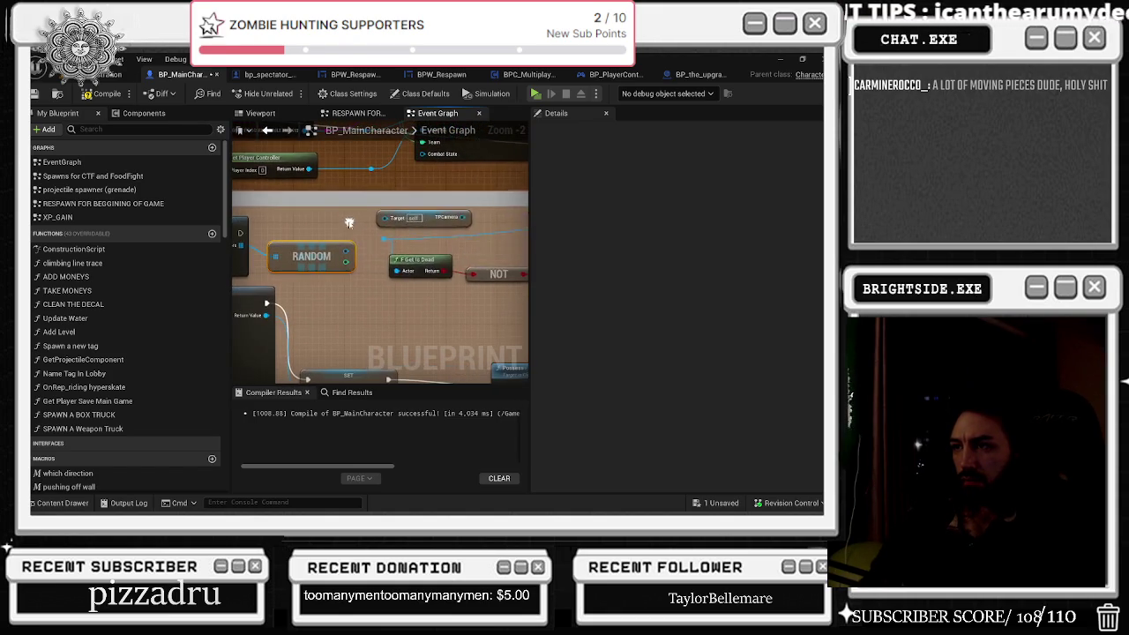
# Step: Delete the TPCamera node from BP_MainCharacter's graph
pyautogui.moveTo(365, 213); pyautogui.dragTo(413, 225)
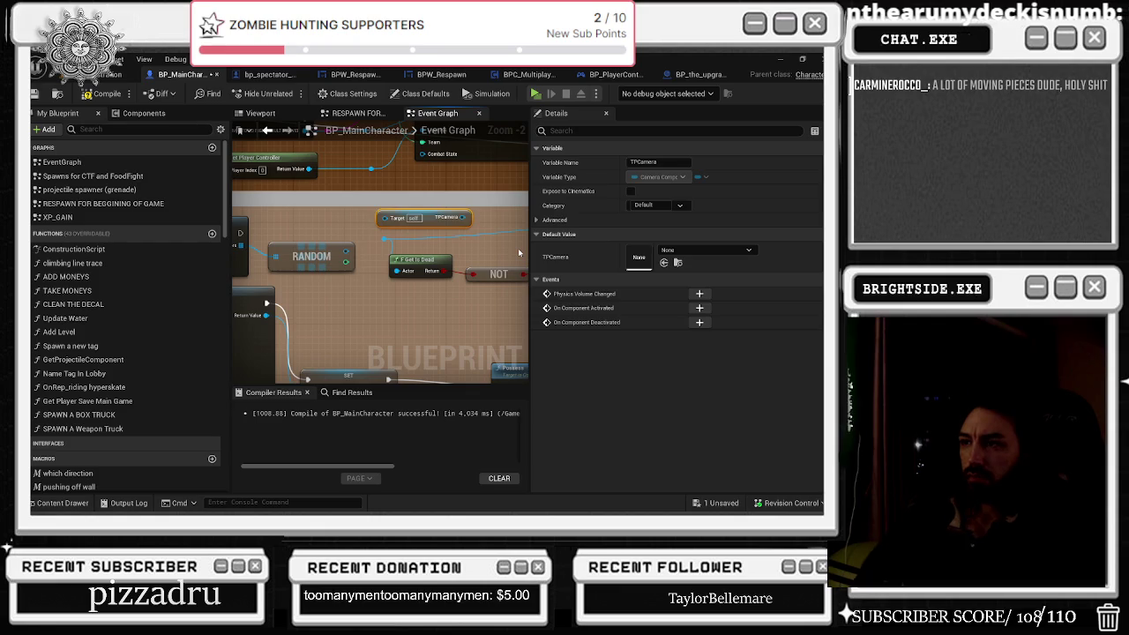
pyautogui.press('Delete')
pyautogui.moveTo(244, 236)
pyautogui.mouseDown()
pyautogui.moveTo(530, 252)
pyautogui.moveTo(379, 234)
pyautogui.mouseUp()
pyautogui.press('Escape')
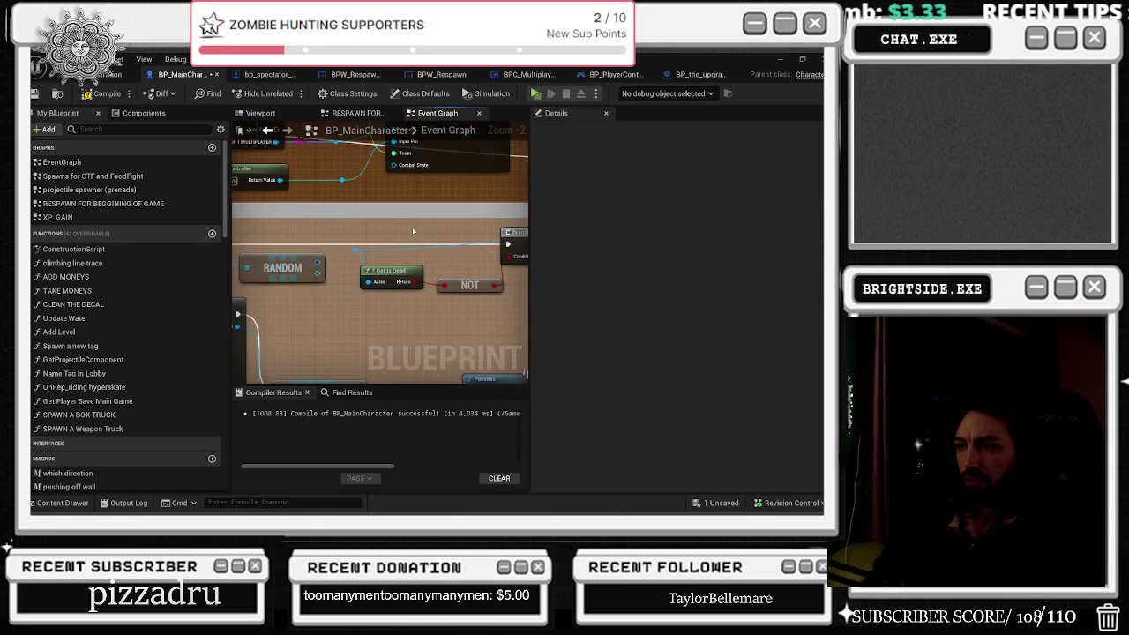
# Step: Inspect the Get Is Dead, NOT and Set View Target with Blend nodes
pyautogui.moveTo(300, 257)
pyautogui.mouseDown()
pyautogui.moveTo(398, 314)
pyautogui.moveTo(436, 319)
pyautogui.mouseUp()
pyautogui.moveTo(373, 295)
pyautogui.mouseDown()
pyautogui.moveTo(370, 310)
pyautogui.moveTo(300, 264)
pyautogui.moveTo(418, 250)
pyautogui.moveTo(424, 261)
pyautogui.moveTo(326, 291)
pyautogui.moveTo(650, 301)
pyautogui.moveTo(555, 303)
pyautogui.moveTo(362, 271)
pyautogui.moveTo(401, 289)
pyautogui.moveTo(472, 269)
pyautogui.moveTo(430, 268)
pyautogui.mouseUp()
pyautogui.scroll(-2, 432, 236)
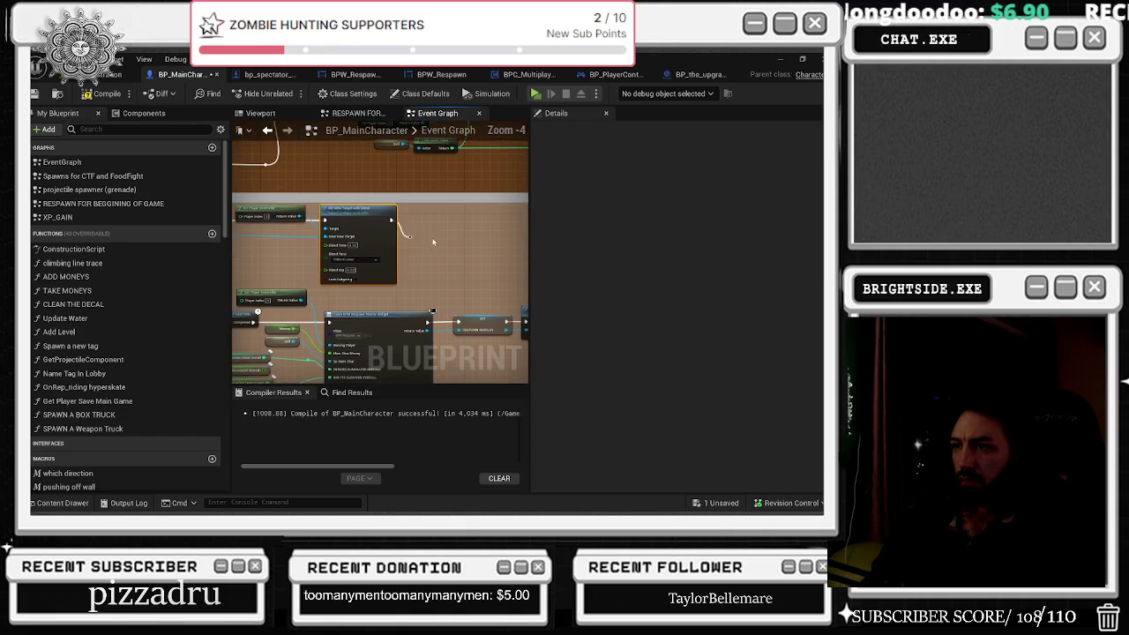
pyautogui.moveTo(503, 266)
pyautogui.mouseDown()
pyautogui.moveTo(427, 229)
pyautogui.moveTo(352, 295)
pyautogui.moveTo(362, 309)
pyautogui.moveTo(359, 299)
pyautogui.mouseUp()
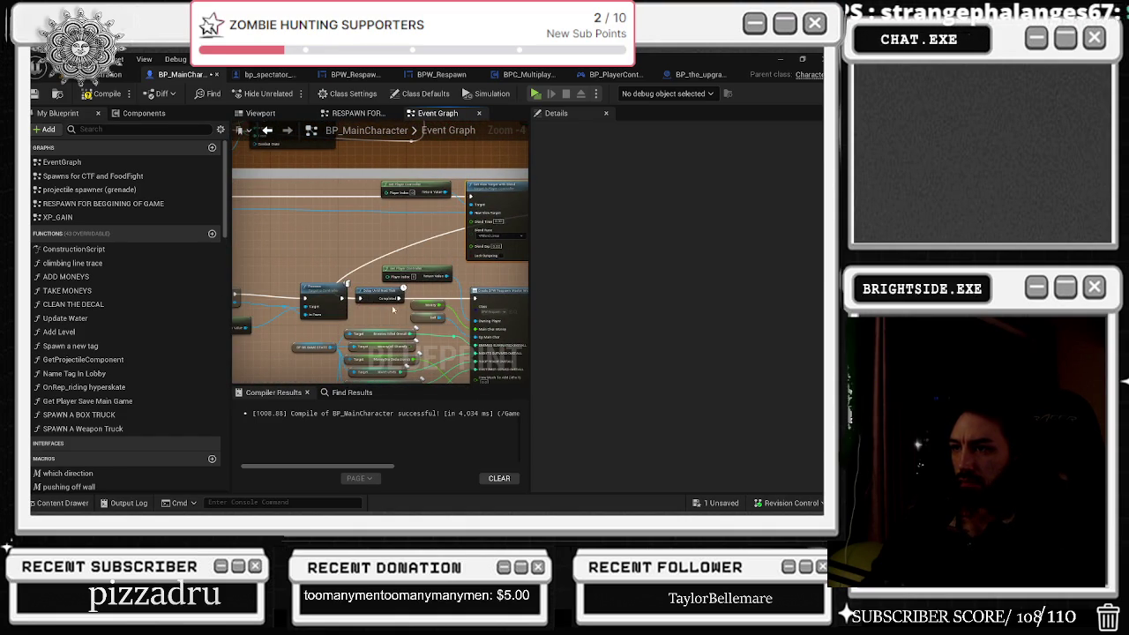
pyautogui.scroll(-1, 410, 261)
pyautogui.moveTo(411, 261)
pyautogui.mouseDown()
pyautogui.moveTo(335, 283)
pyautogui.moveTo(346, 238)
pyautogui.moveTo(465, 269)
pyautogui.moveTo(312, 238)
pyautogui.mouseUp()
pyautogui.scroll(2, 465, 269)
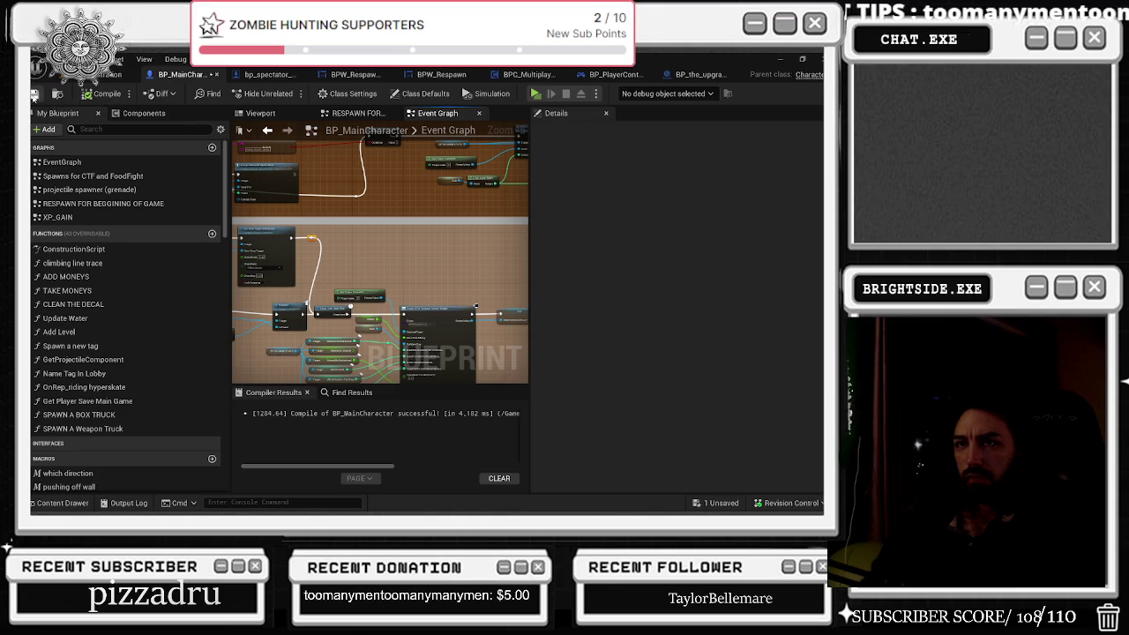
# Step: Save all changes including BP_MainCharacter and start a multiplayer play session
pyautogui.click(113, 74)
pyautogui.hotkey('ctrl', 's')
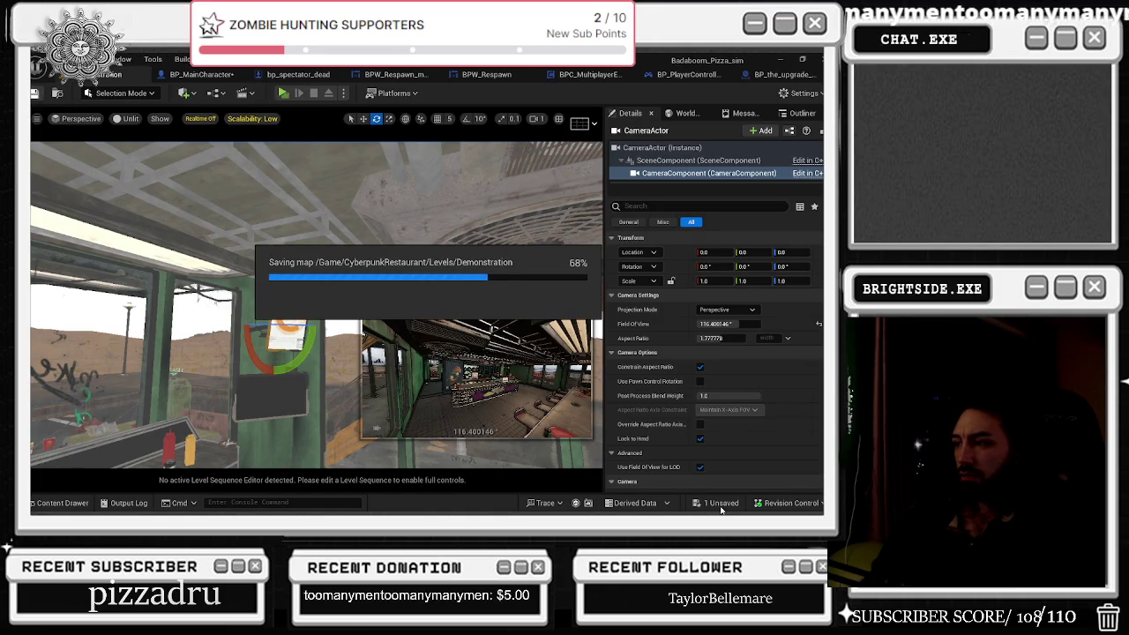
pyautogui.click(719, 503)
pyautogui.click(511, 407)
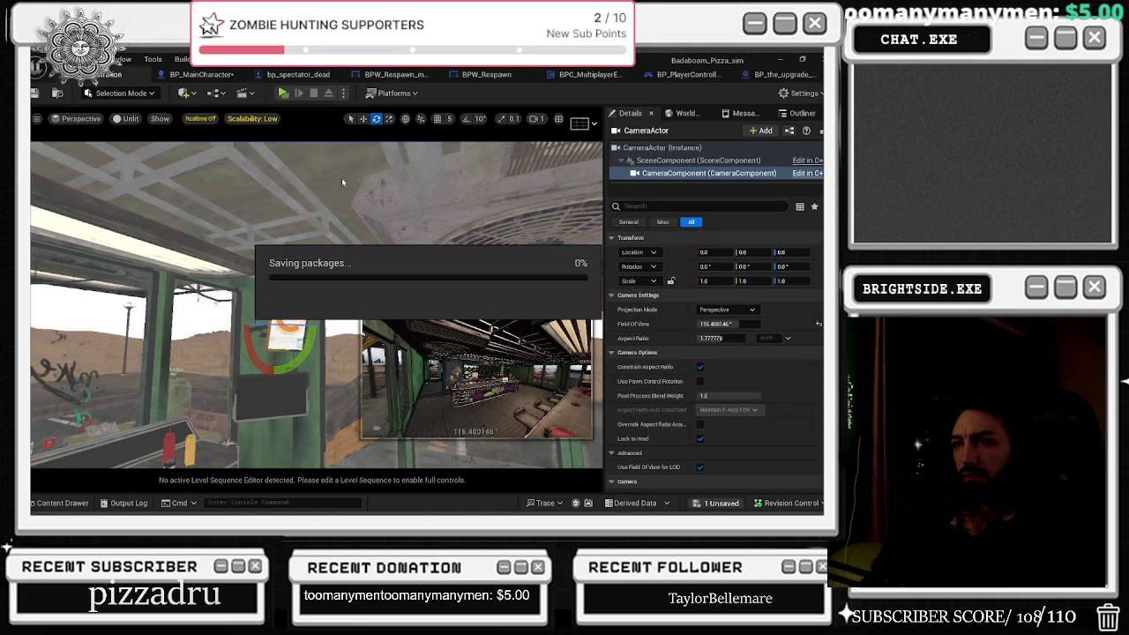
pyautogui.click(284, 92)
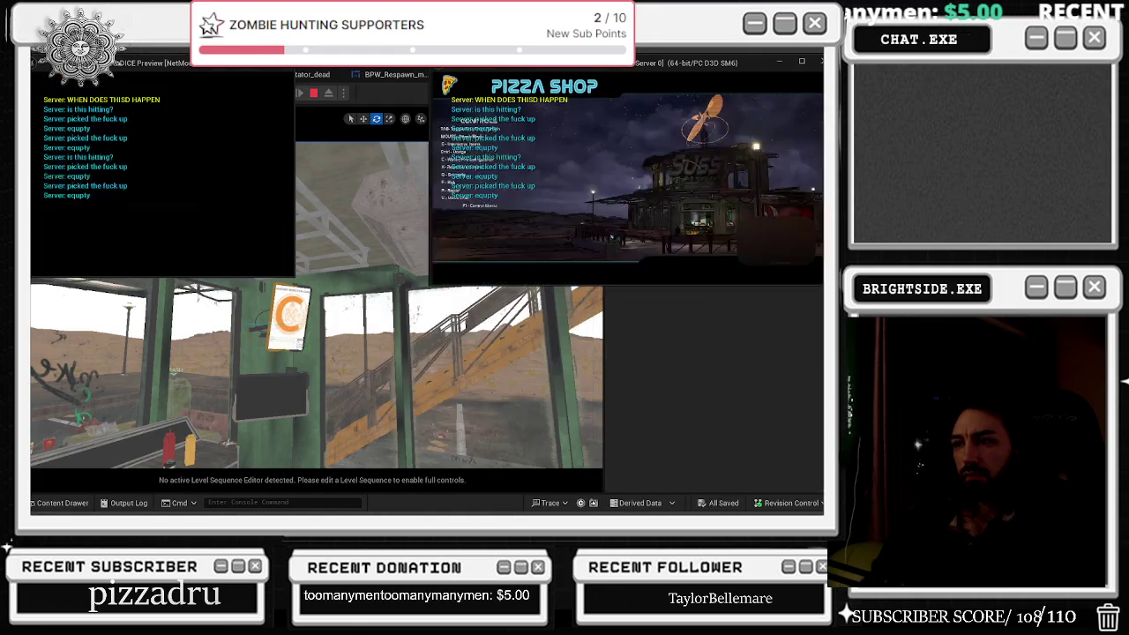
# Step: Alternate between server and client game windows while playing, then open the wall screen's shop panel
pyautogui.hotkey('alt', 'Tab')
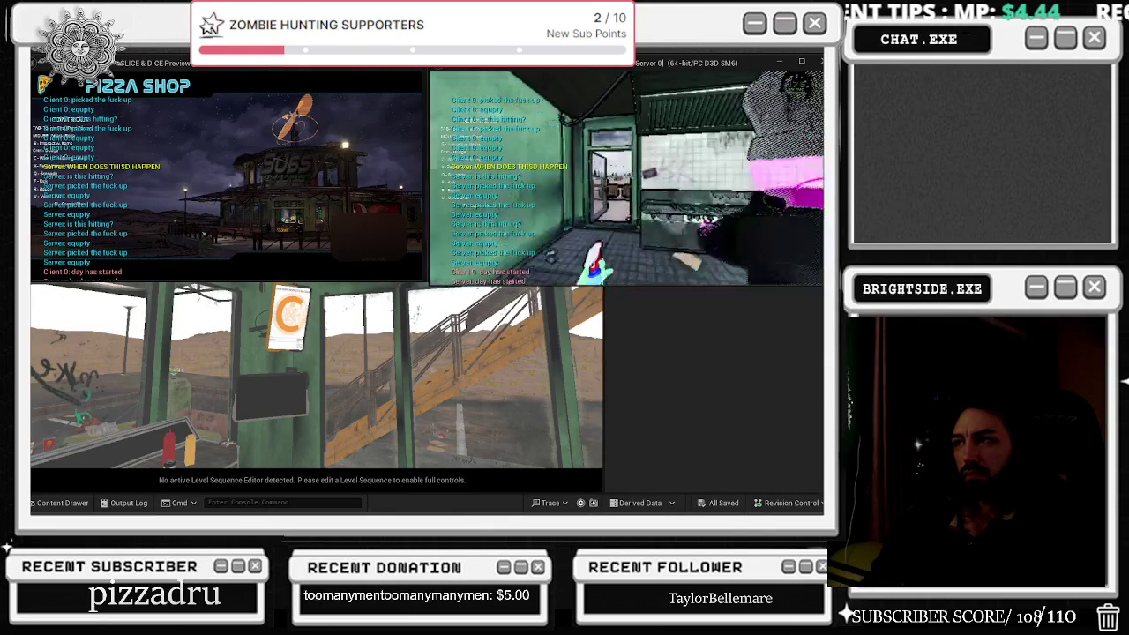
pyautogui.hotkey('alt', 'Tab')
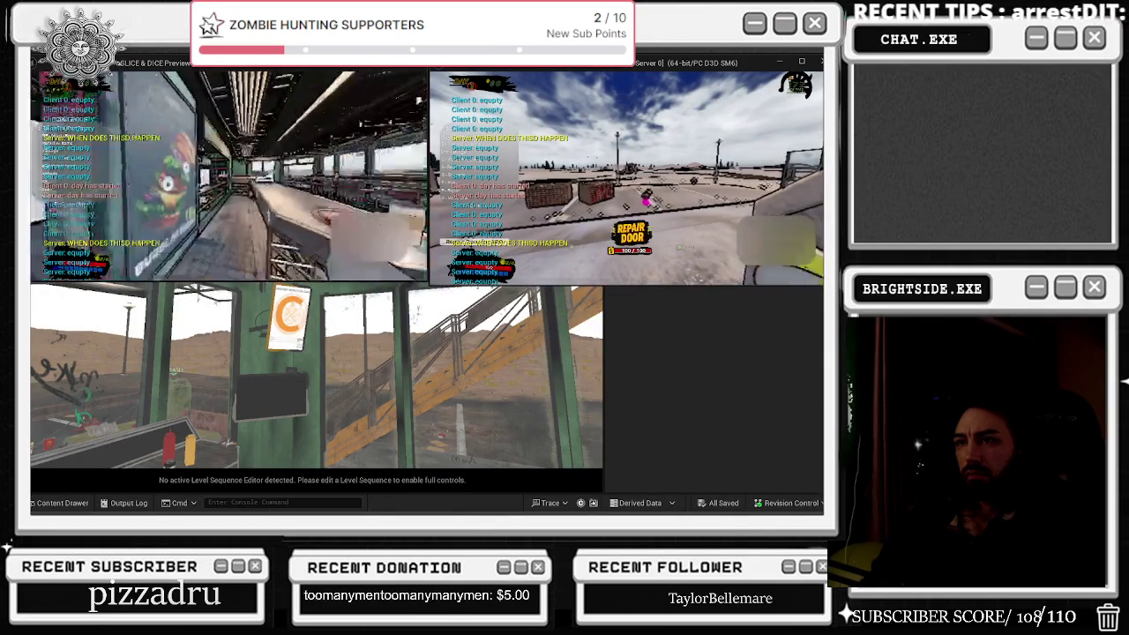
pyautogui.hotkey('alt', 'Tab')
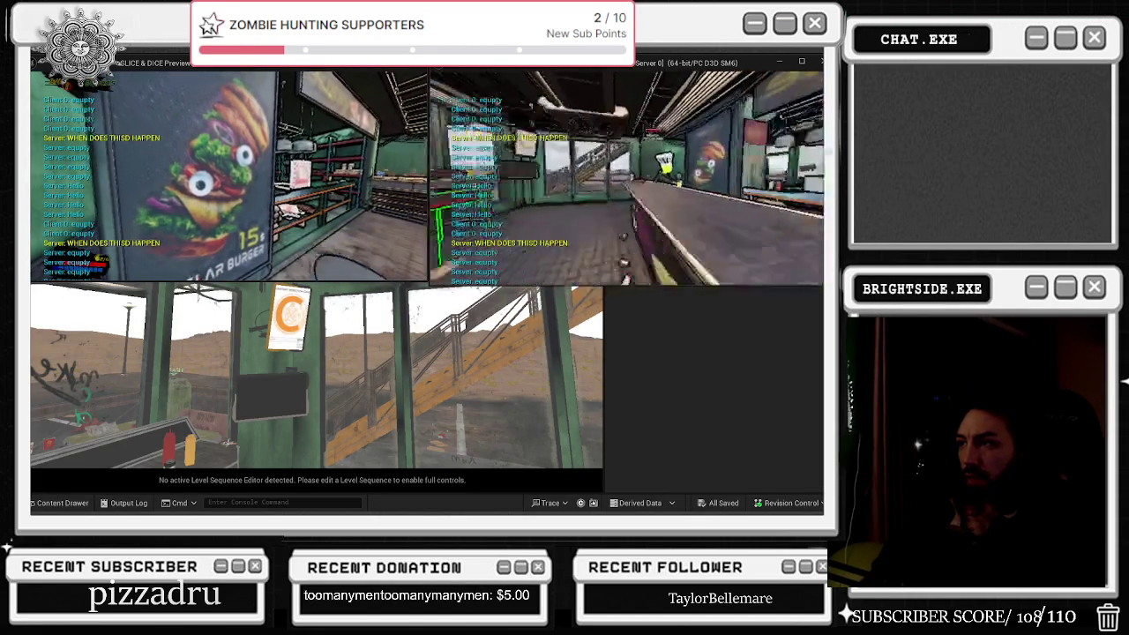
pyautogui.hotkey('alt', 'Tab')
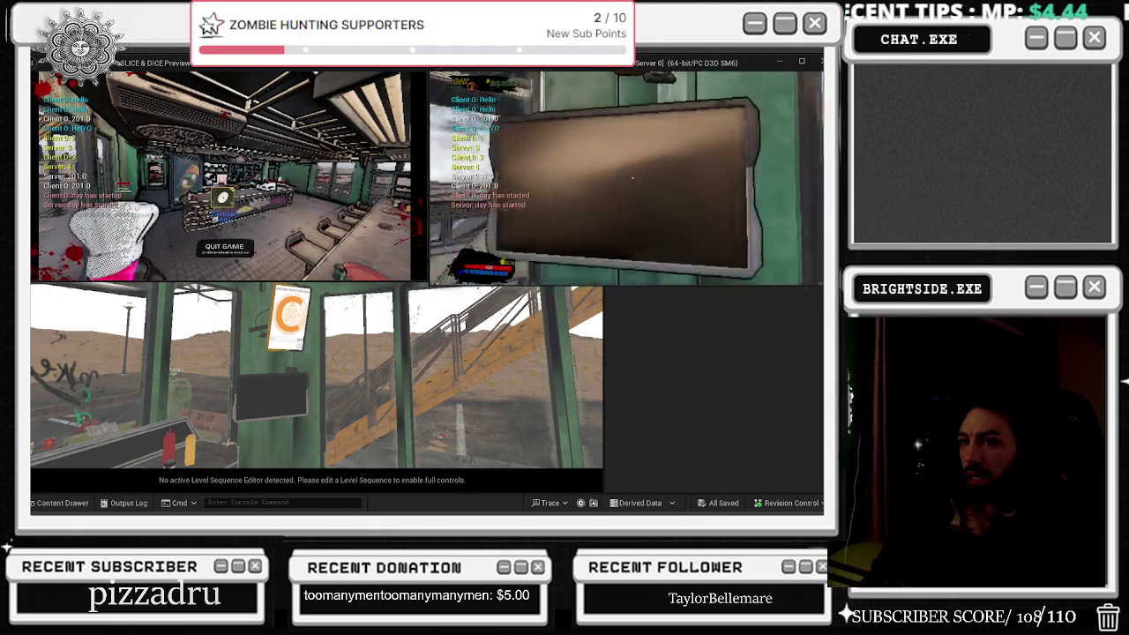
pyautogui.press('e')
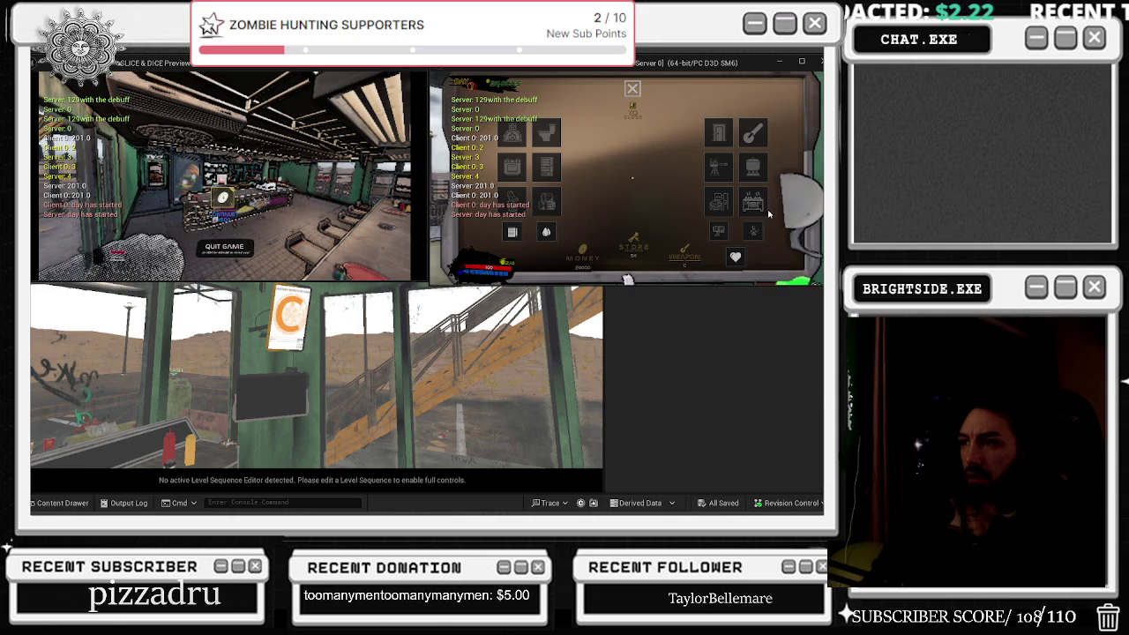
# Step: Close the client's pause menu to resume play, then return to BP_MainCharacter's event graph
pyautogui.moveTo(767, 215)
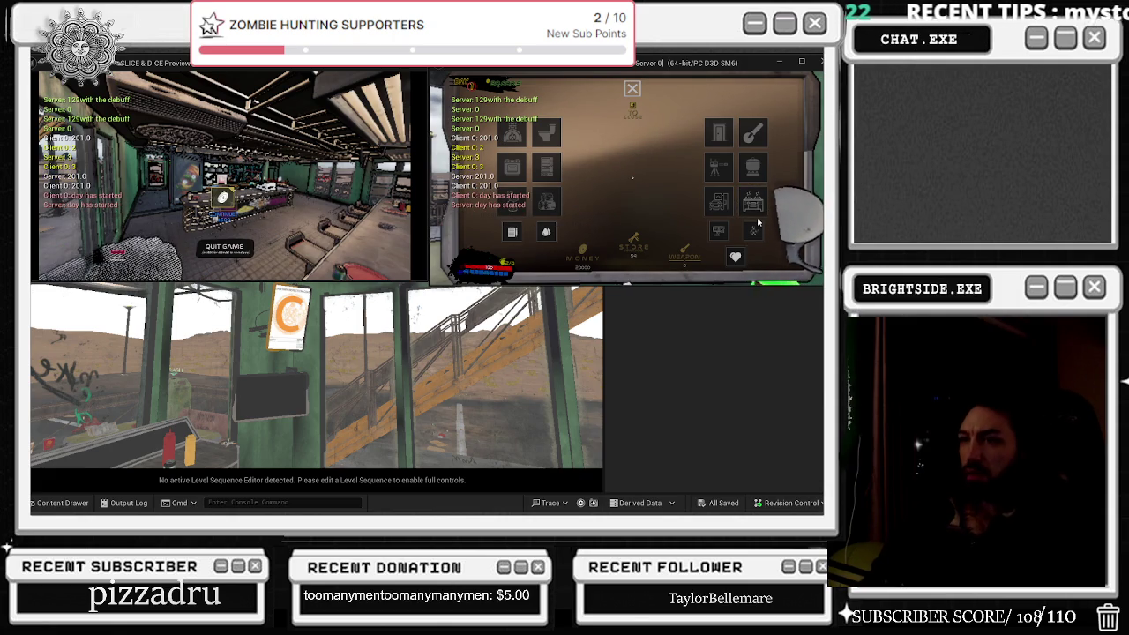
pyautogui.moveTo(716, 231)
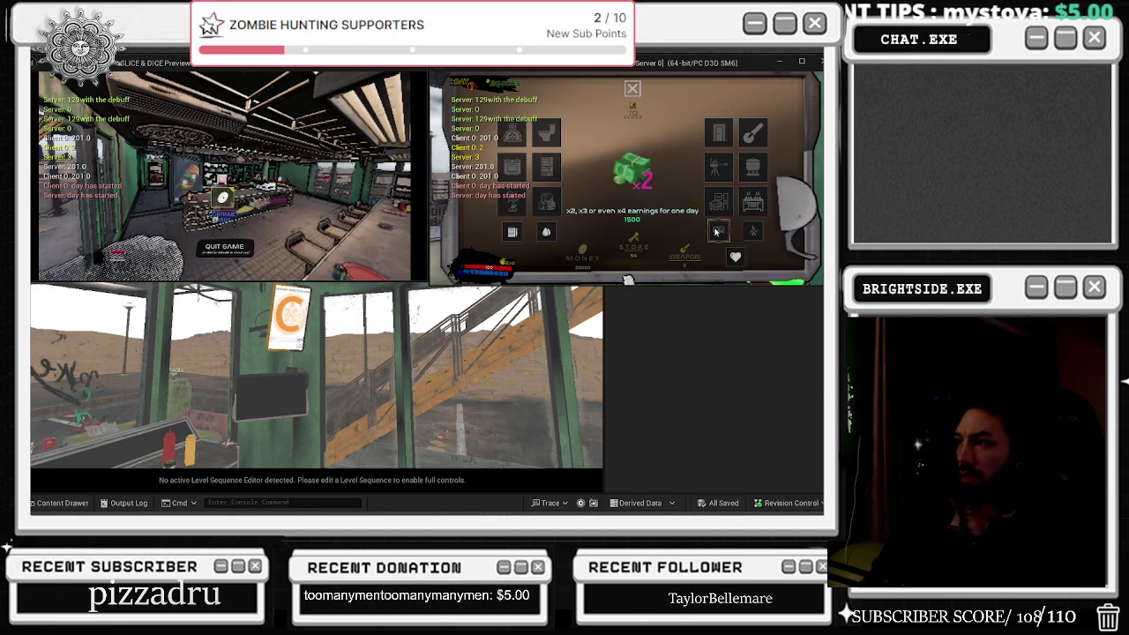
pyautogui.click(238, 249)
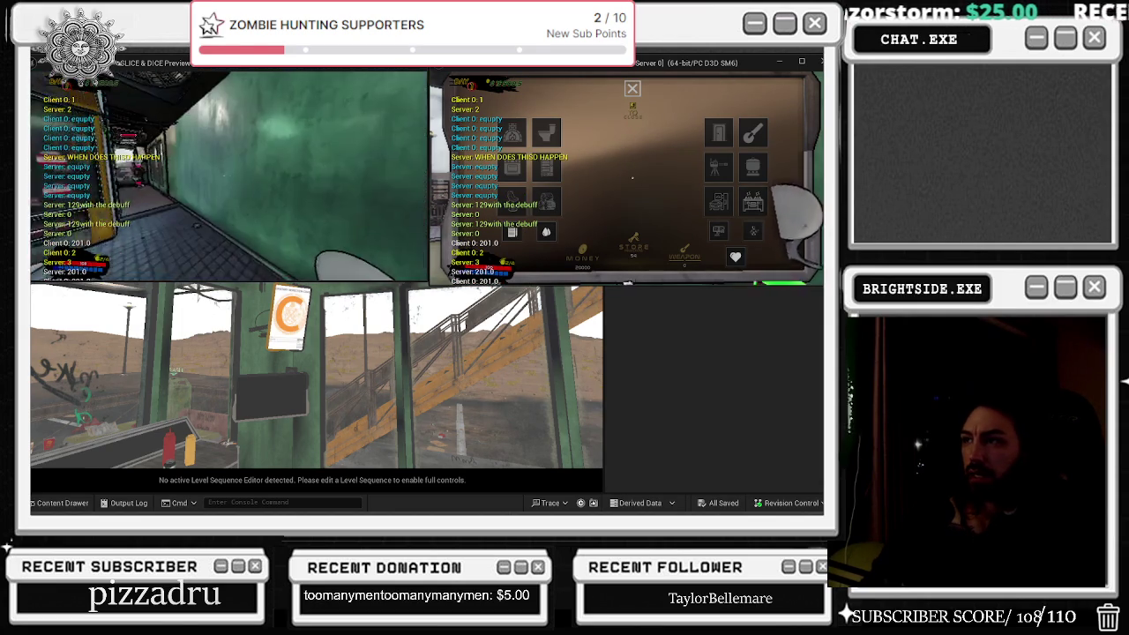
pyautogui.hotkey('alt', 'Tab')
pyautogui.click(313, 93)
# Step: Survey the SpawnActor, Possess and Set View Target with Blend nodes in BP_MainCharacter
pyautogui.click(200, 74)
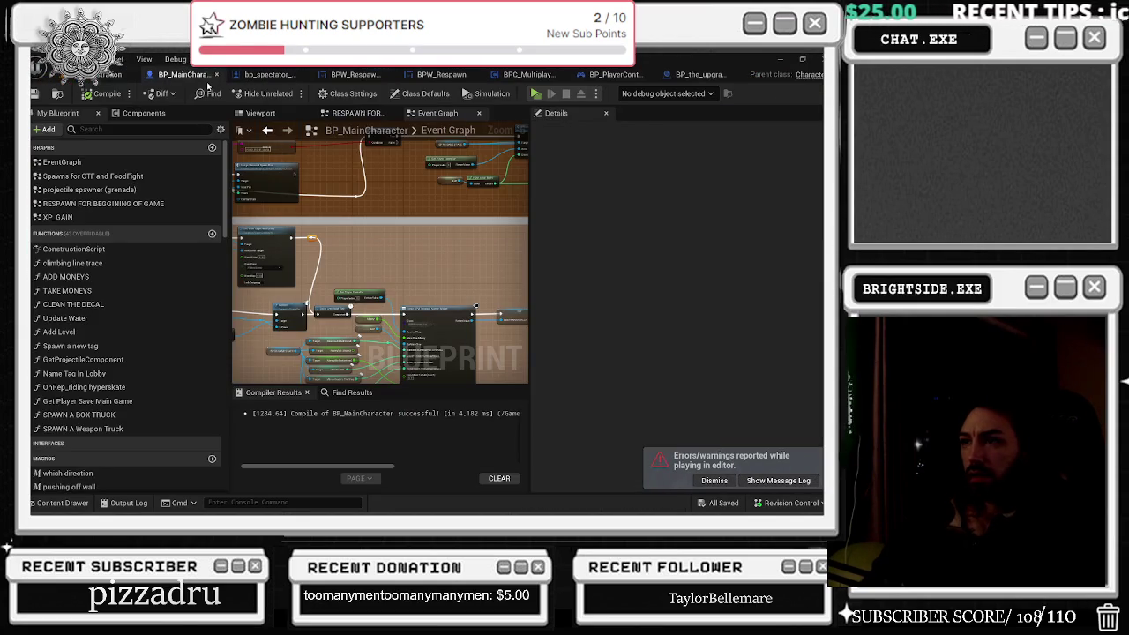
pyautogui.scroll(6, 394, 224)
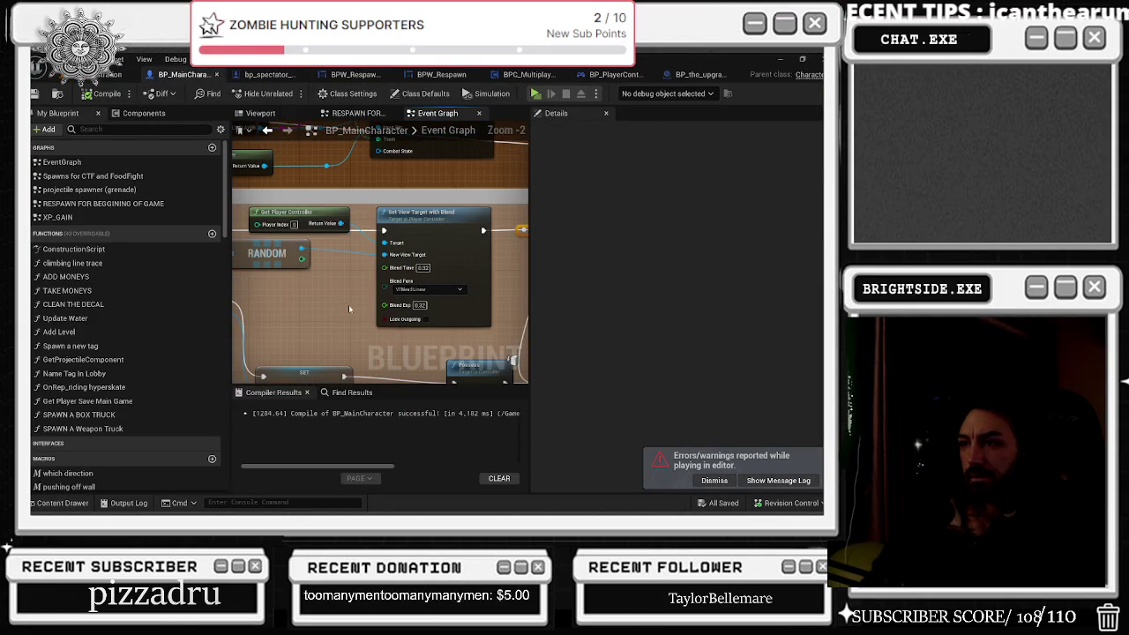
pyautogui.moveTo(333, 308)
pyautogui.mouseDown()
pyautogui.moveTo(513, 321)
pyautogui.moveTo(241, 297)
pyautogui.moveTo(340, 278)
pyautogui.mouseUp()
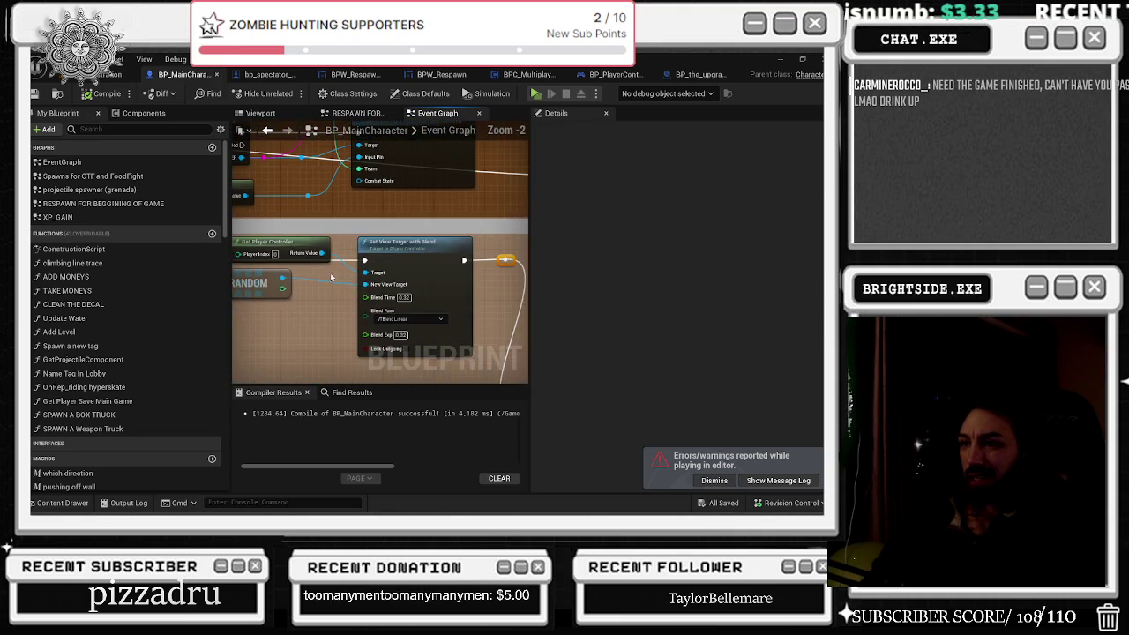
pyautogui.rightClick(474, 261)
pyautogui.click(316, 324)
pyautogui.moveTo(315, 324); pyautogui.dragTo(241, 178)
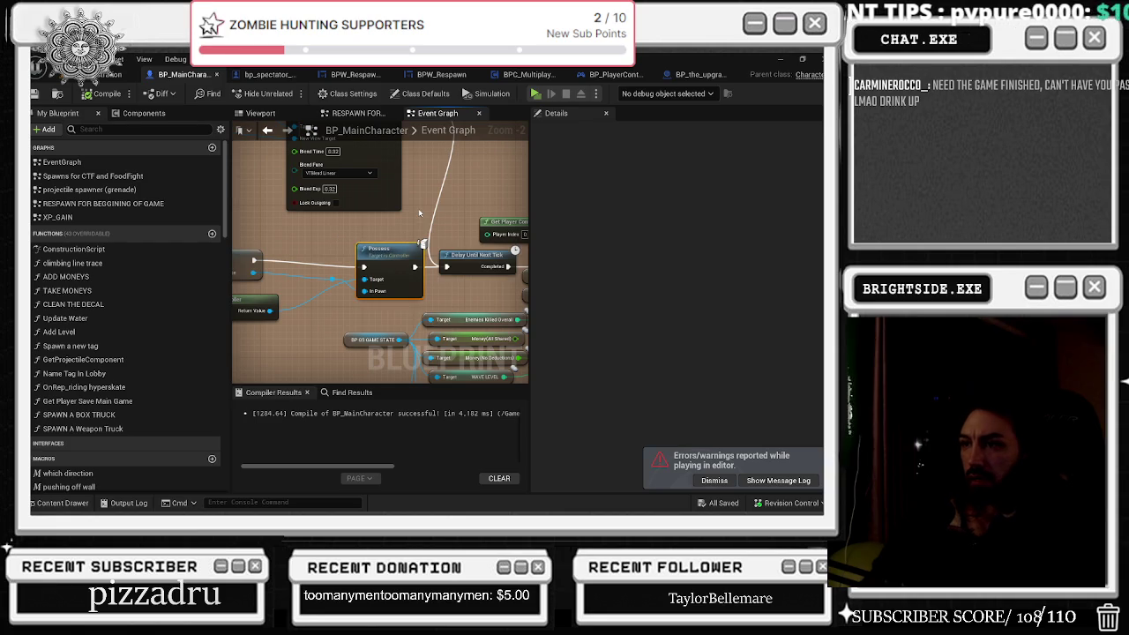
pyautogui.moveTo(419, 213); pyautogui.dragTo(406, 260)
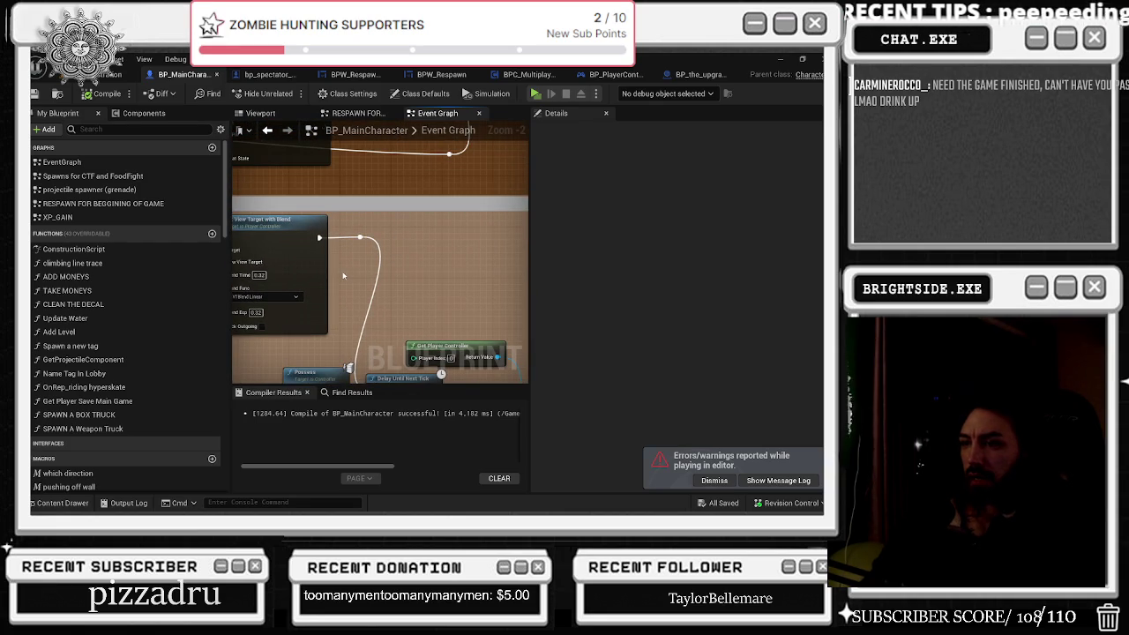
pyautogui.moveTo(343, 276); pyautogui.dragTo(343, 188)
pyautogui.scroll(-2, 487, 296)
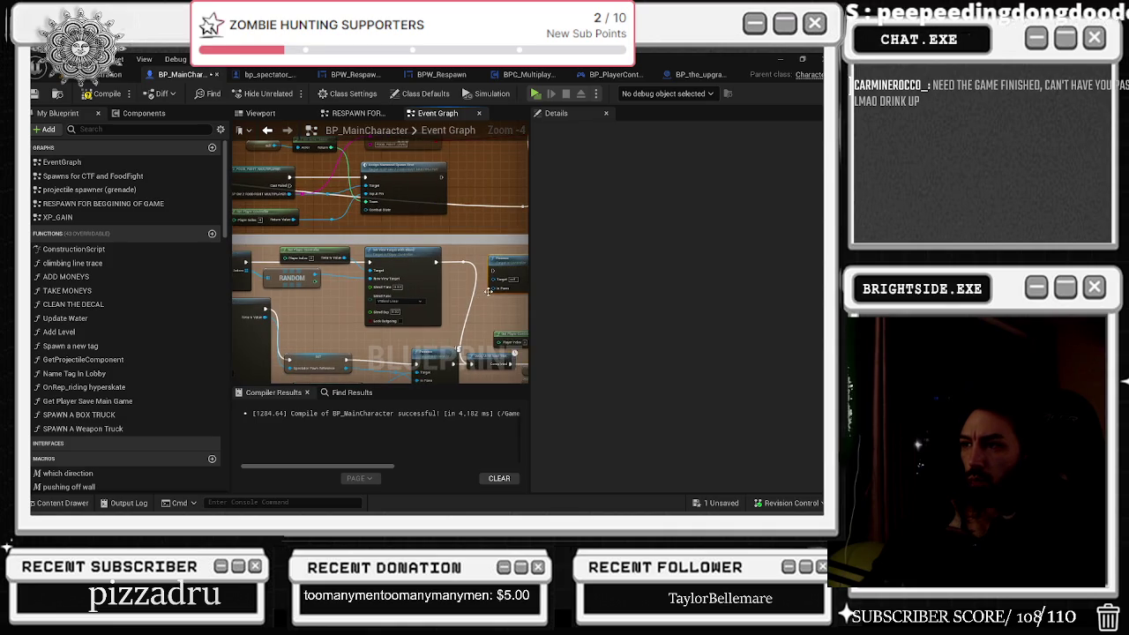
# Step: Try wiring the Target and Pawn pins to view matching node suggestions
pyautogui.moveTo(500, 282)
pyautogui.mouseDown()
pyautogui.moveTo(257, 286)
pyautogui.moveTo(415, 281)
pyautogui.mouseUp()
pyautogui.scroll(1, 311, 302)
pyautogui.moveTo(512, 273)
pyautogui.mouseDown()
pyautogui.moveTo(319, 269)
pyautogui.moveTo(366, 279)
pyautogui.mouseUp()
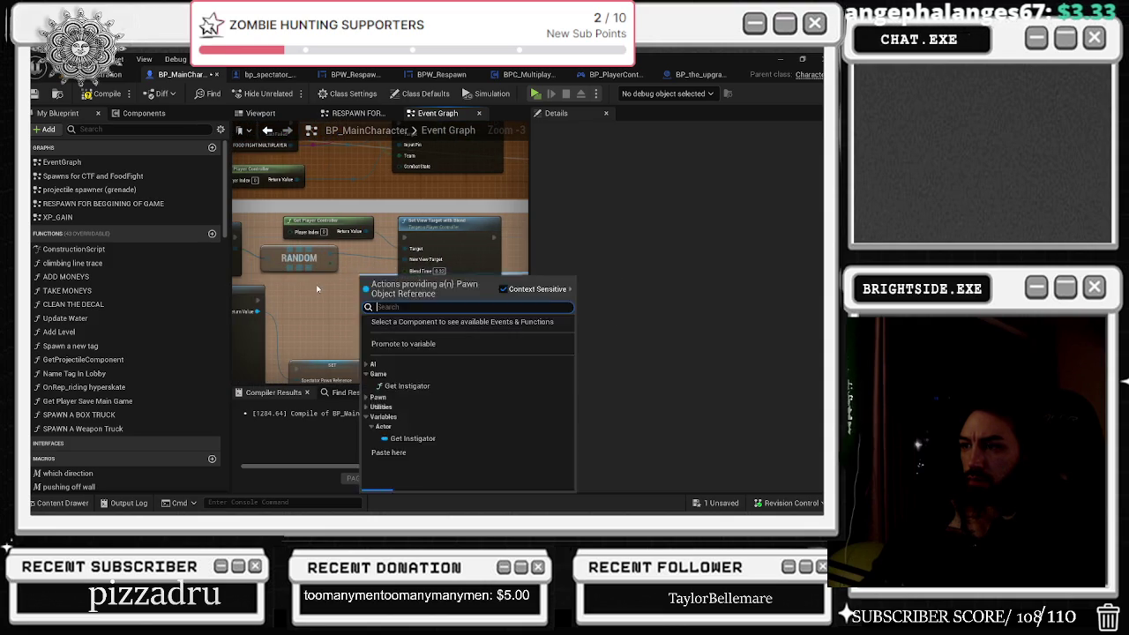
pyautogui.click(317, 284)
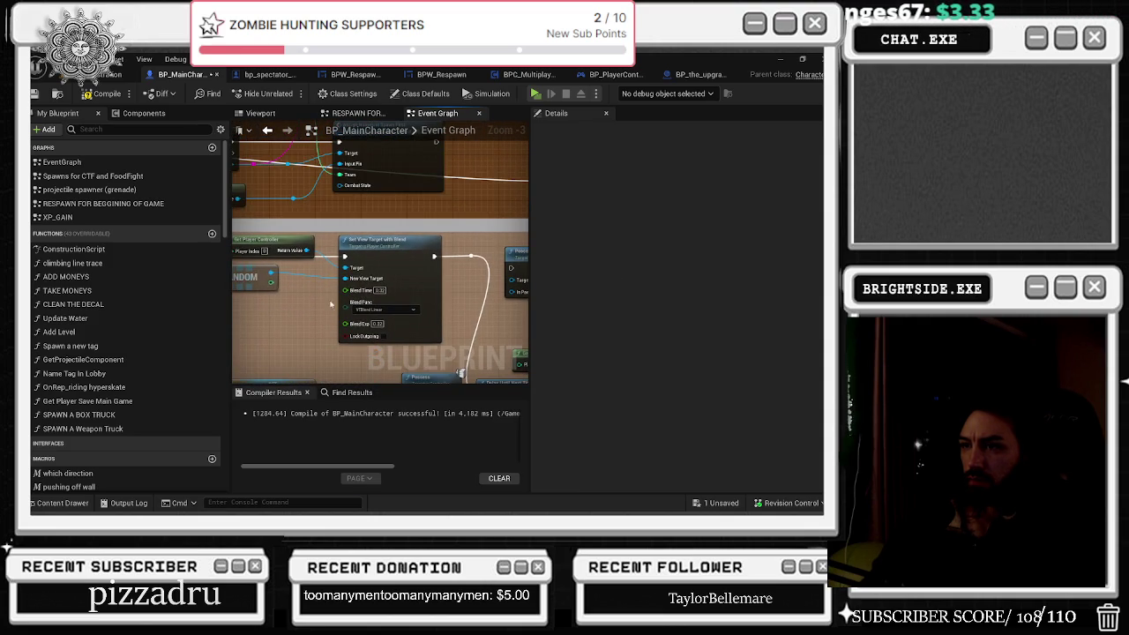
pyautogui.moveTo(523, 292)
pyautogui.mouseDown()
pyautogui.moveTo(491, 302)
pyautogui.moveTo(239, 292)
pyautogui.moveTo(401, 284)
pyautogui.mouseUp()
pyautogui.scroll(2, 399, 282)
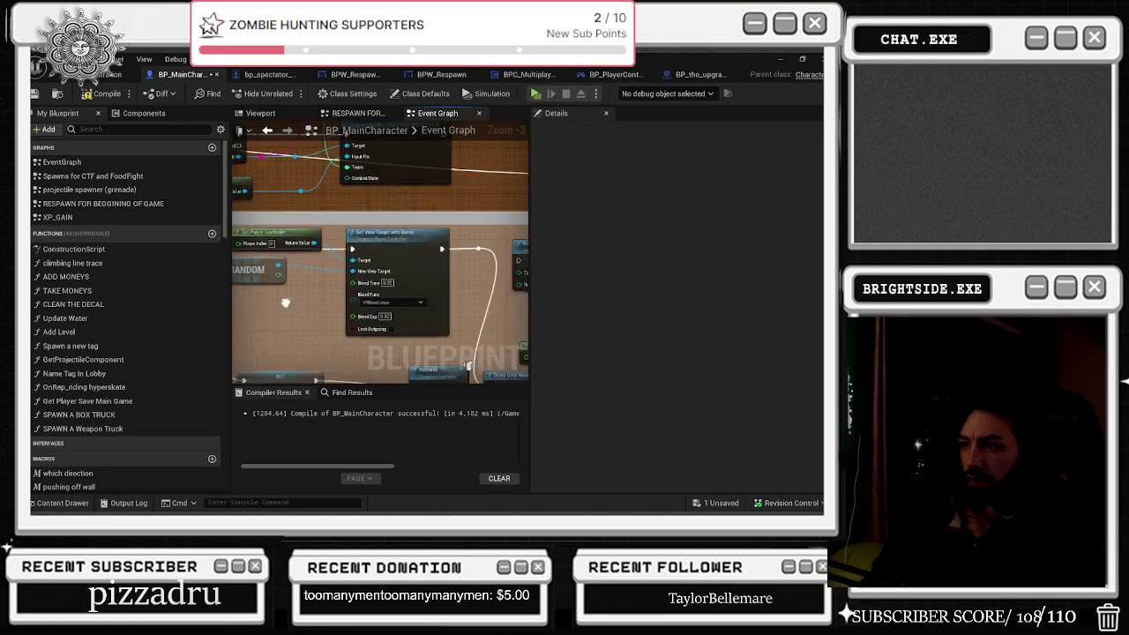
pyautogui.scroll(-3, 451, 226)
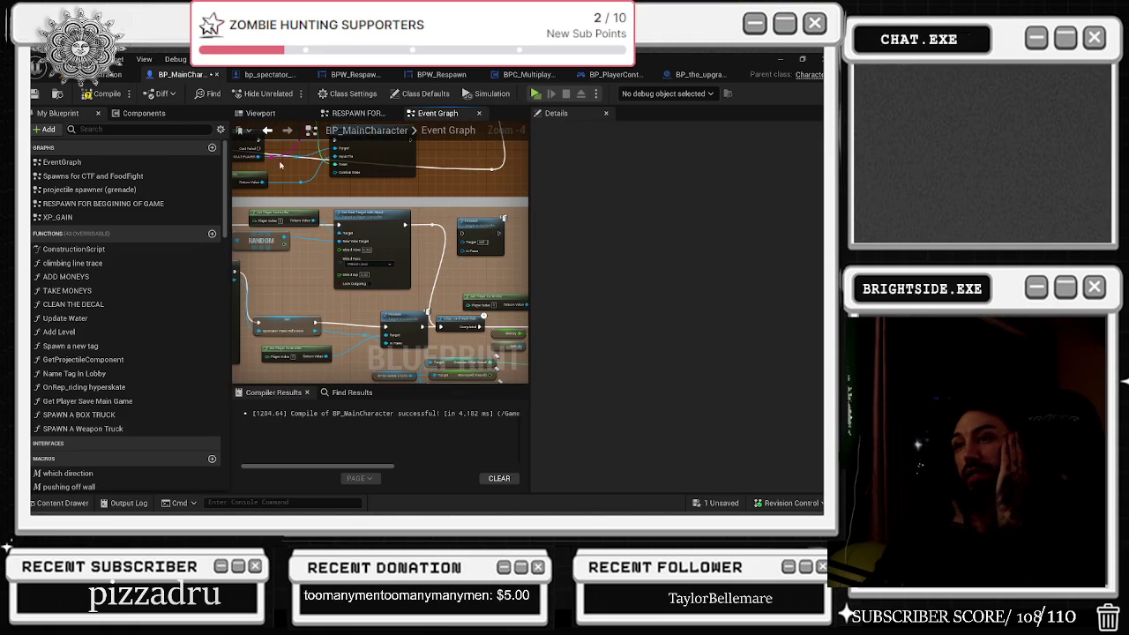
pyautogui.moveTo(379, 264); pyautogui.dragTo(498, 274)
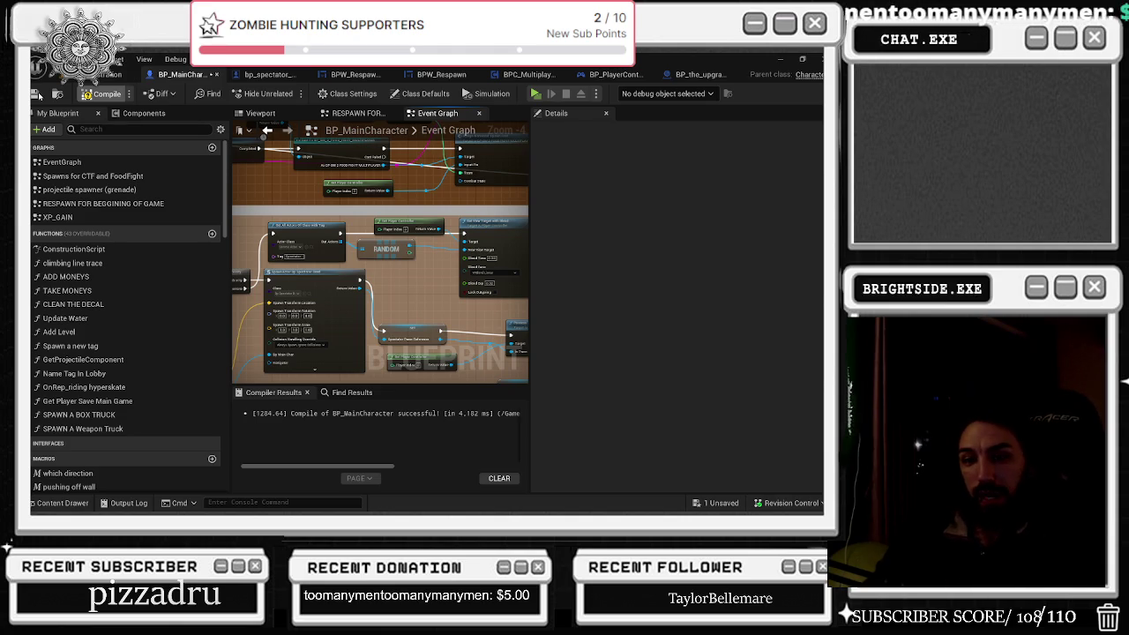
# Step: Recompile BP_MainCharacter, save it, and save the current level
pyautogui.press('F7')
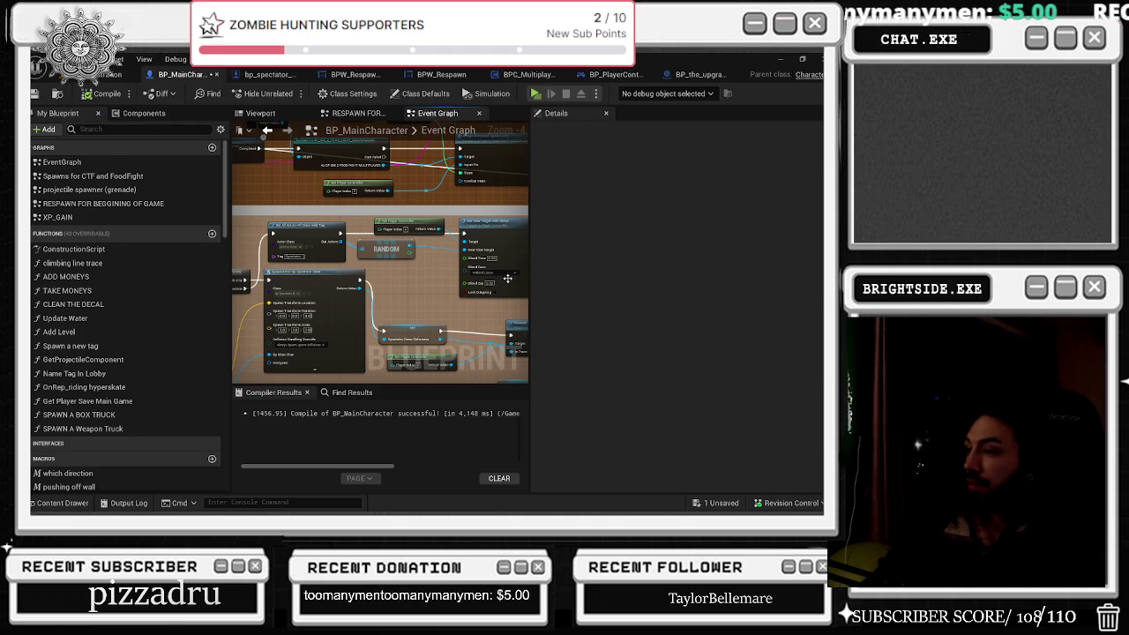
pyautogui.click(714, 503)
pyautogui.click(512, 411)
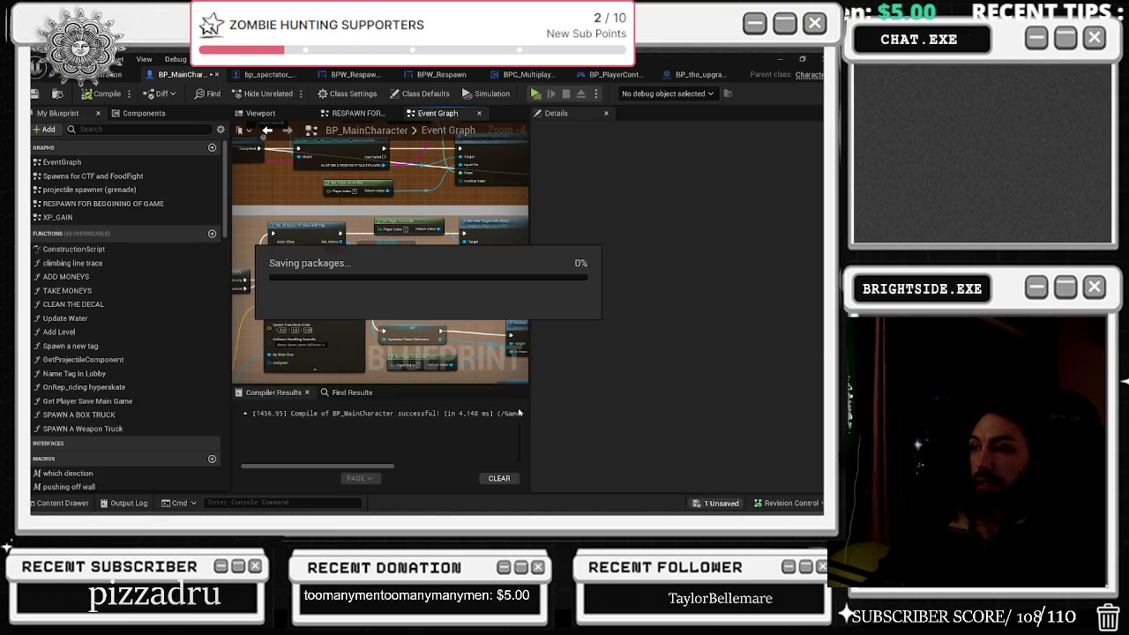
pyautogui.click(97, 74)
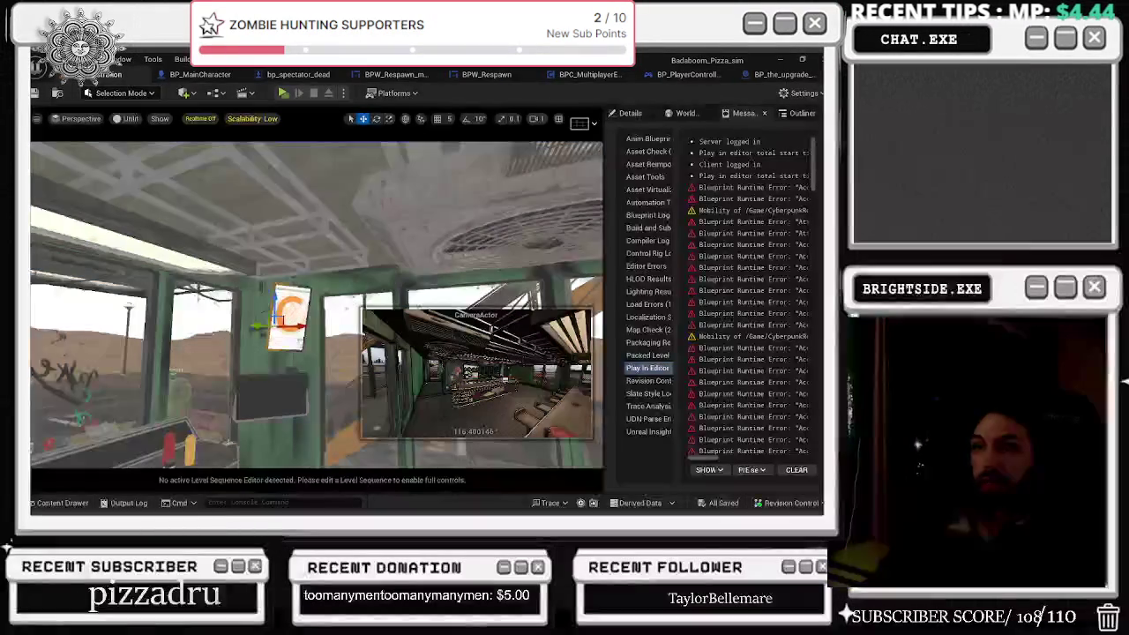
pyautogui.click(35, 94)
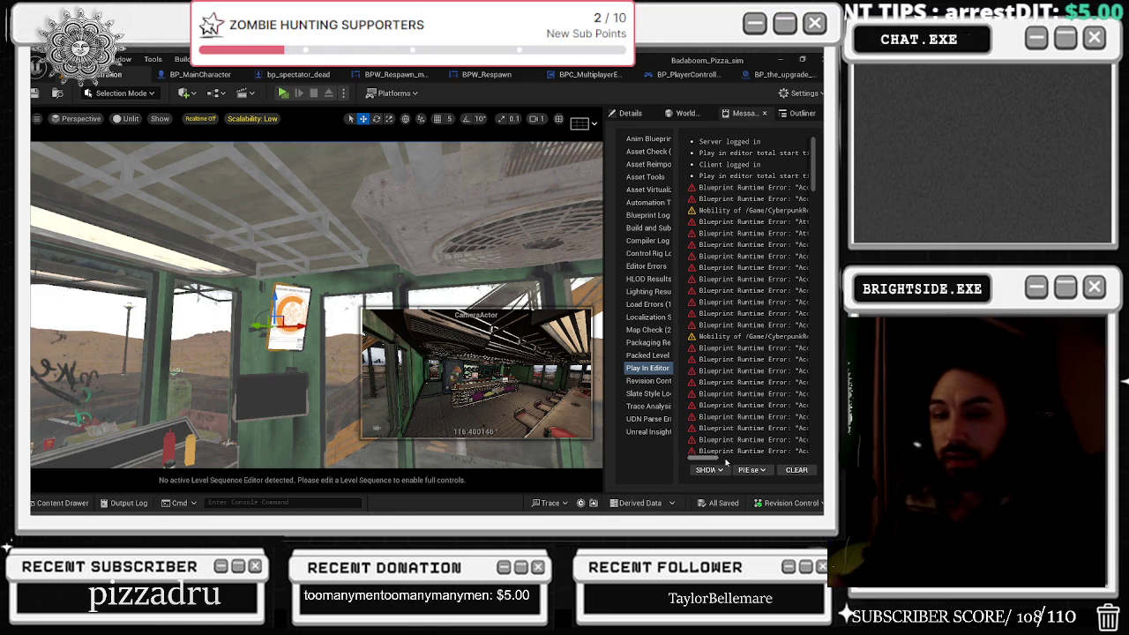
# Step: Nudge Set View Target with Blend and RANDOM nodes right, save all, and open bp_spectator_dead
pyautogui.click(205, 75)
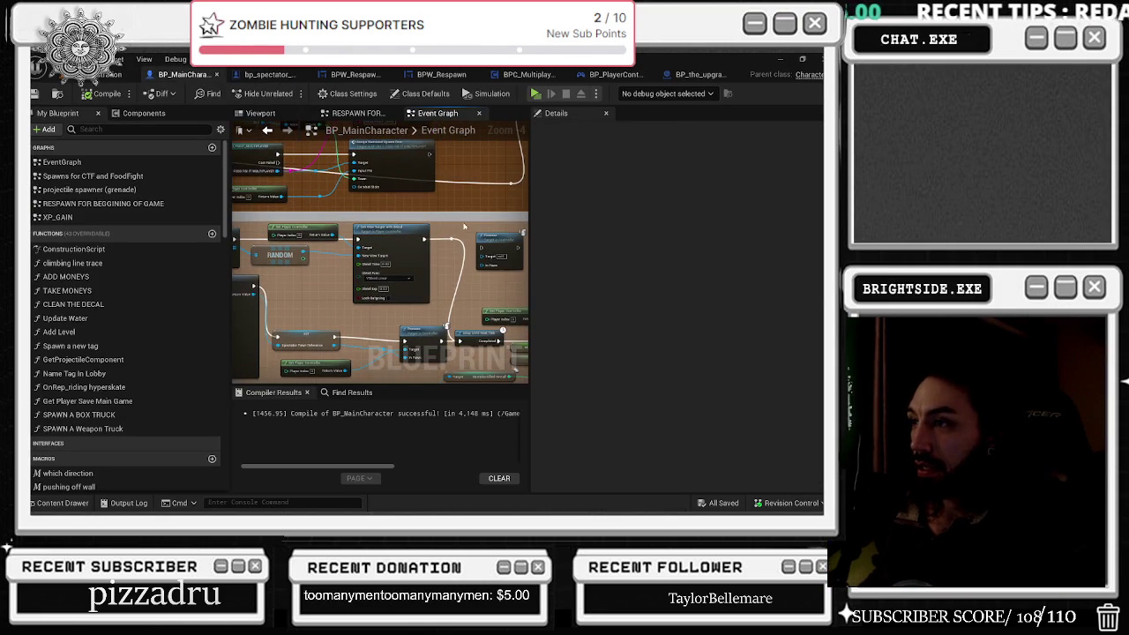
pyautogui.moveTo(416, 234); pyautogui.dragTo(421, 234)
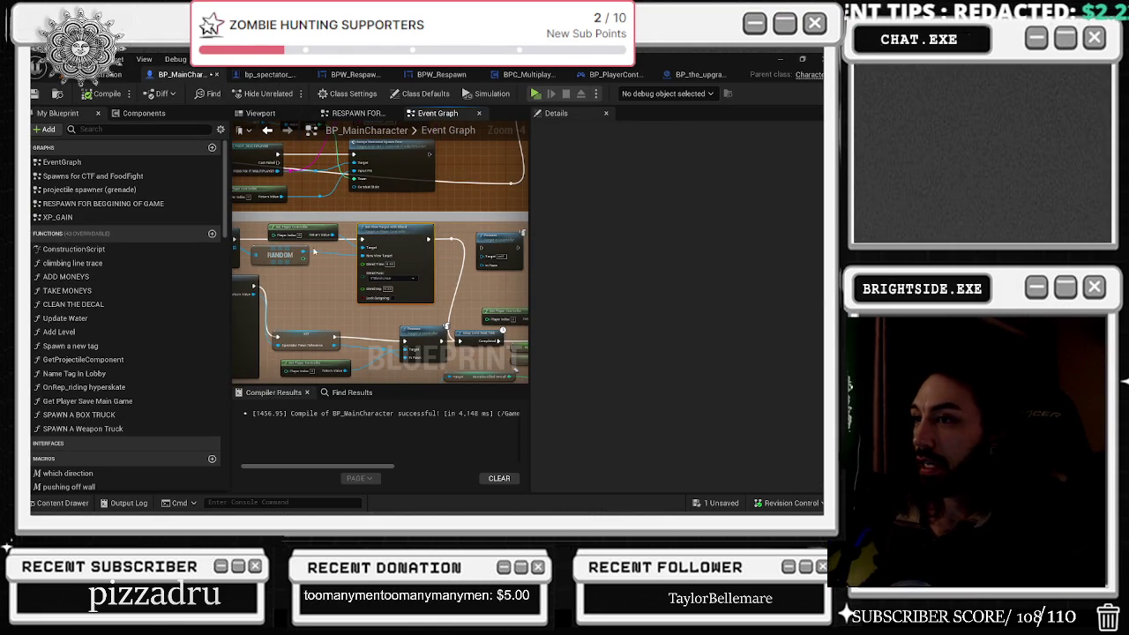
pyautogui.moveTo(308, 254); pyautogui.dragTo(327, 259)
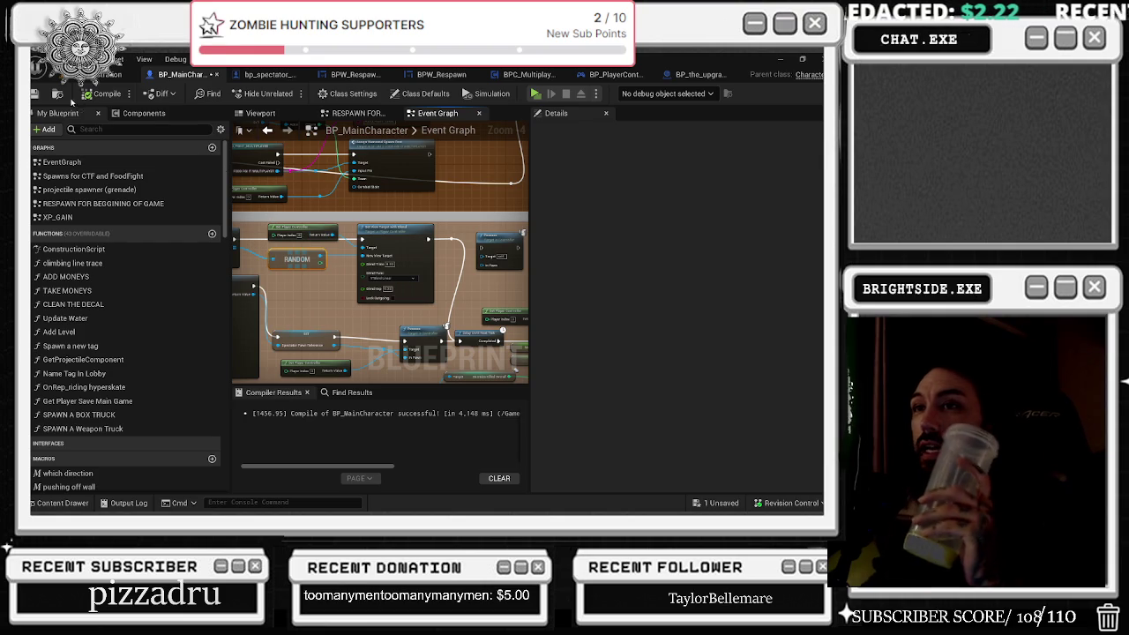
pyautogui.click(89, 78)
pyautogui.hotkey('ctrl', 'shift', 's')
pyautogui.click(518, 403)
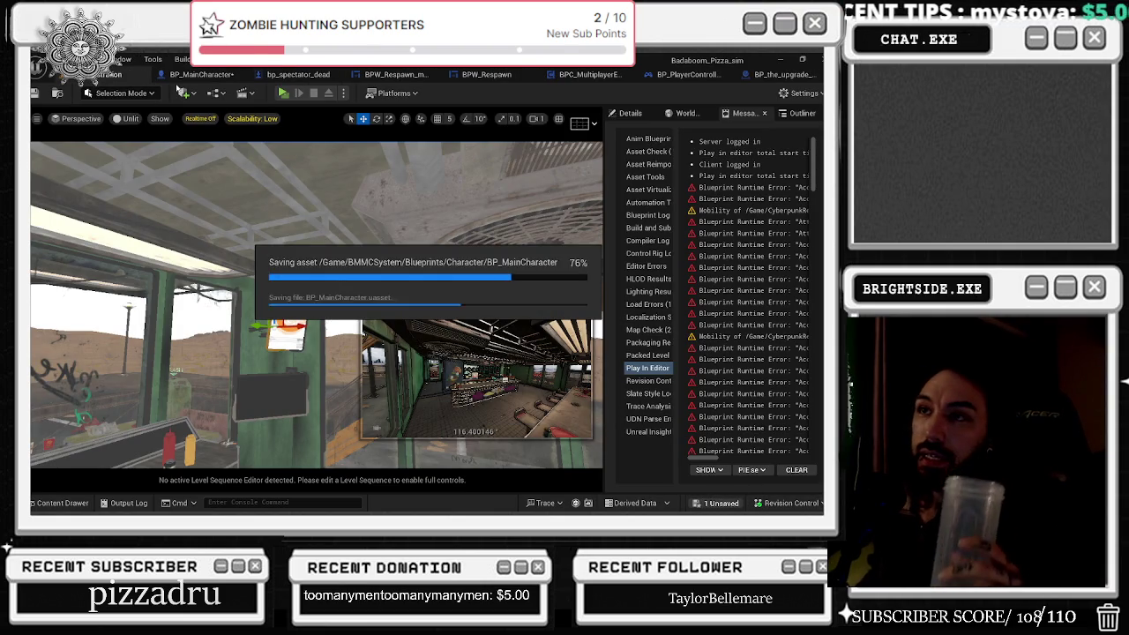
pyautogui.click(319, 76)
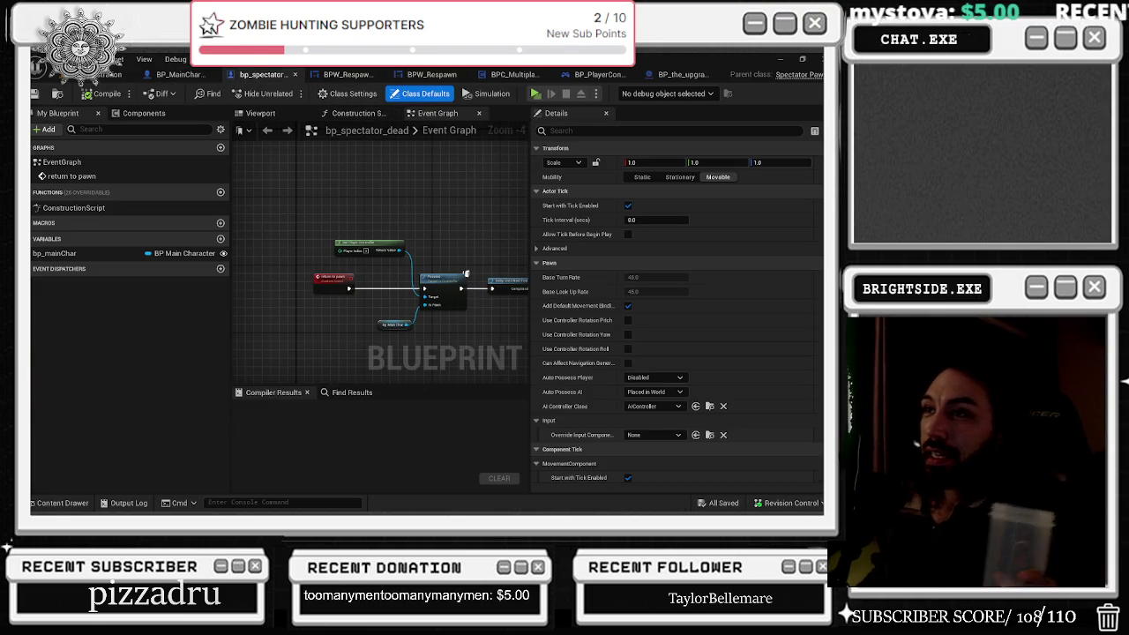
# Step: Close the spectator and respawn widget tabs and show BP_PlayerController_MultiPlayer's event graph
pyautogui.click(297, 75)
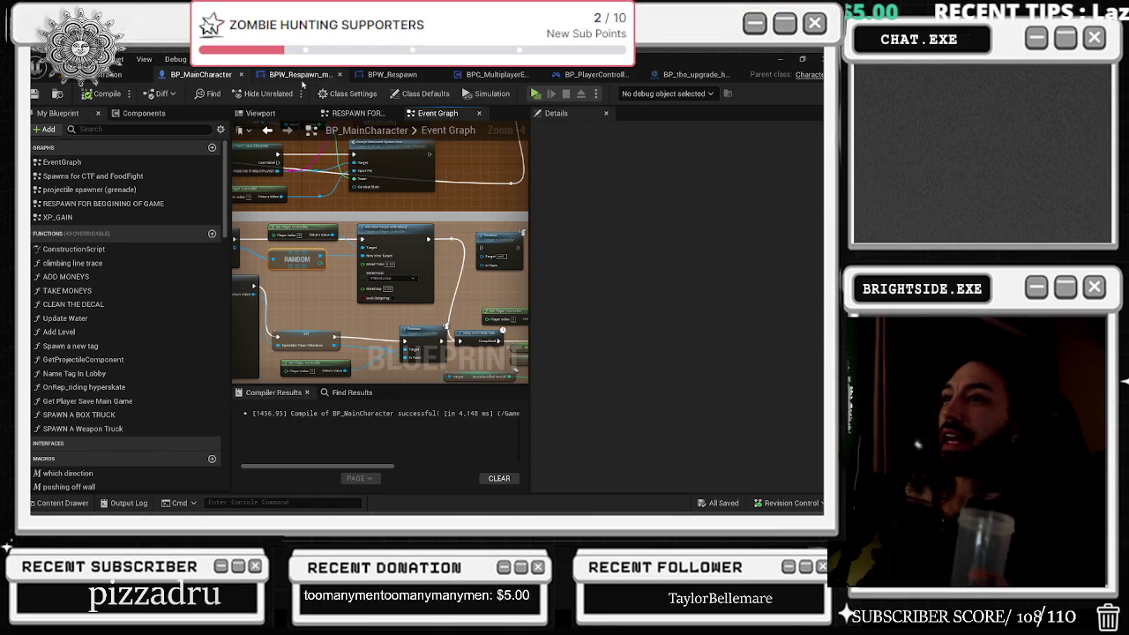
pyautogui.click(321, 77)
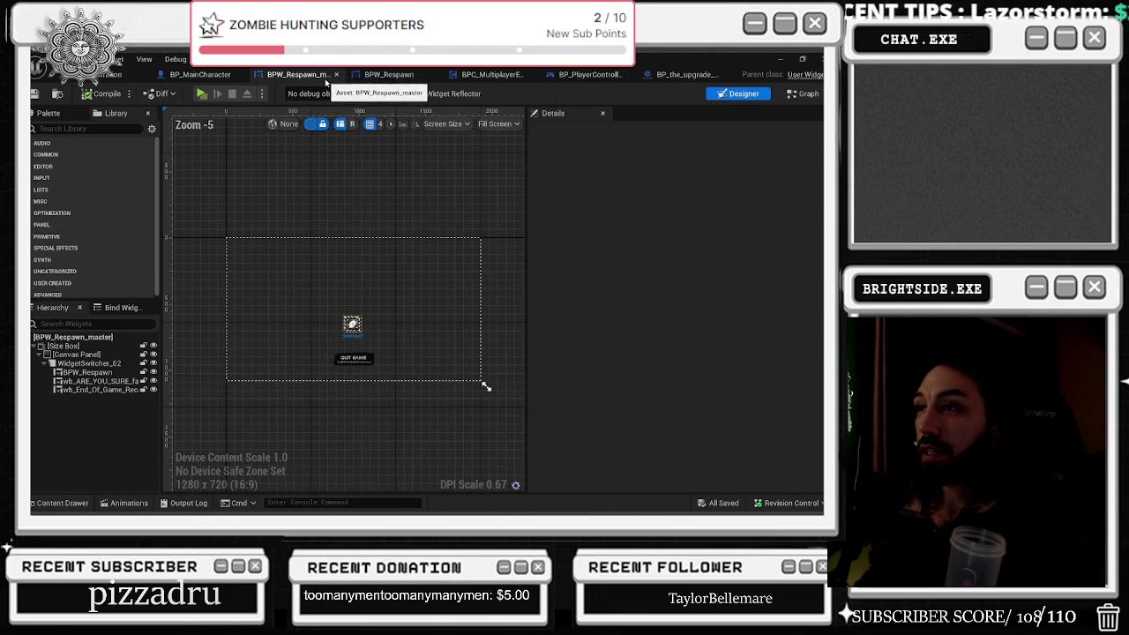
pyautogui.click(336, 74)
pyautogui.click(326, 74)
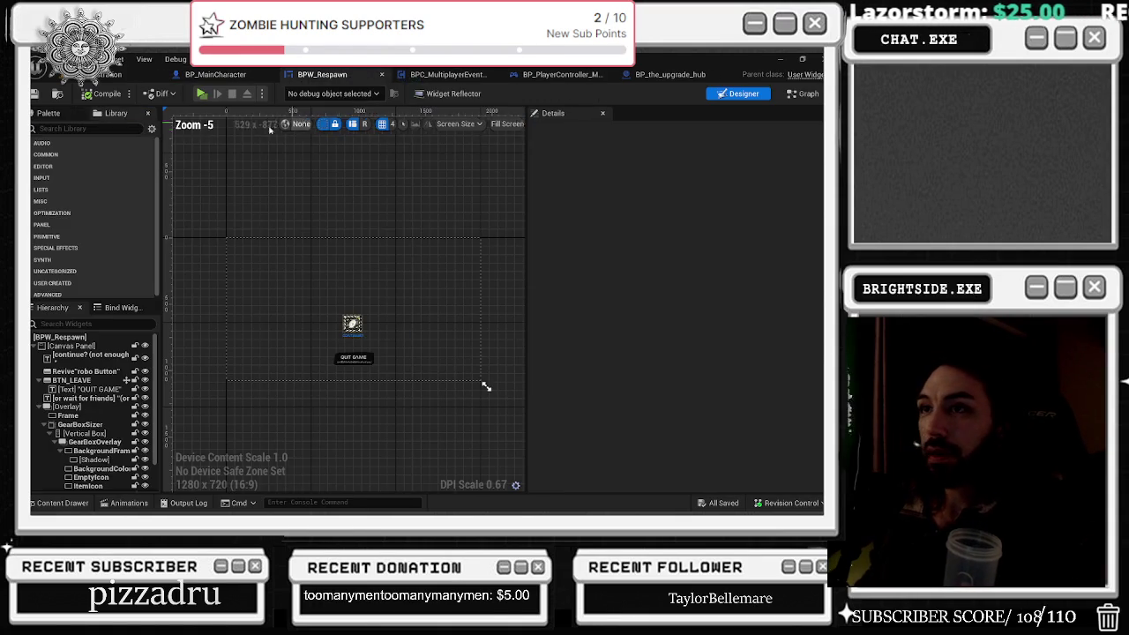
pyautogui.click(382, 75)
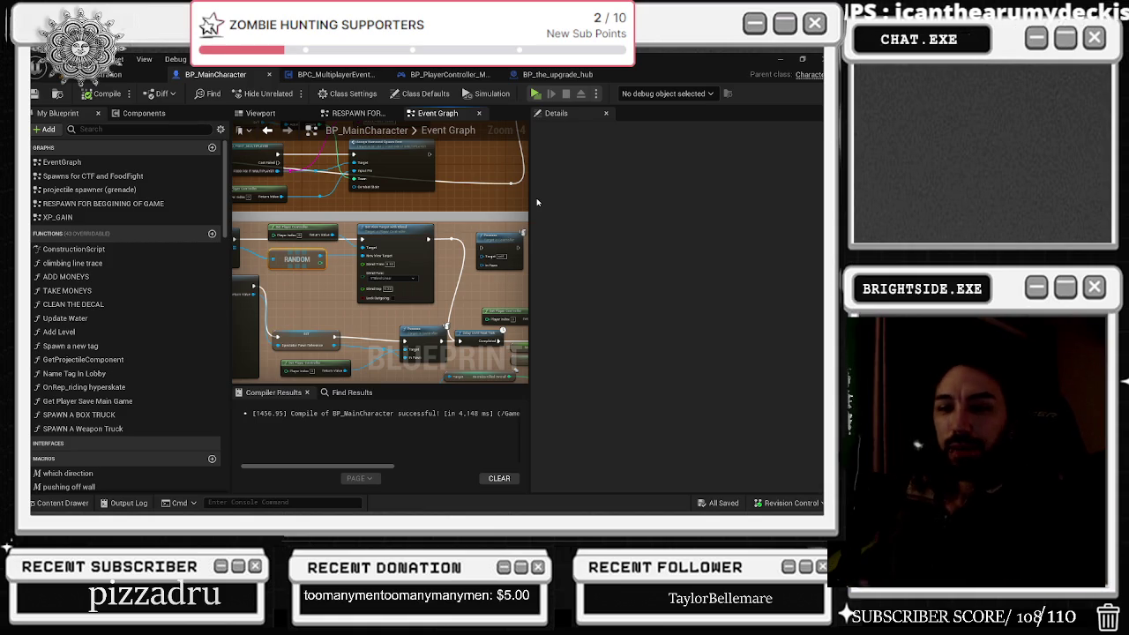
pyautogui.click(364, 72)
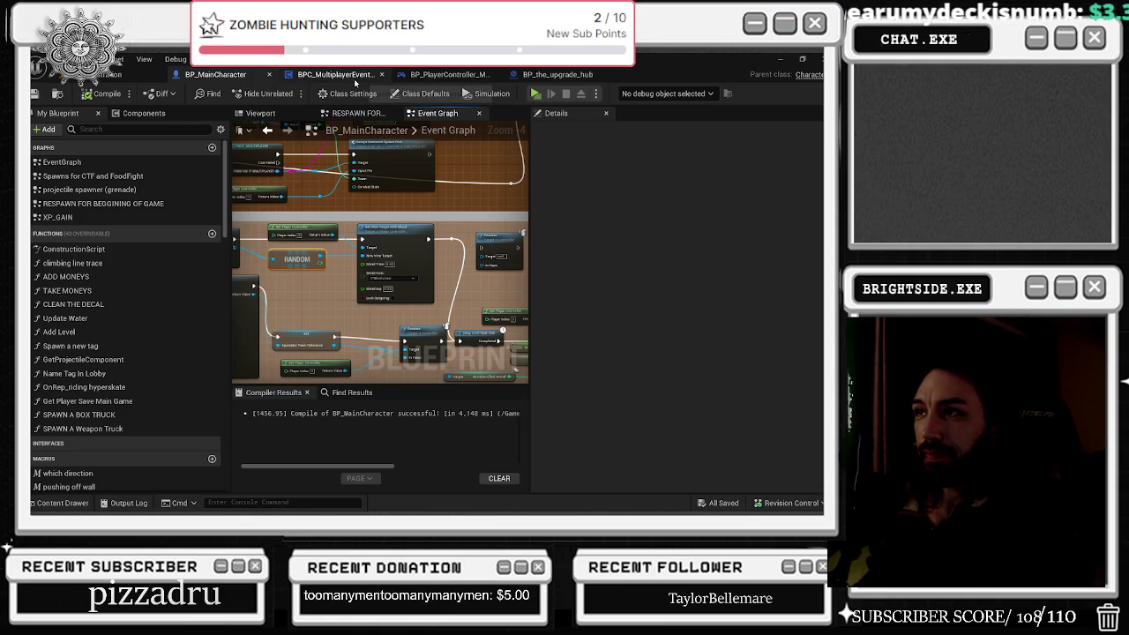
pyautogui.click(446, 74)
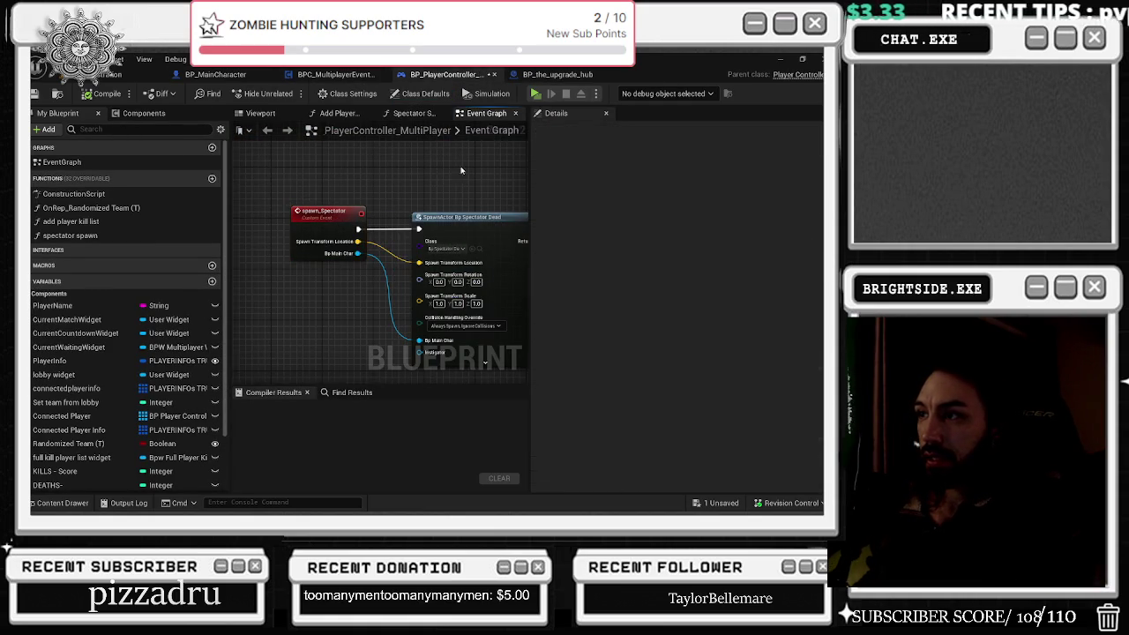
# Step: Close BP_the_upgrade_hub, delete the controller's spawn_Spectator nodes, and compile it
pyautogui.click(558, 75)
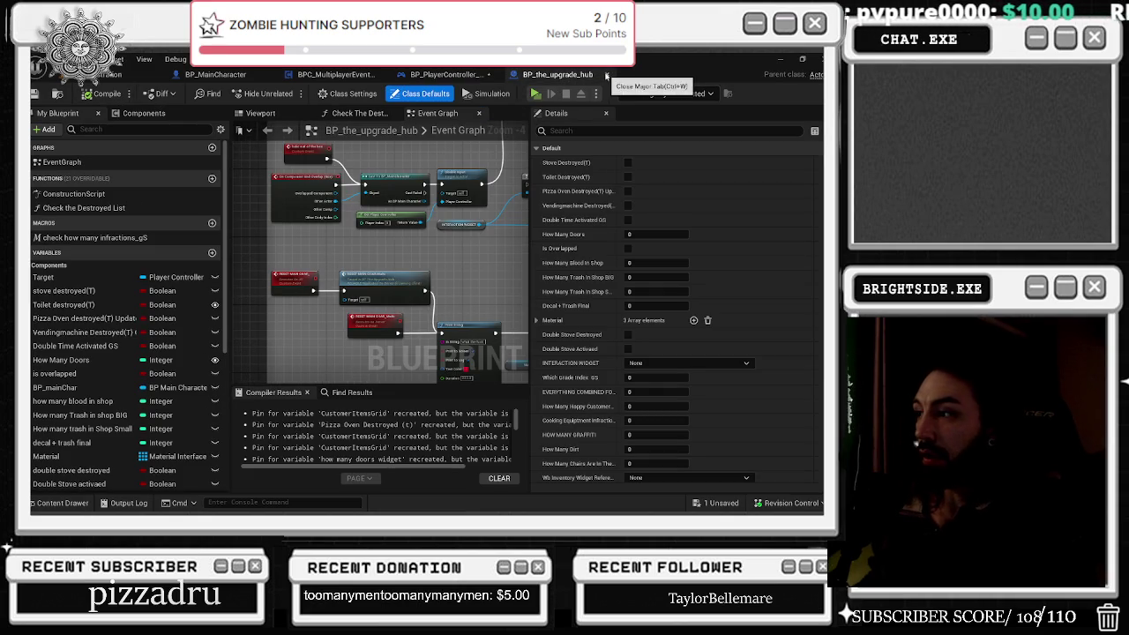
pyautogui.click(605, 74)
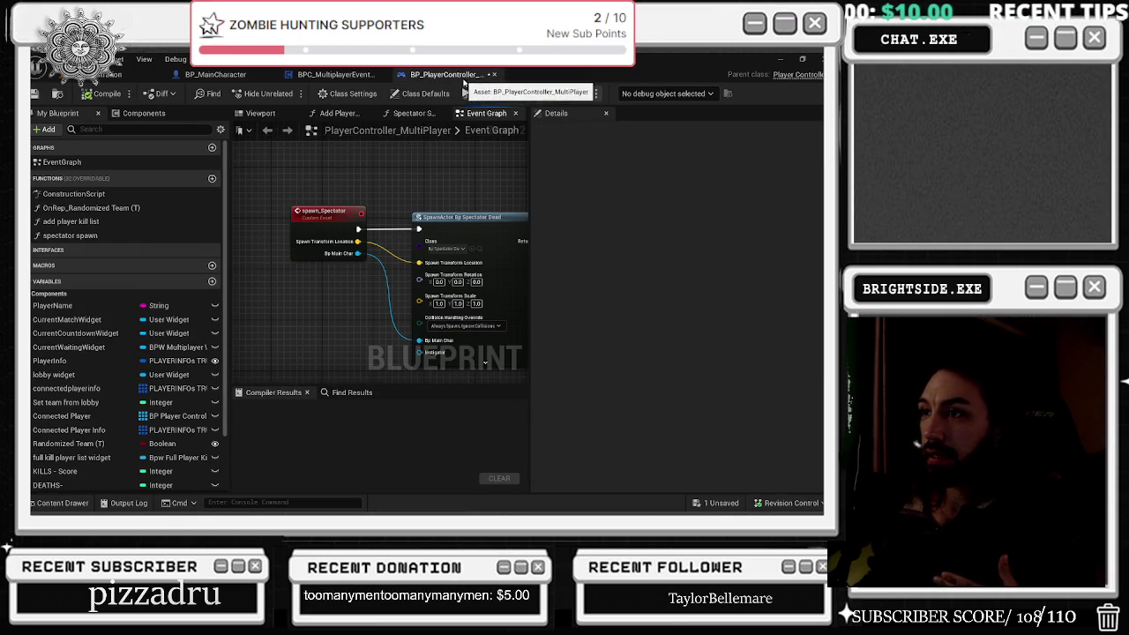
pyautogui.press('Home')
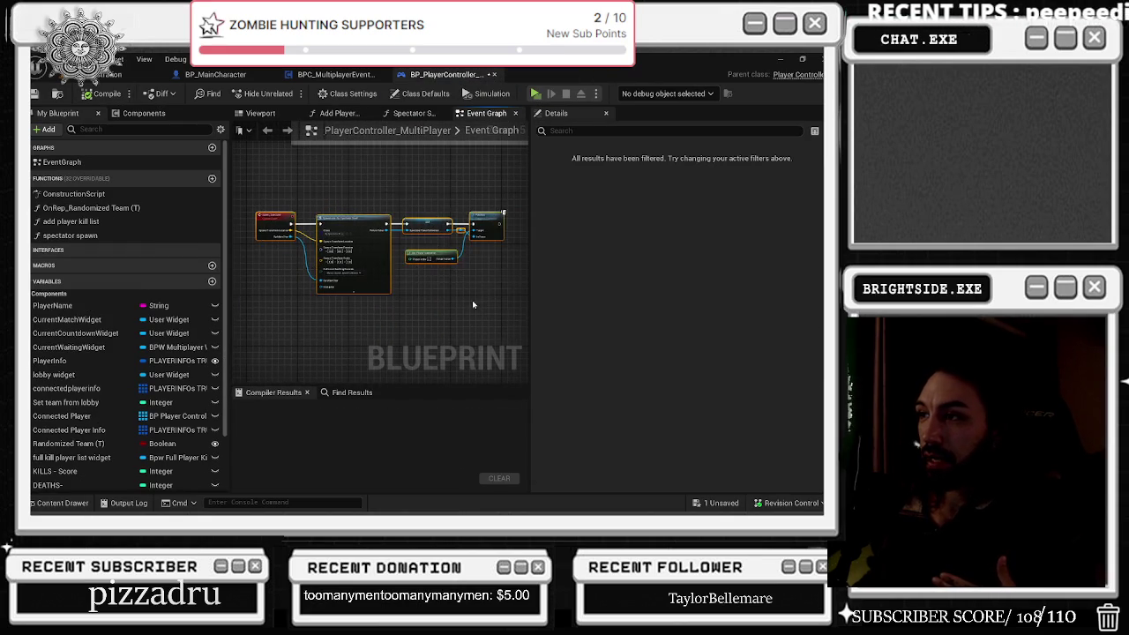
pyautogui.moveTo(472, 300); pyautogui.dragTo(494, 357)
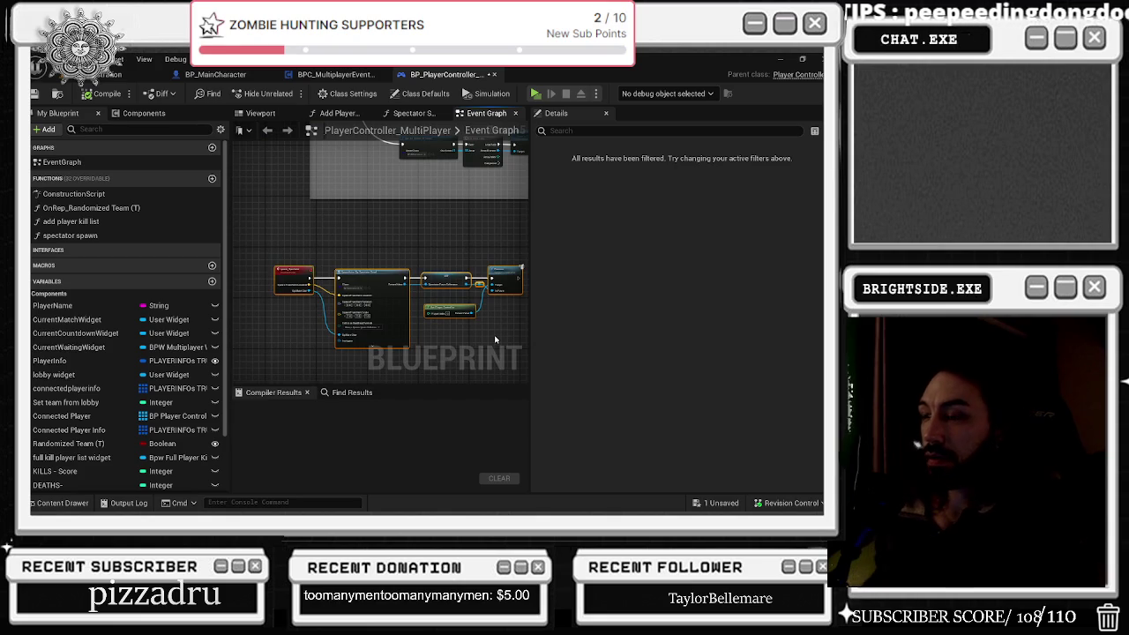
pyautogui.press('Delete')
pyautogui.click(110, 93)
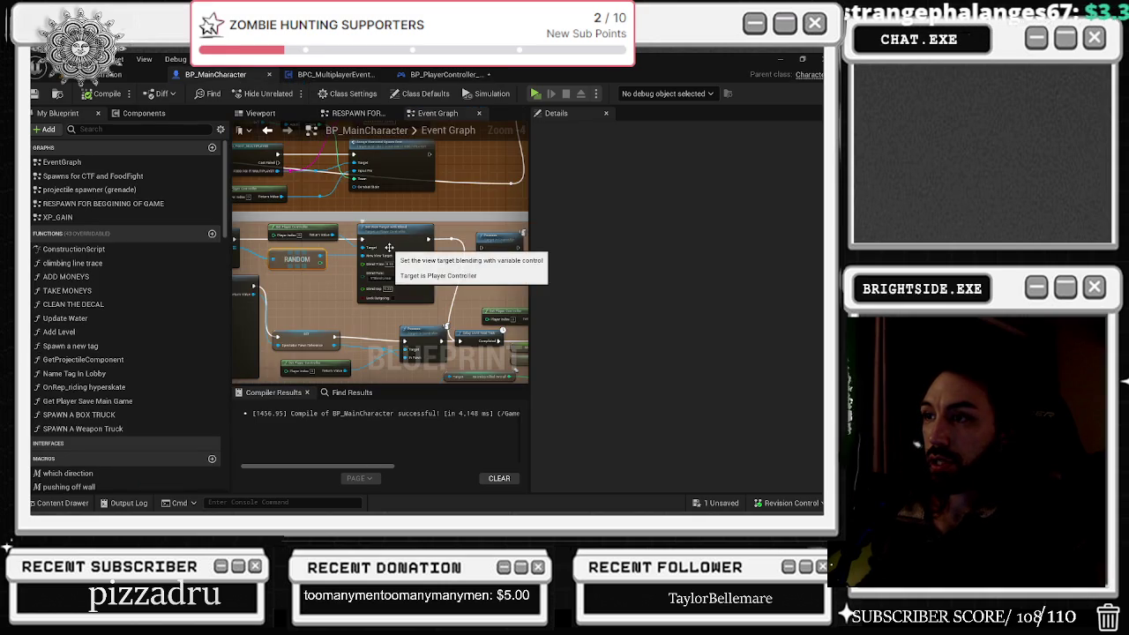
# Step: Locate the SpawnActor Bp Spectator Dead, RANDOM and SET nodes; inspect the spectator pawn reference
pyautogui.moveTo(447, 298); pyautogui.dragTo(443, 293)
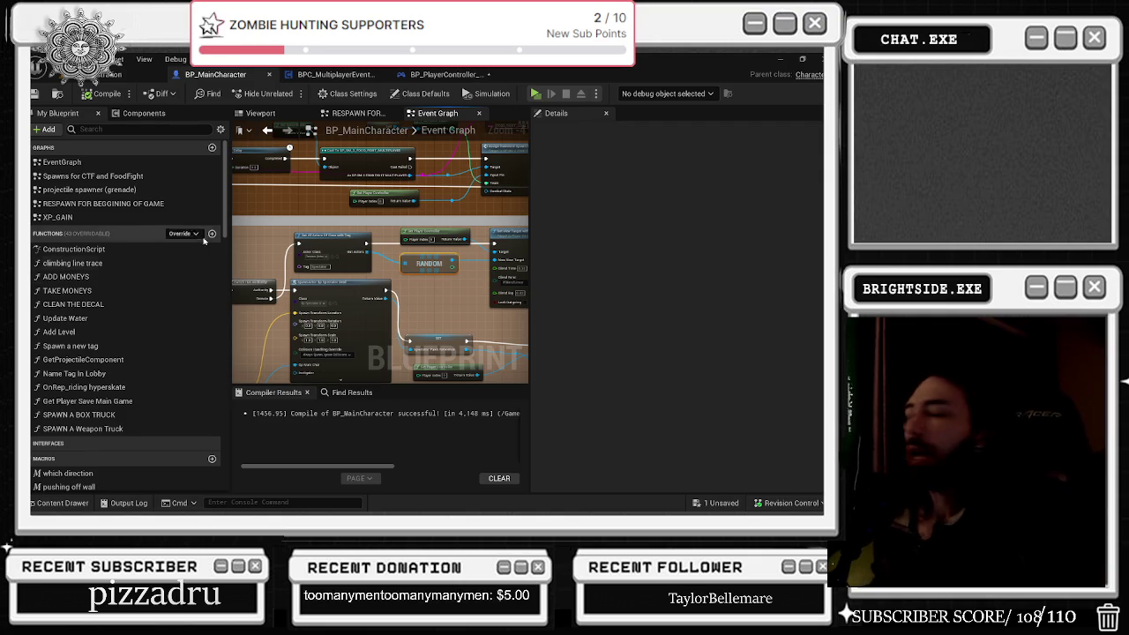
pyautogui.moveTo(239, 291)
pyautogui.mouseDown()
pyautogui.moveTo(320, 265)
pyautogui.moveTo(340, 284)
pyautogui.moveTo(500, 305)
pyautogui.mouseUp()
pyautogui.scroll(2, 500, 305)
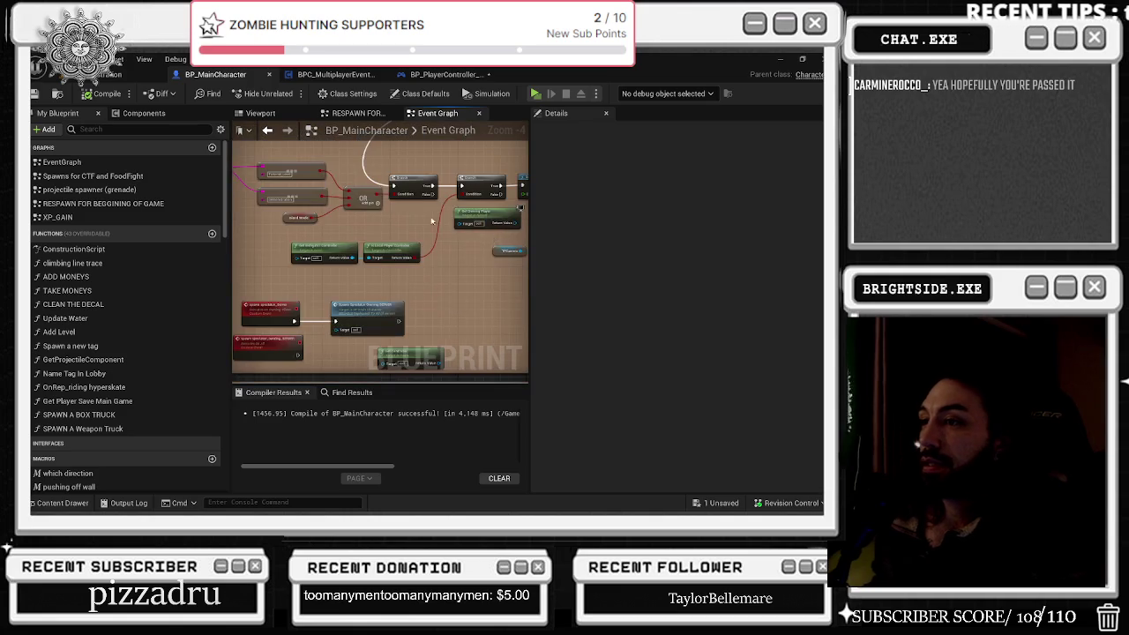
pyautogui.moveTo(460, 227); pyautogui.dragTo(286, 319)
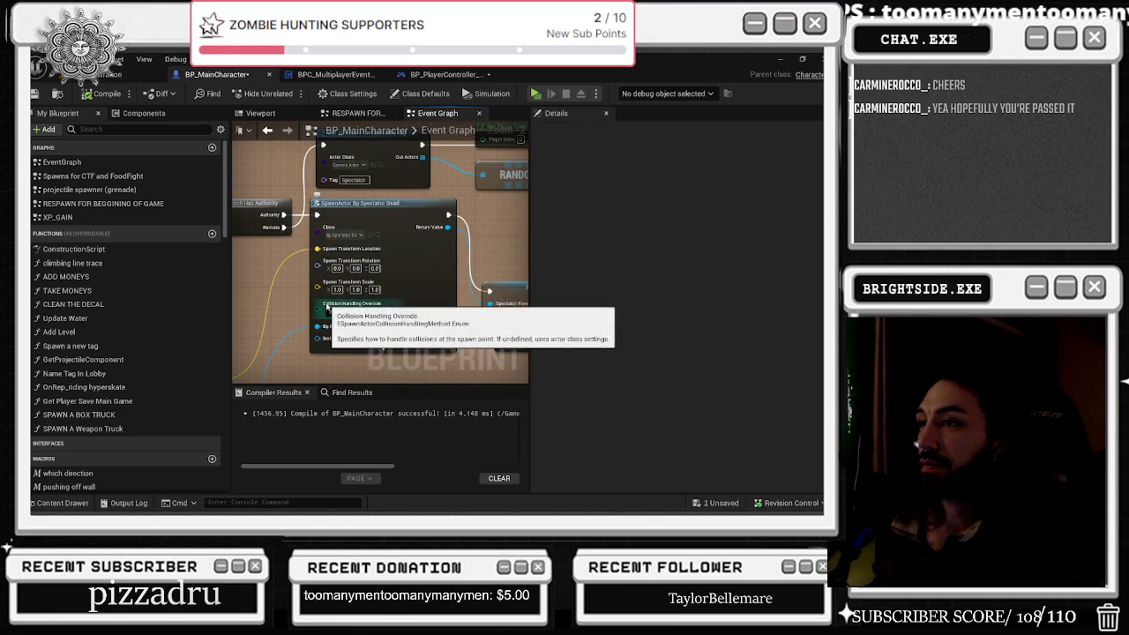
pyautogui.moveTo(344, 231)
pyautogui.mouseDown()
pyautogui.moveTo(422, 239)
pyautogui.moveTo(336, 150)
pyautogui.moveTo(485, 175)
pyautogui.mouseUp()
pyautogui.scroll(-2, 437, 256)
pyautogui.moveTo(389, 329); pyautogui.dragTo(471, 328)
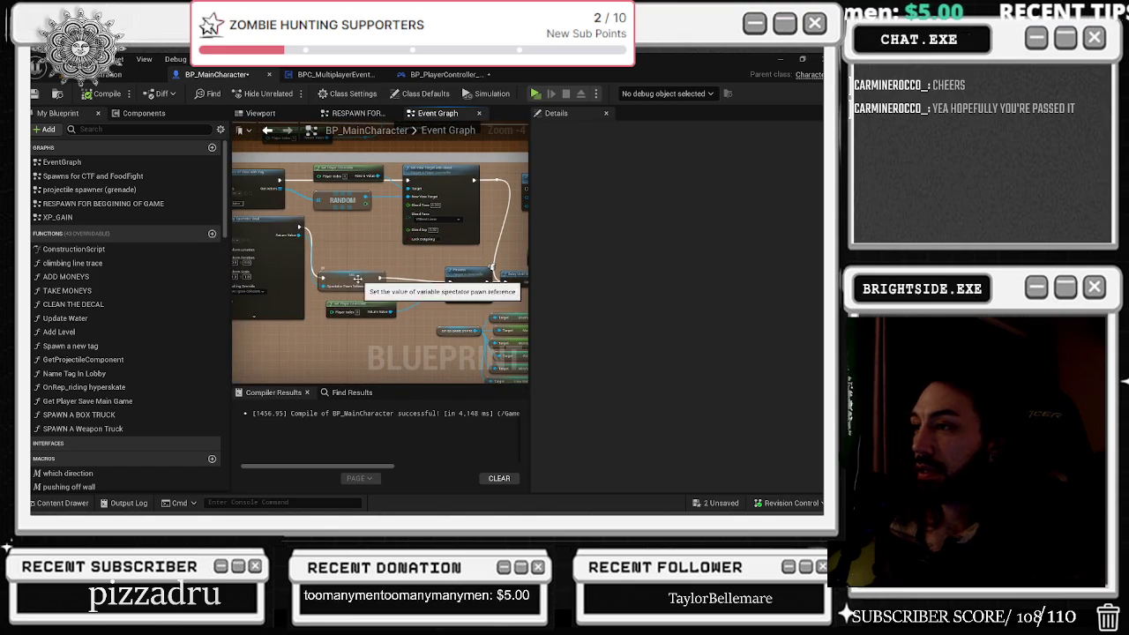
pyautogui.click(373, 276)
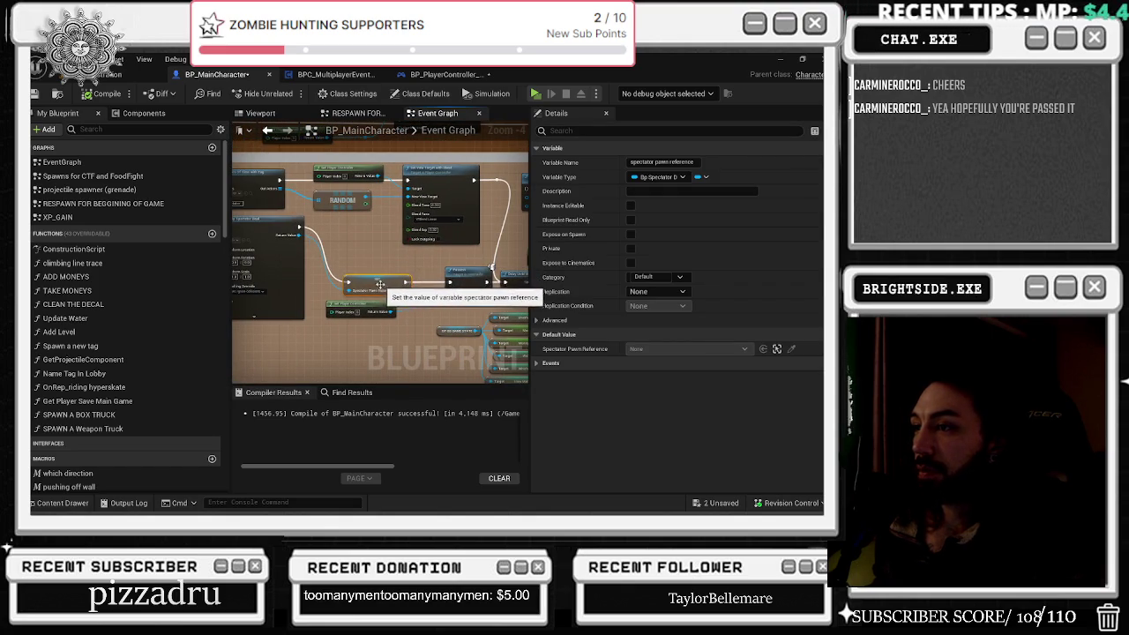
# Step: Move the SpawnActor node slightly lower, check Possess, and show BPC_MultiplayerEventsManager
pyautogui.moveTo(373, 276); pyautogui.dragTo(474, 290)
pyautogui.moveTo(348, 207)
pyautogui.mouseDown()
pyautogui.moveTo(359, 260)
pyautogui.moveTo(359, 245)
pyautogui.moveTo(261, 227)
pyautogui.mouseUp()
pyautogui.scroll(1, 392, 249)
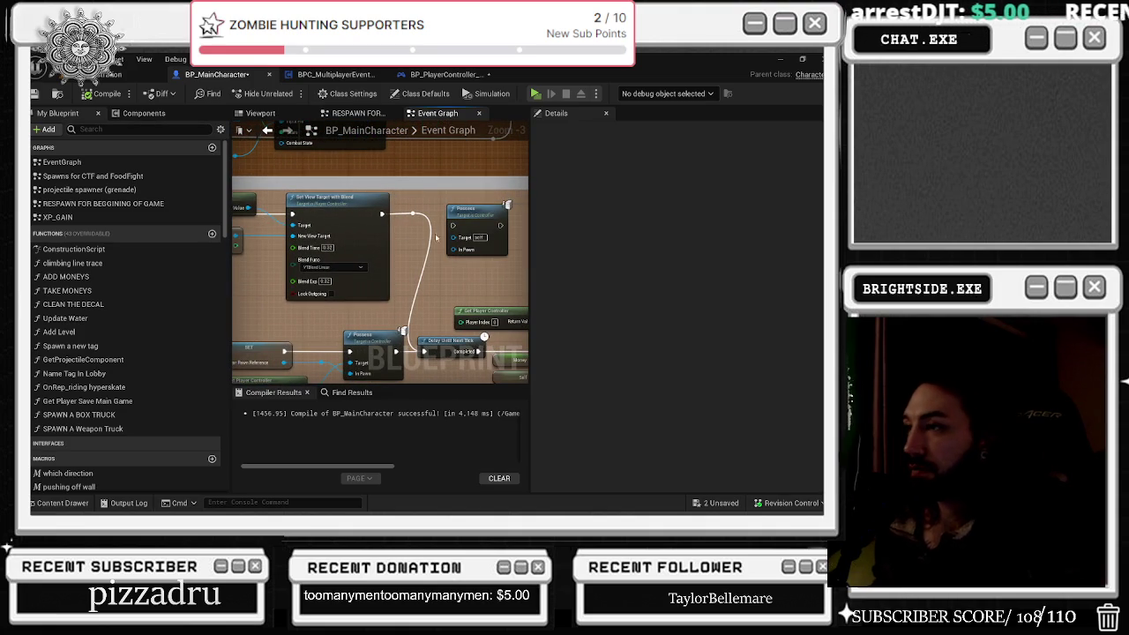
pyautogui.moveTo(432, 238); pyautogui.dragTo(349, 220)
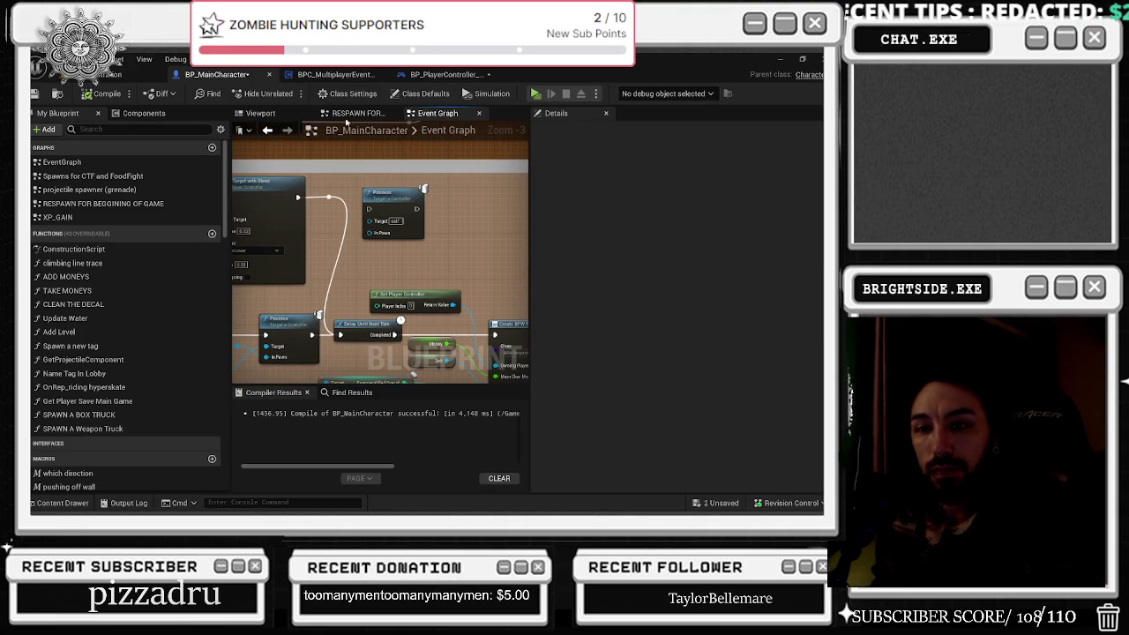
pyautogui.click(322, 74)
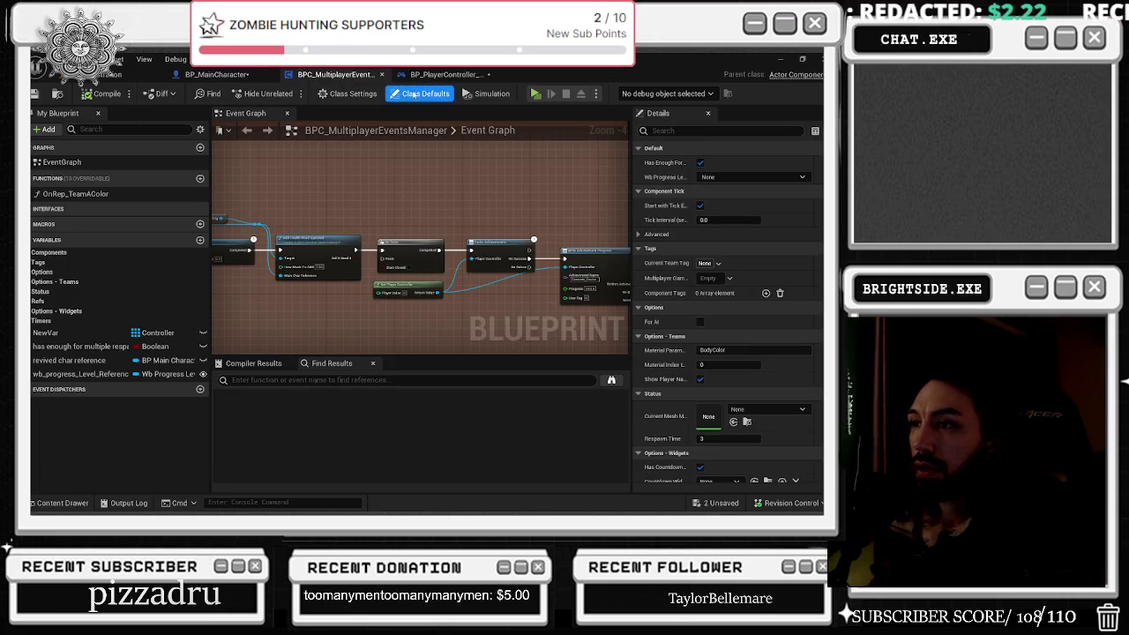
# Step: Widen the comment box and add a reroute on the blue wire in BPC_MultiplayerEventsManager, then save
pyautogui.click(431, 76)
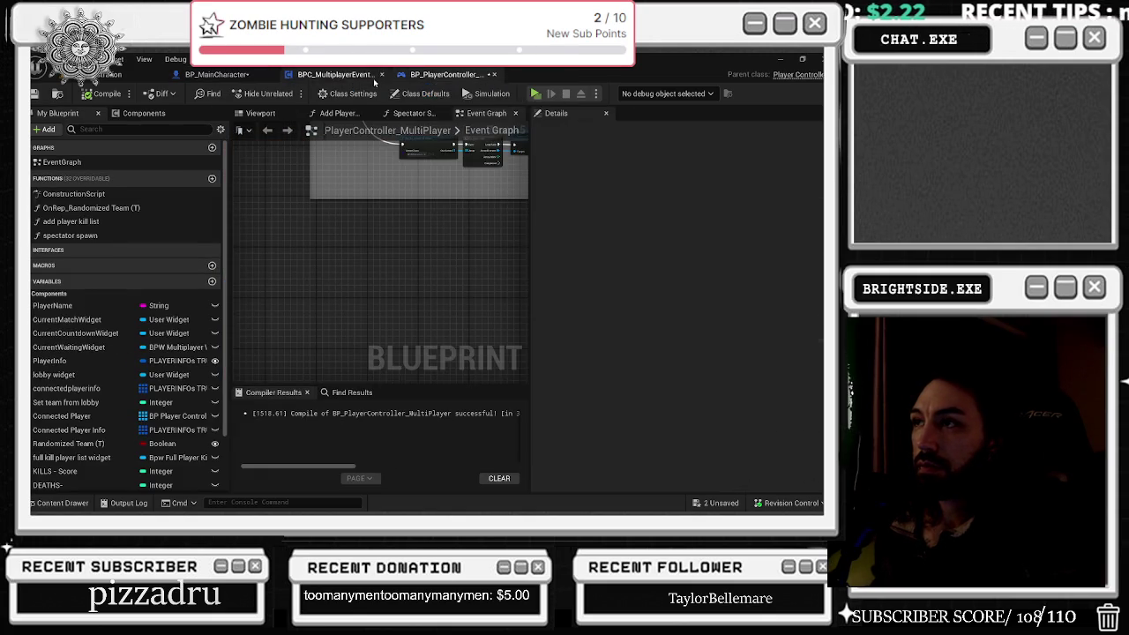
pyautogui.click(327, 76)
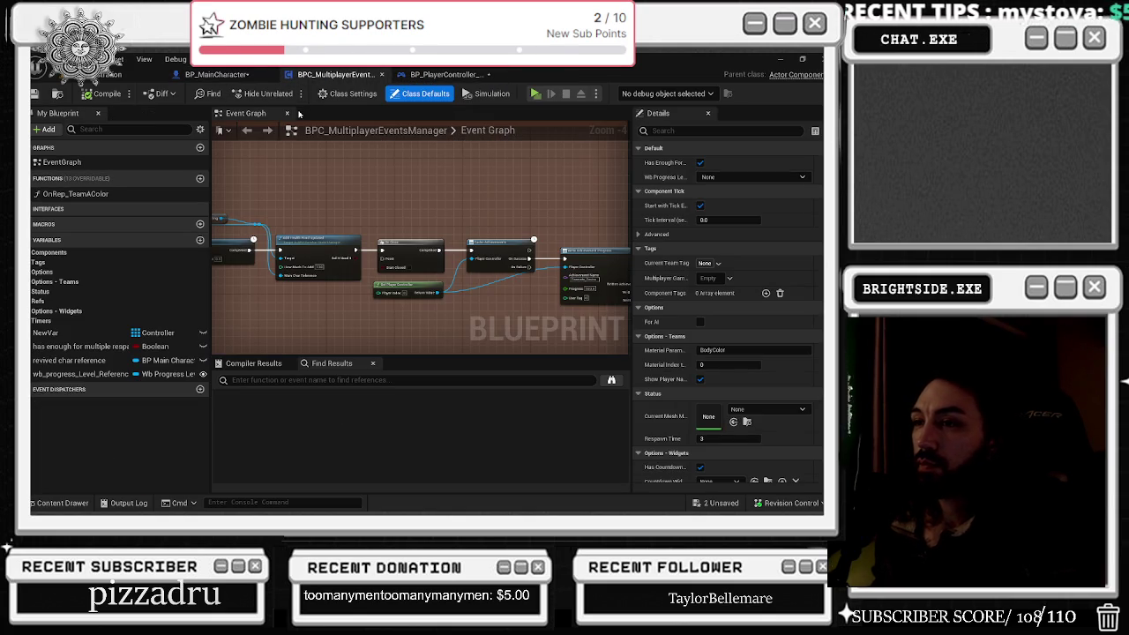
pyautogui.scroll(-3, 429, 201)
pyautogui.moveTo(519, 202); pyautogui.dragTo(539, 205)
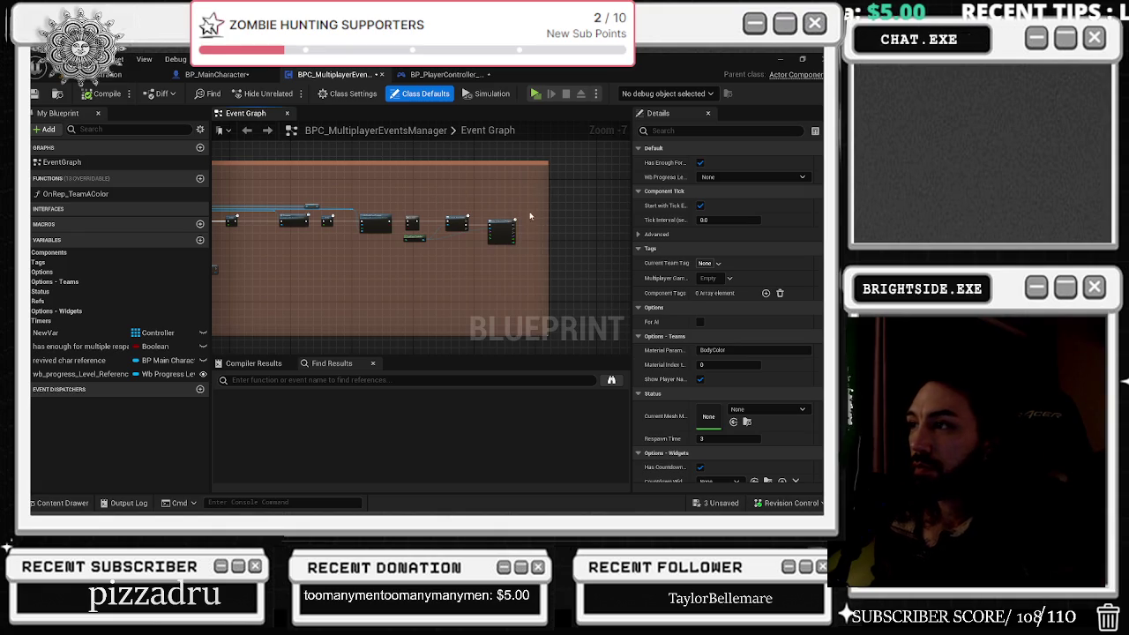
pyautogui.scroll(2, 529, 216)
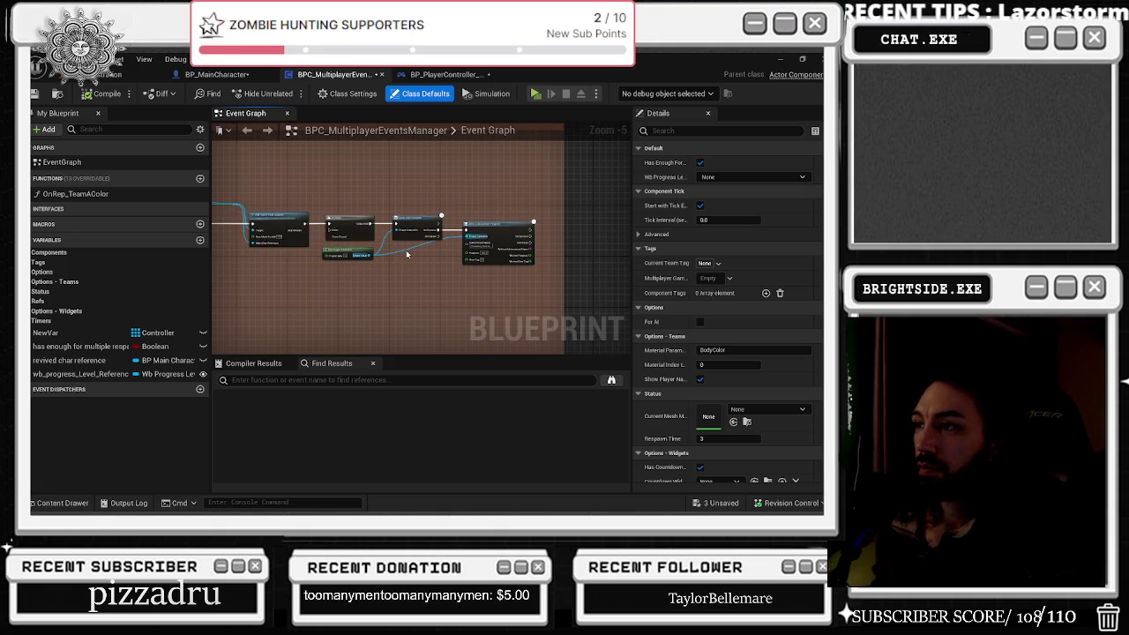
pyautogui.doubleClick(404, 253)
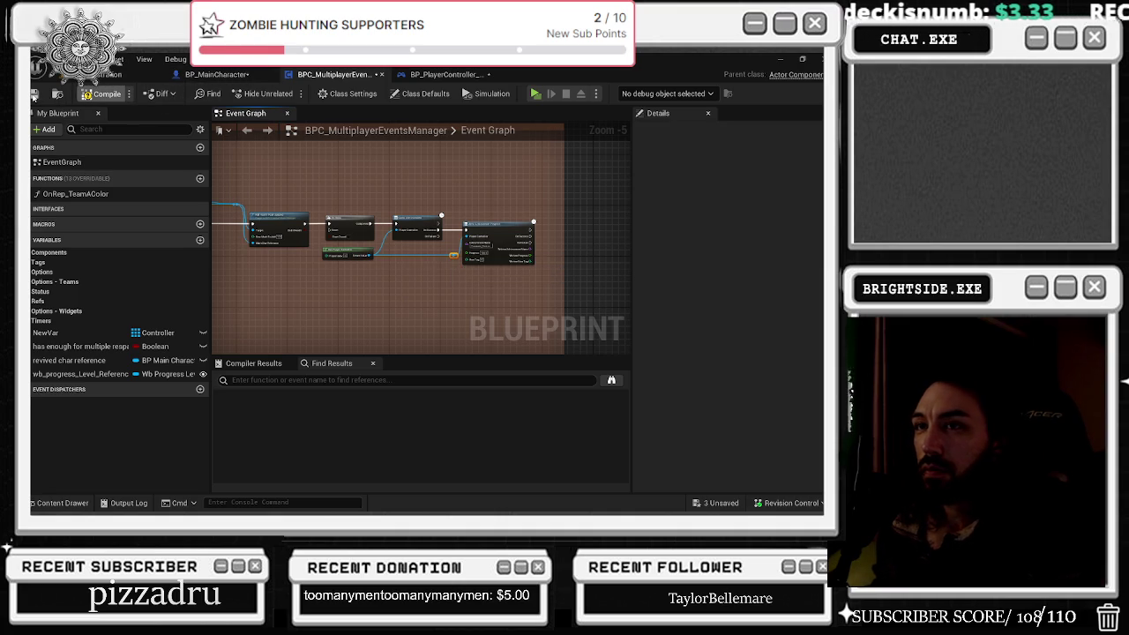
pyautogui.click(34, 94)
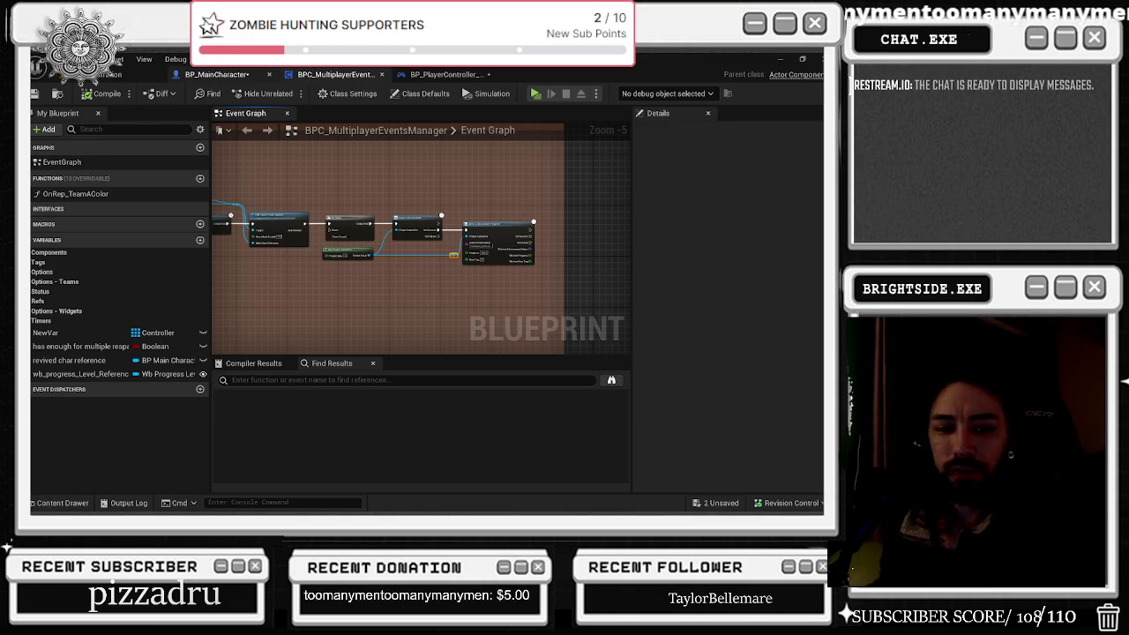
pyautogui.moveTo(216, 74); pyautogui.dragTo(441, 291)
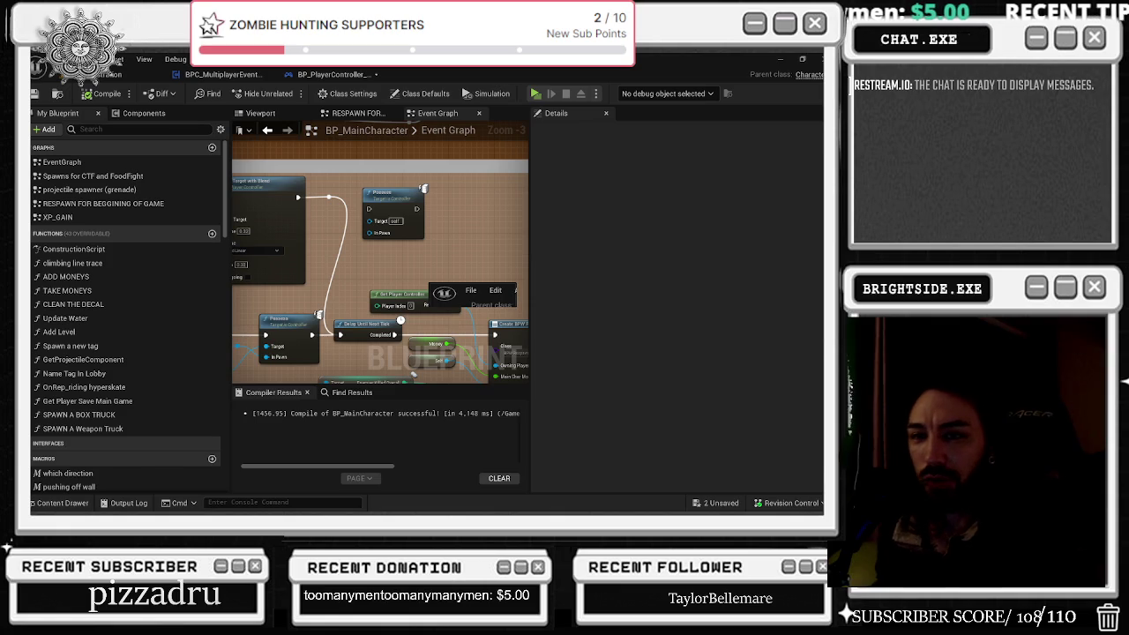
# Step: Dock BP_MainCharacter back beside the other blueprint tabs and return to the Badaboom_Pizza_sim level
pyautogui.moveTo(315, 246)
pyautogui.mouseDown()
pyautogui.moveTo(379, 265)
pyautogui.moveTo(220, 176)
pyautogui.moveTo(243, 123)
pyautogui.moveTo(220, 113)
pyautogui.moveTo(212, 74)
pyautogui.mouseUp()
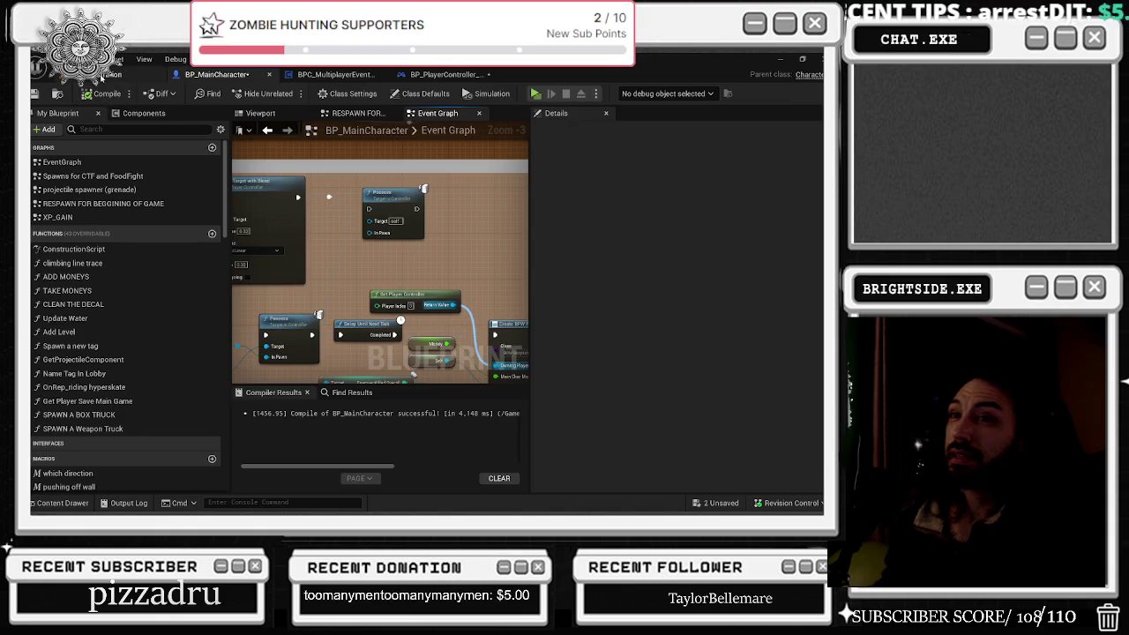
pyautogui.click(102, 76)
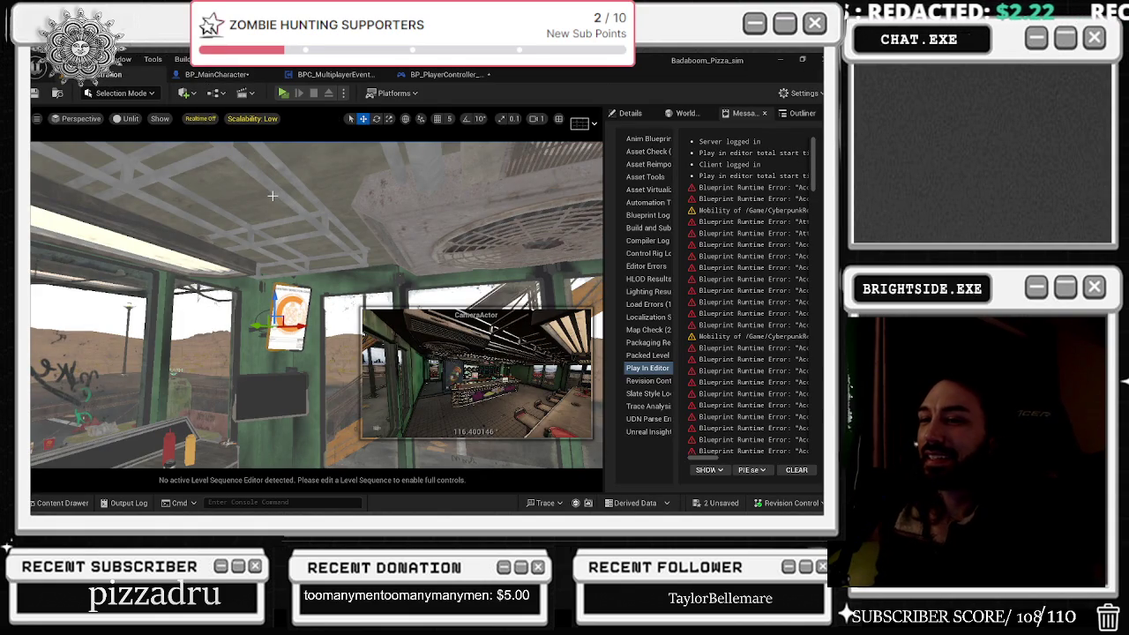
# Step: Narrow the CameraActor's field of view, check its Auto Player Activation, and look up at the ceiling
pyautogui.moveTo(258, 204); pyautogui.dragTo(194, 270)
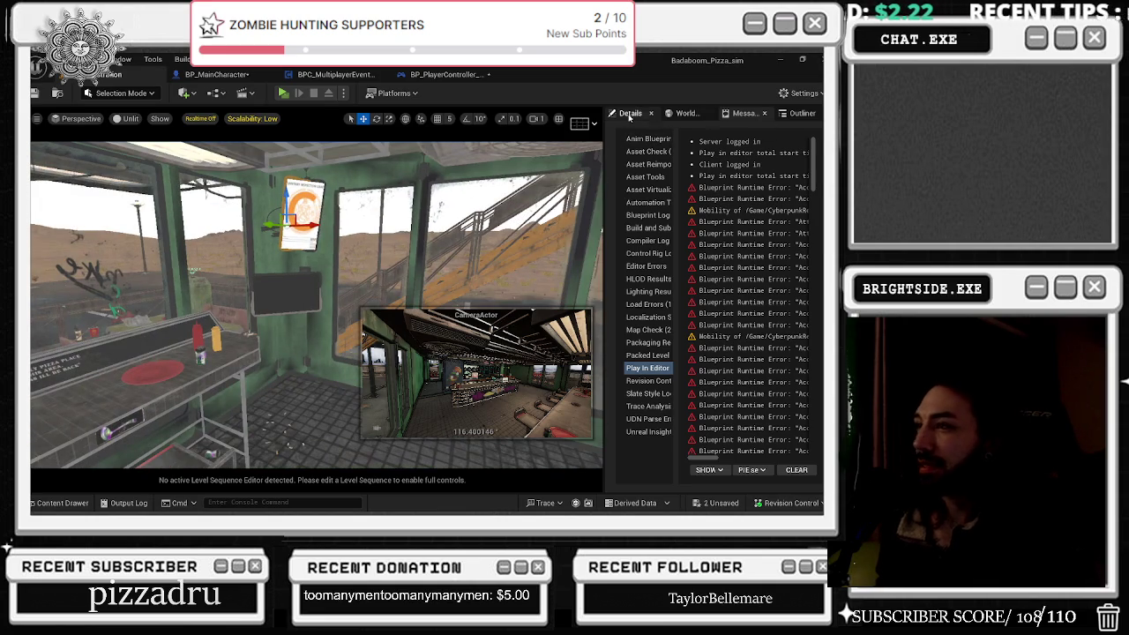
pyautogui.click(626, 113)
pyautogui.moveTo(353, 264)
pyautogui.mouseDown()
pyautogui.moveTo(305, 164)
pyautogui.moveTo(329, 175)
pyautogui.moveTo(300, 176)
pyautogui.mouseUp()
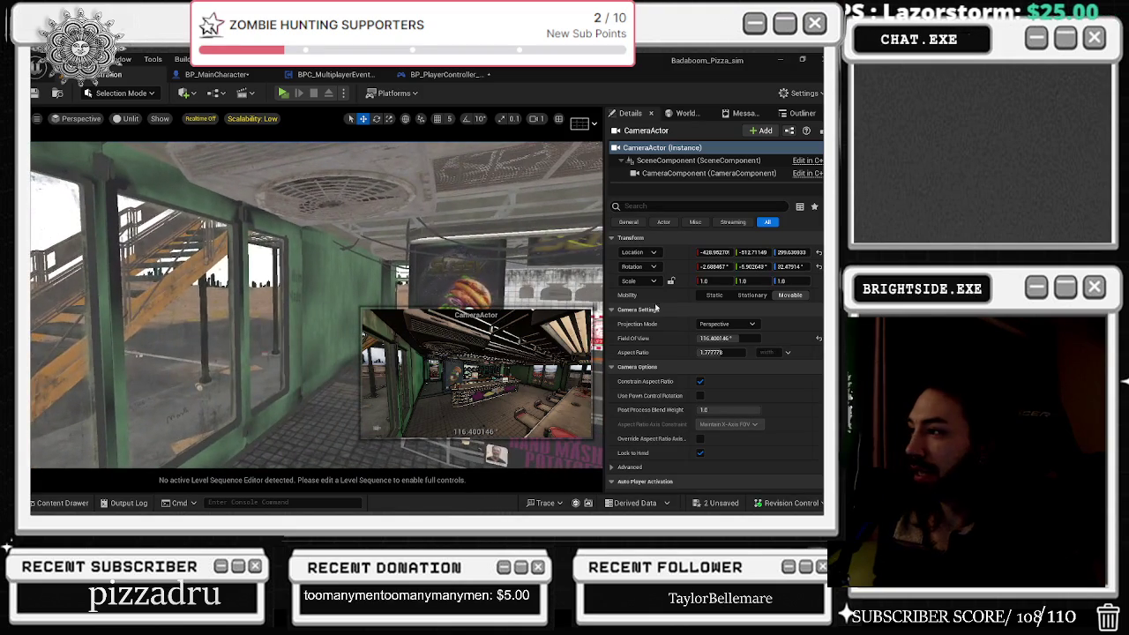
pyautogui.moveTo(721, 336); pyautogui.dragTo(693, 336)
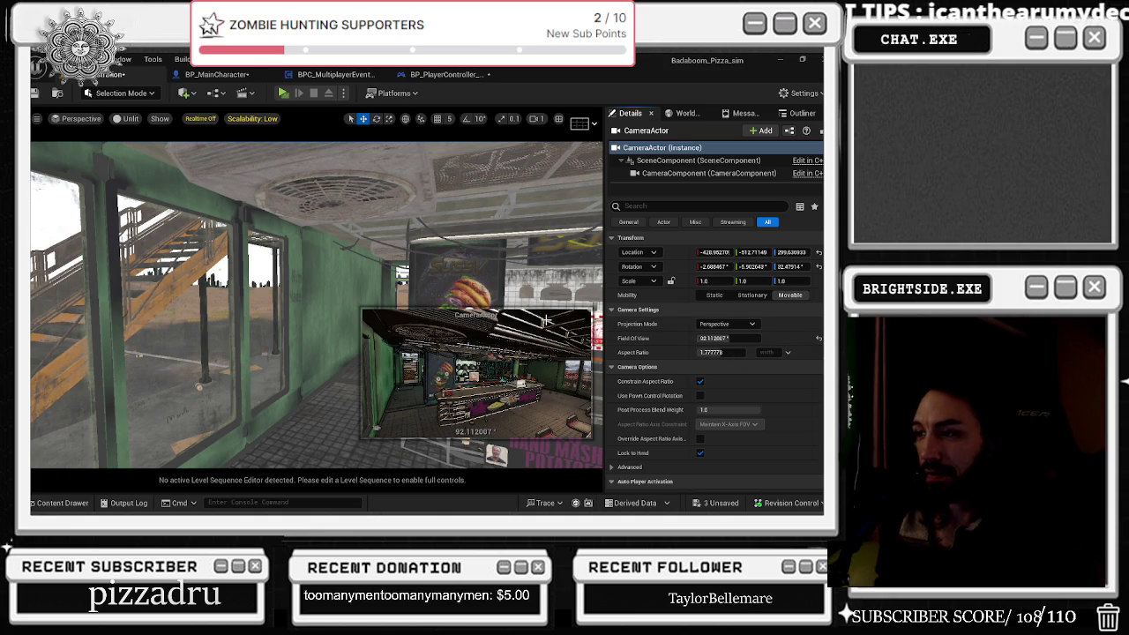
pyautogui.moveTo(547, 319); pyautogui.dragTo(435, 304)
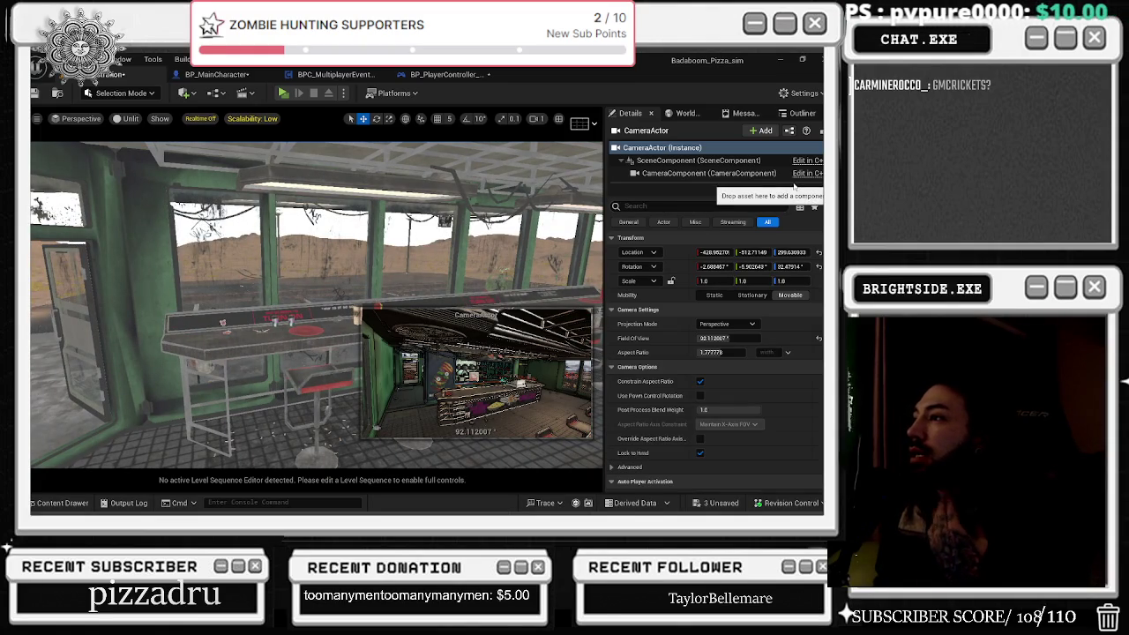
pyautogui.scroll(-3, 774, 318)
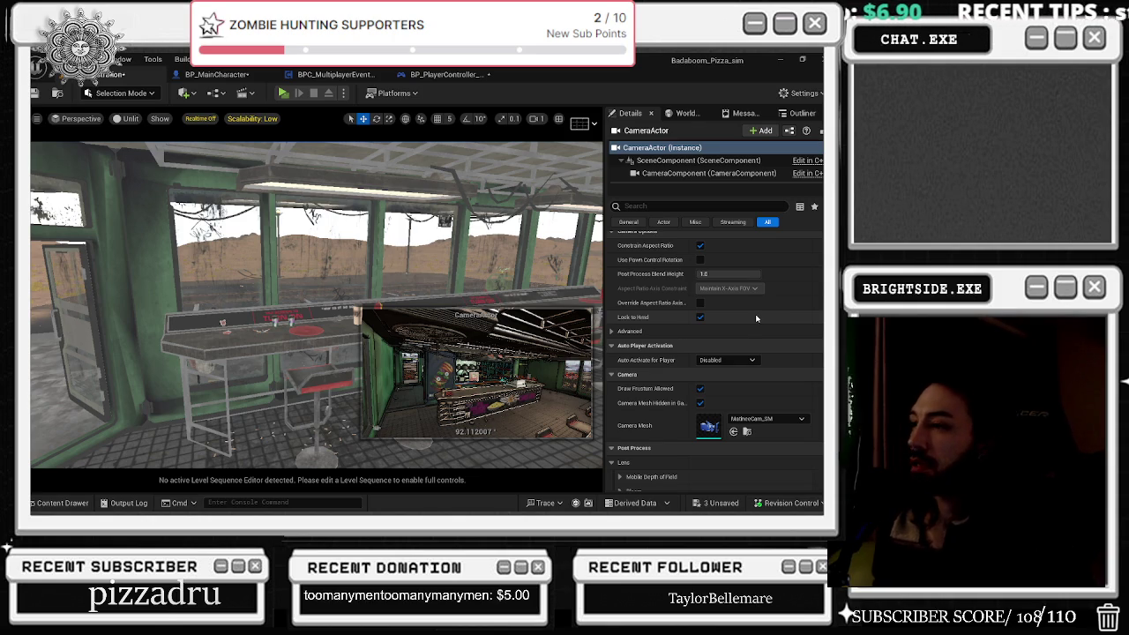
pyautogui.moveTo(500, 461)
pyautogui.mouseDown()
pyautogui.moveTo(490, 414)
pyautogui.moveTo(501, 461)
pyautogui.moveTo(459, 427)
pyautogui.mouseUp()
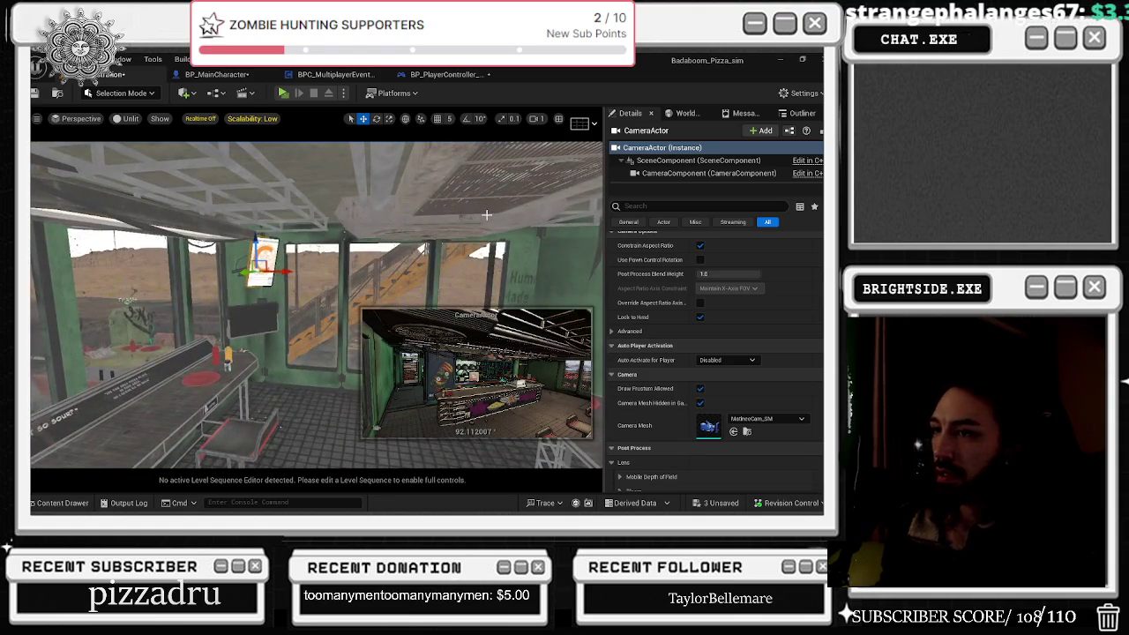
pyautogui.click(58, 503)
# Step: Search all project content for 'spectator cam', then clear the search
pyautogui.click(52, 287)
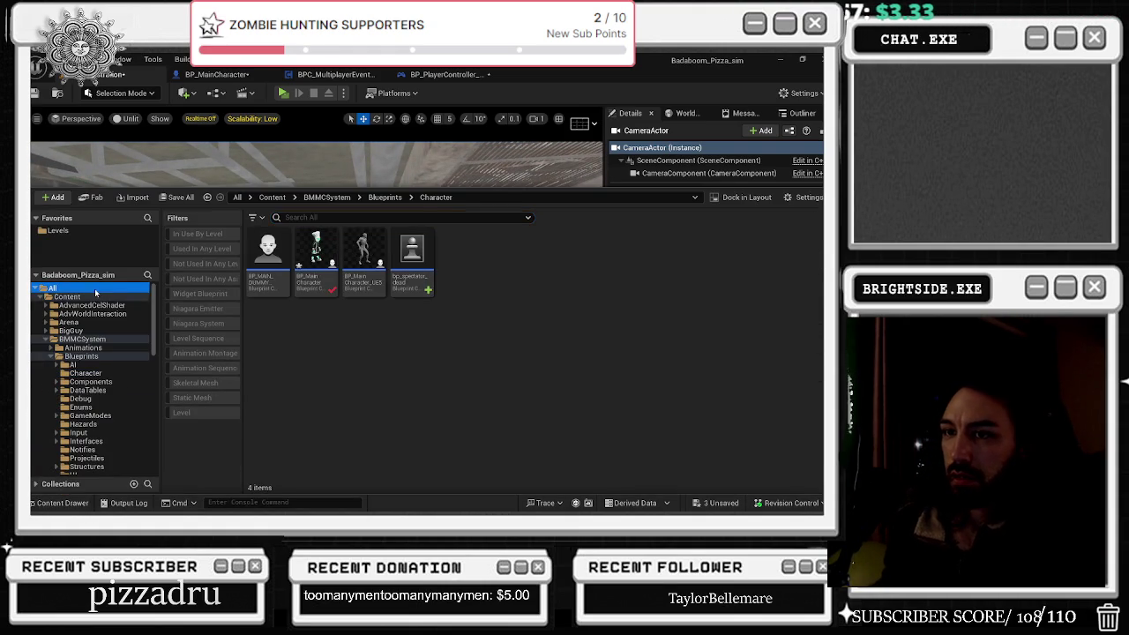
pyautogui.click(317, 218)
pyautogui.write('s')
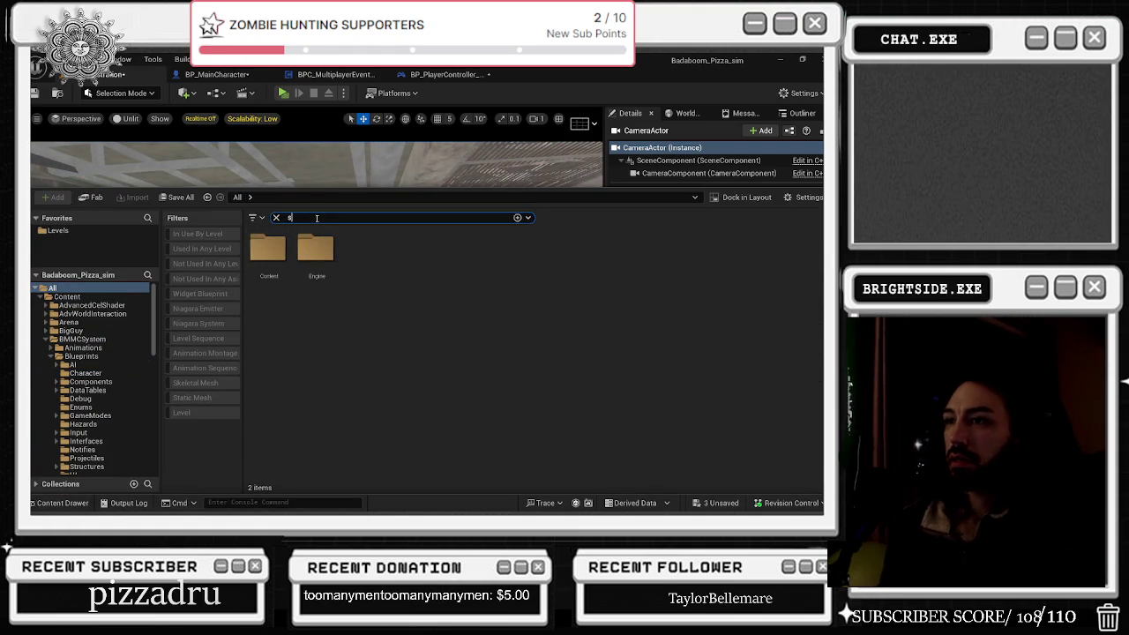
pyautogui.write('pectator cam')
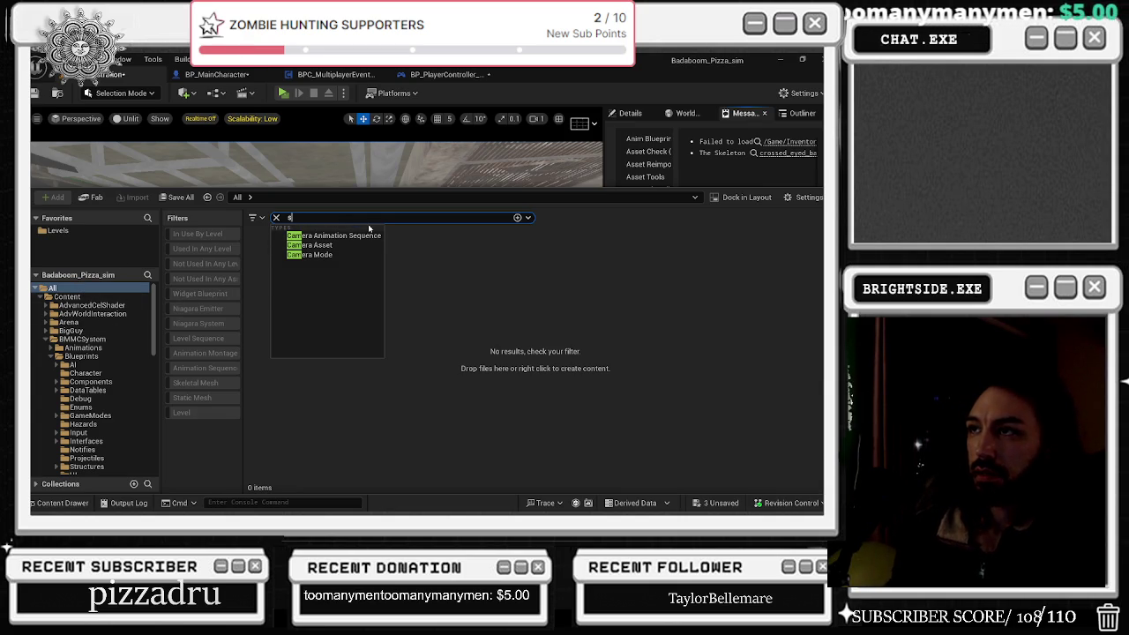
pyautogui.press('BackSpace')
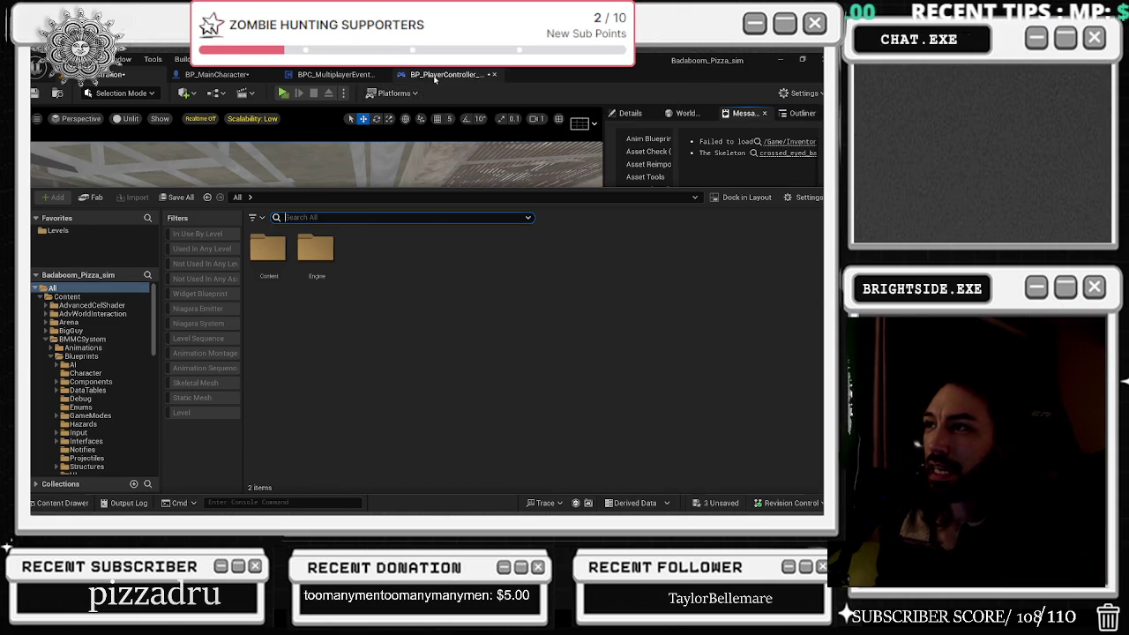
# Step: Locate BP_PlayerController_MultiPlayer's asset and browse to the BMMCSystem > Blueprints folder
pyautogui.click(434, 75)
pyautogui.hotkey('ctrl', 'b')
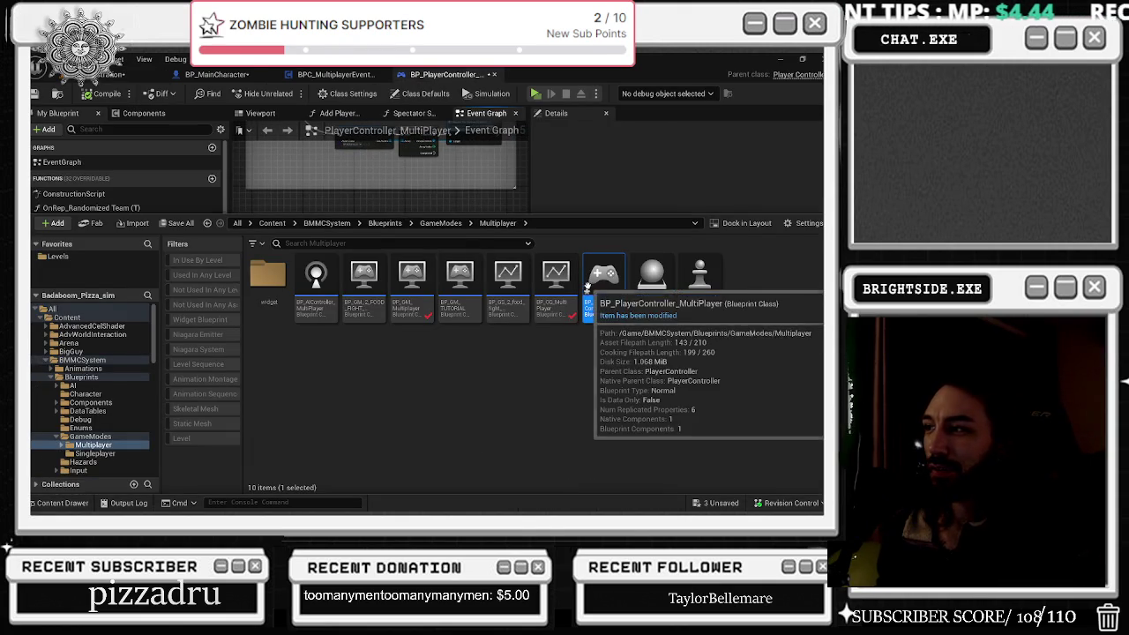
pyautogui.rightClick(607, 291)
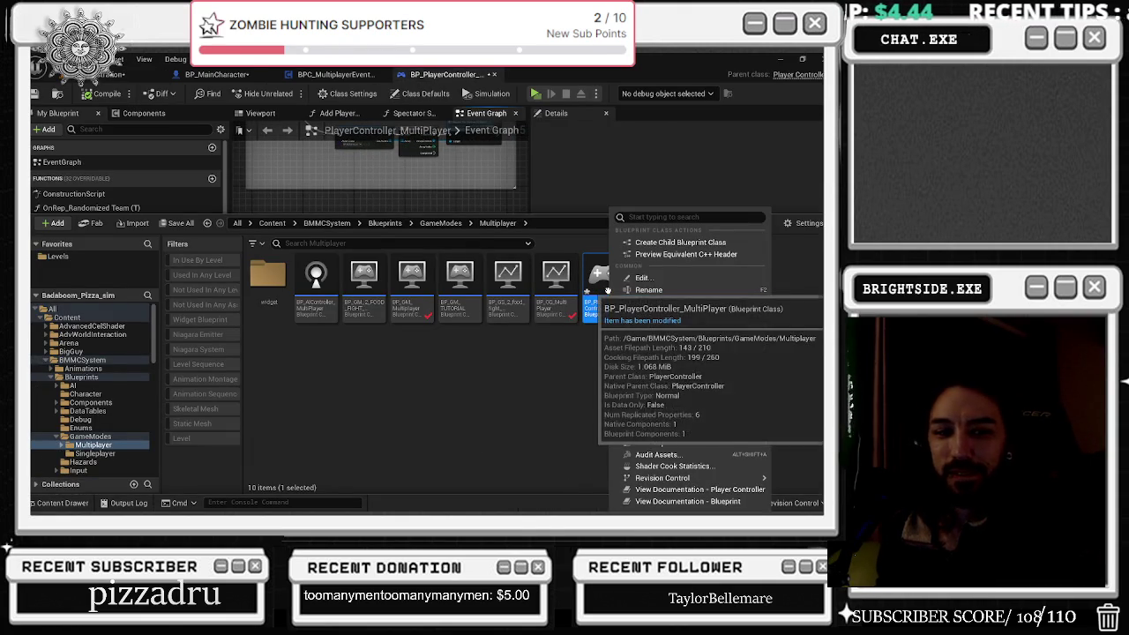
pyautogui.click(661, 386)
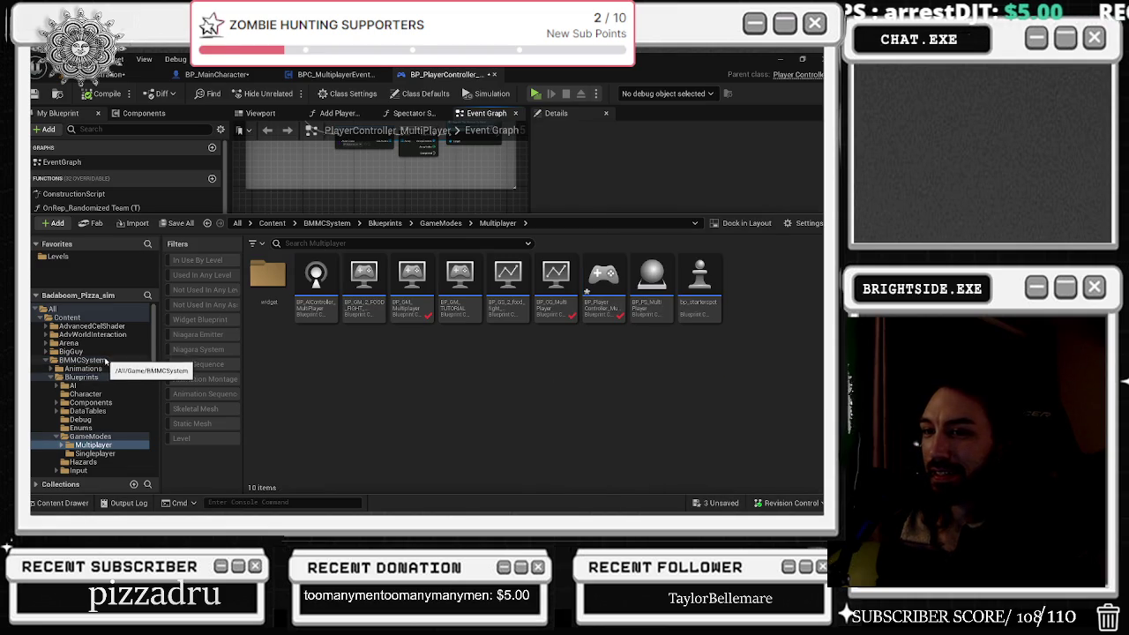
pyautogui.click(84, 359)
pyautogui.click(327, 284)
pyautogui.doubleClick(326, 285)
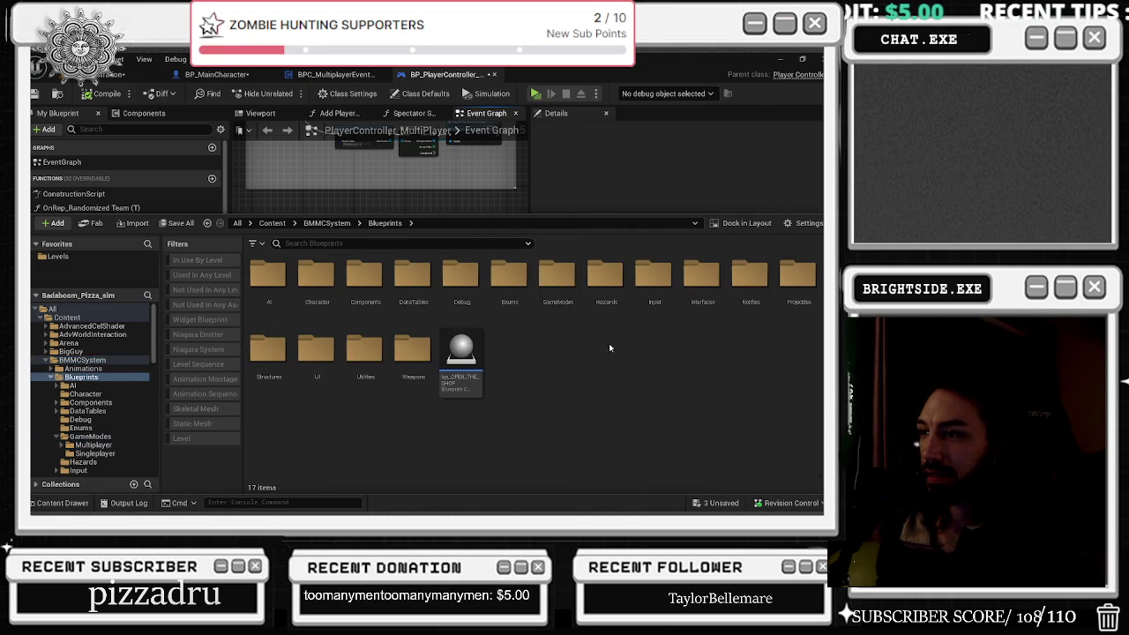
# Step: Create a new Blueprint Class named BP_Spectator_cam in the BMMCSystem > Blueprints folder
pyautogui.rightClick(585, 270)
pyautogui.moveTo(639, 470)
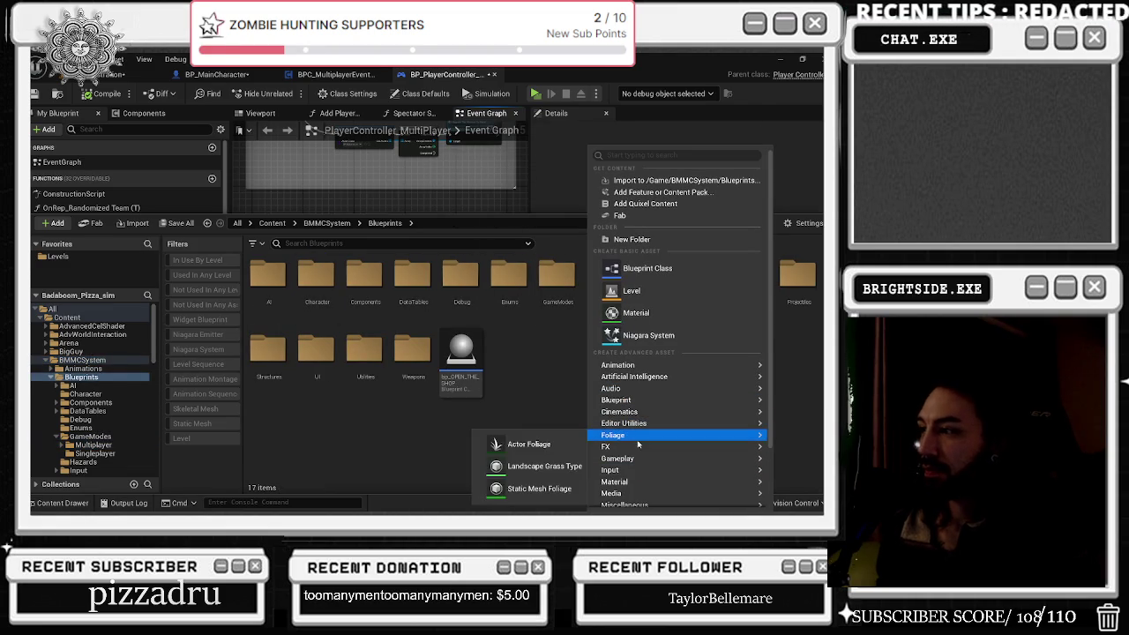
pyautogui.click(648, 268)
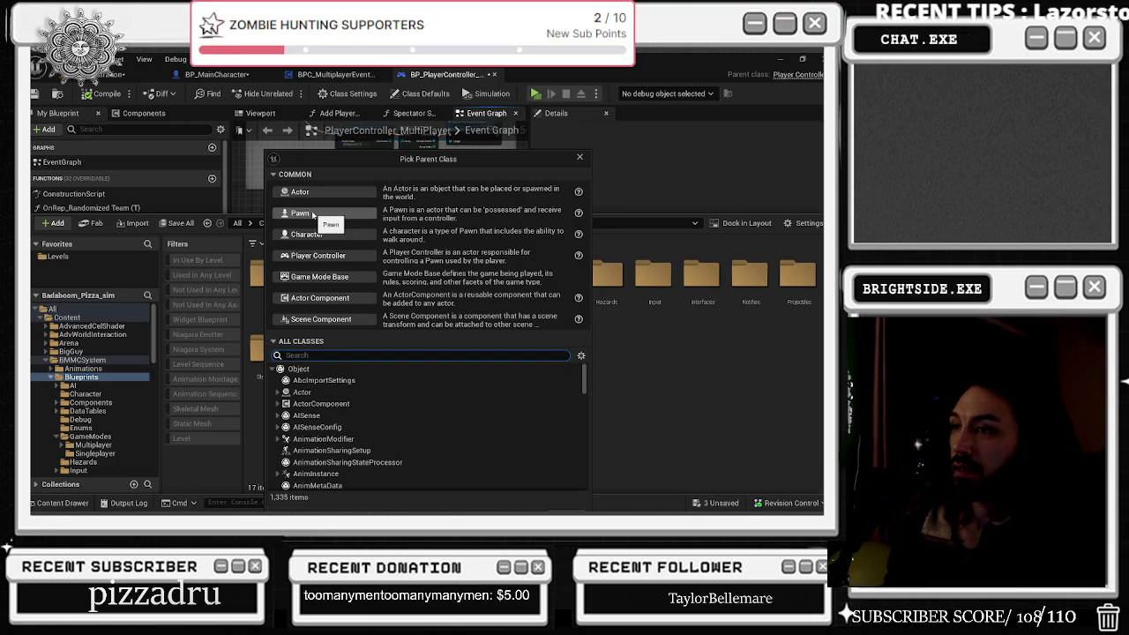
pyautogui.click(316, 193)
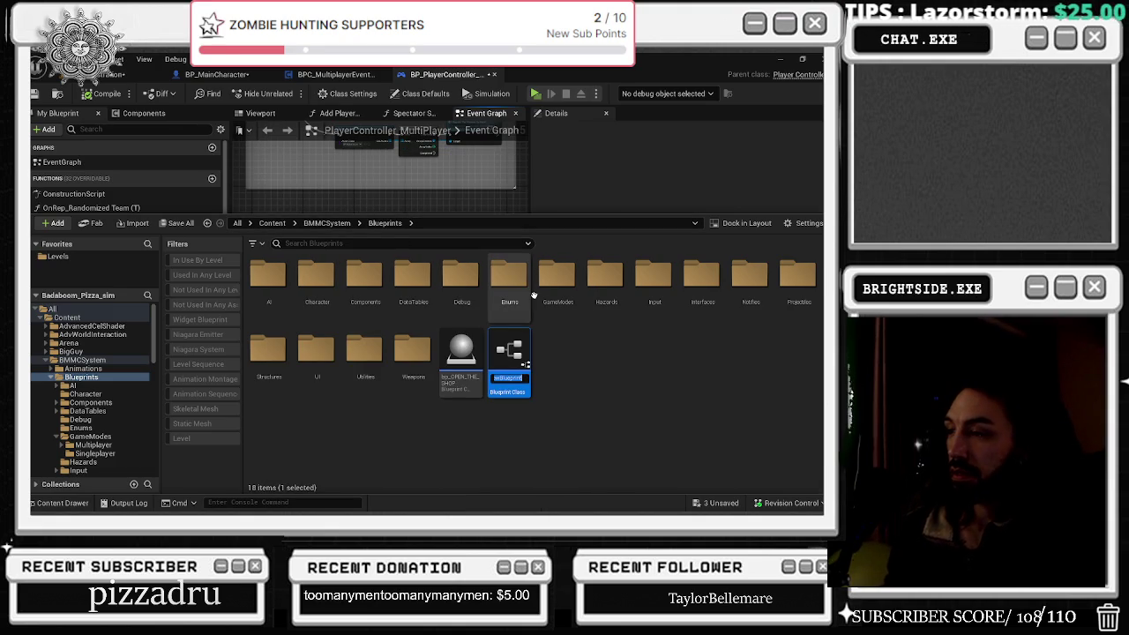
pyautogui.write('BP_S')
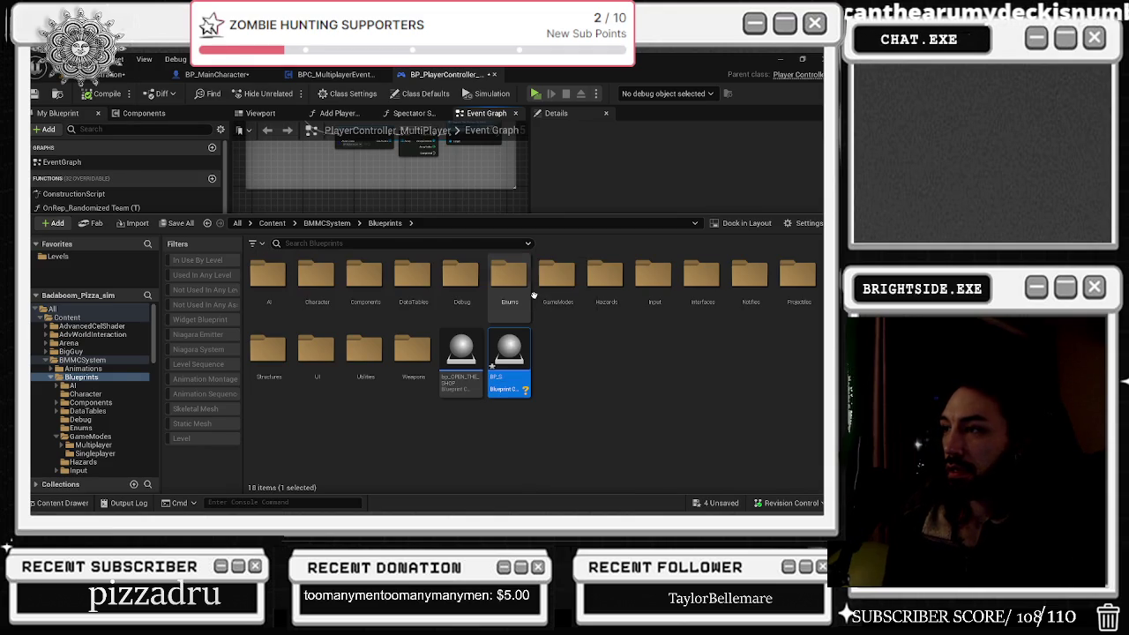
pyautogui.write('pectator_cam')
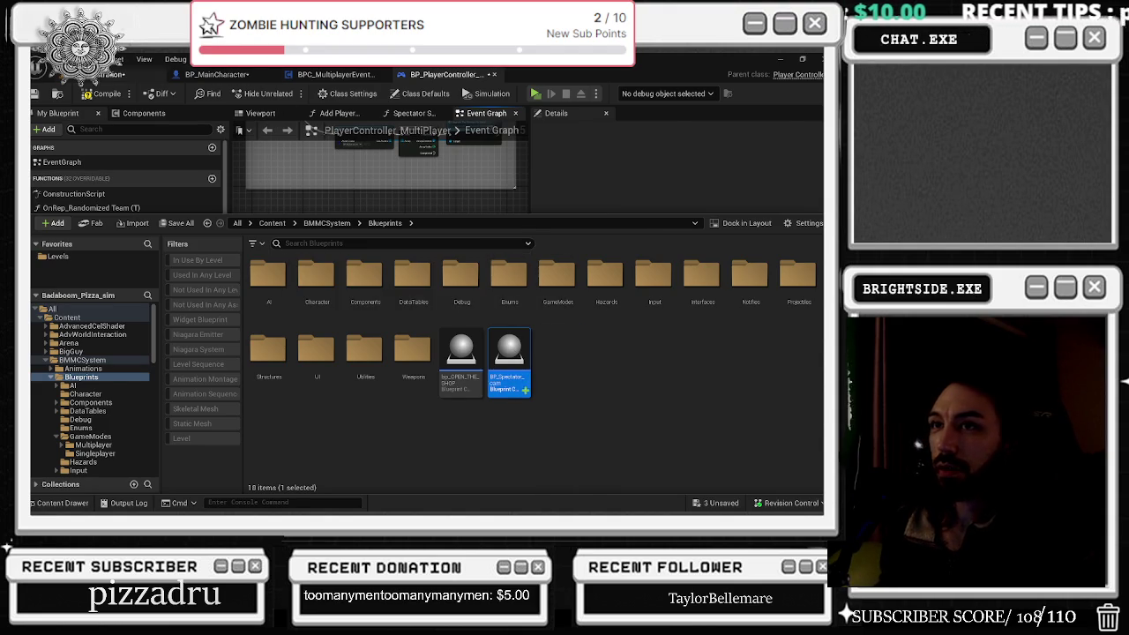
pyautogui.click(132, 74)
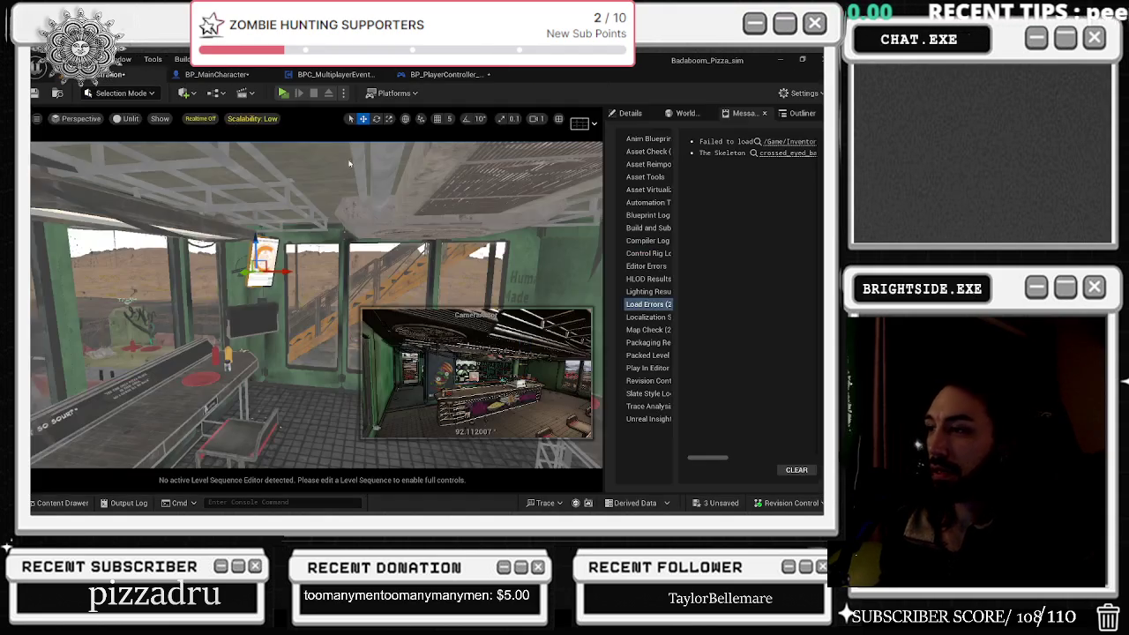
# Step: Inspect the placed camera actor's CameraComponent in the level's Details panel
pyautogui.moveTo(565, 194); pyautogui.dragTo(612, 177)
pyautogui.click(630, 113)
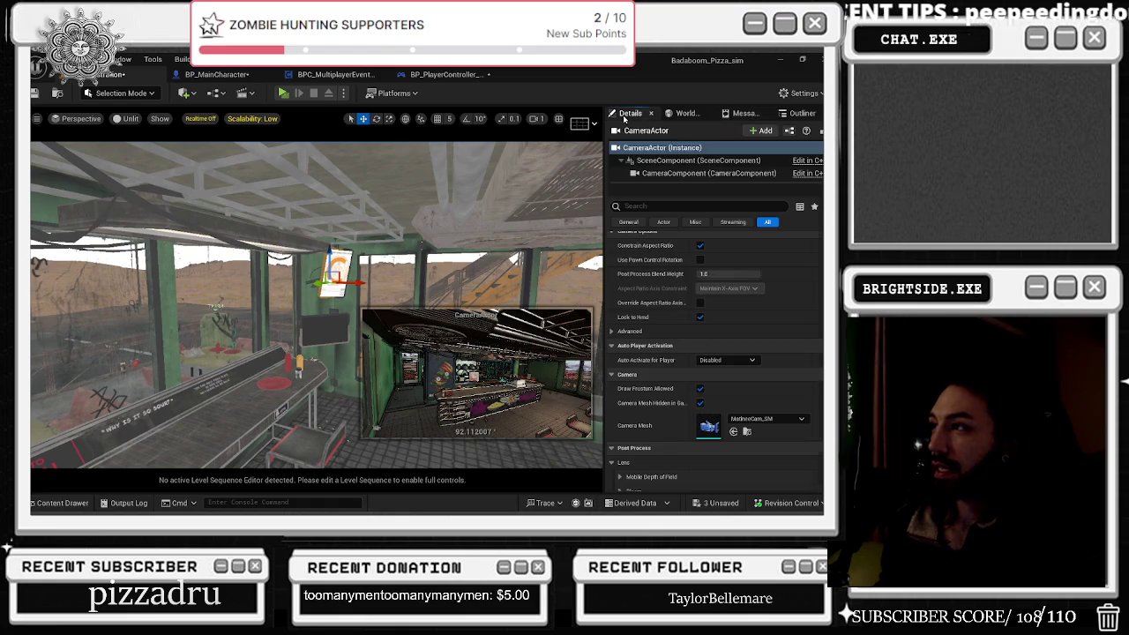
pyautogui.click(667, 174)
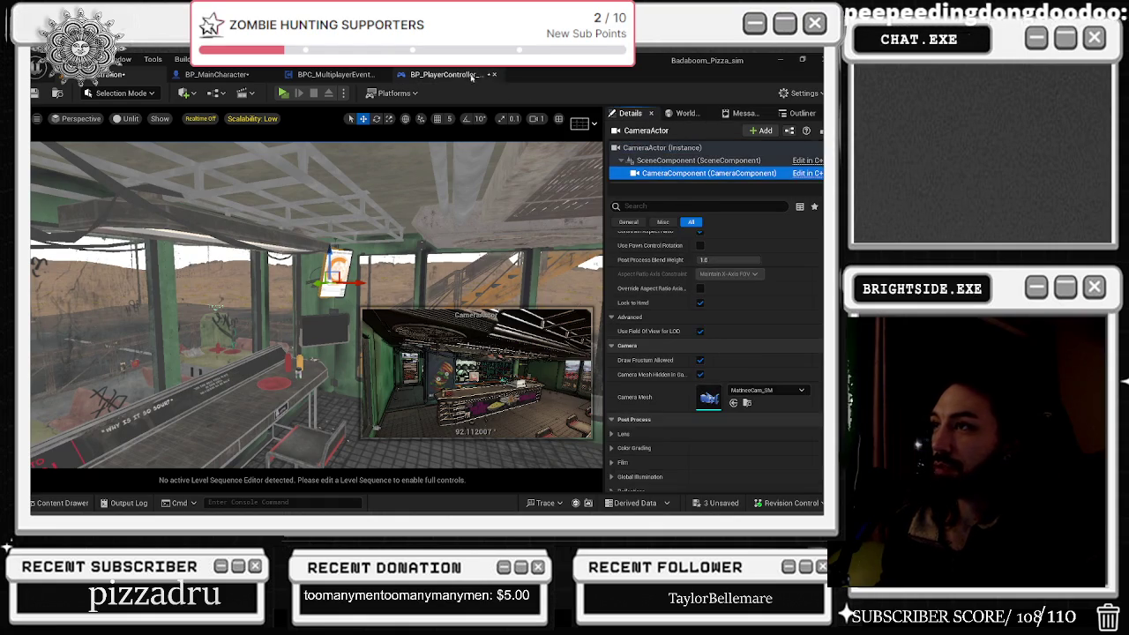
pyautogui.click(446, 74)
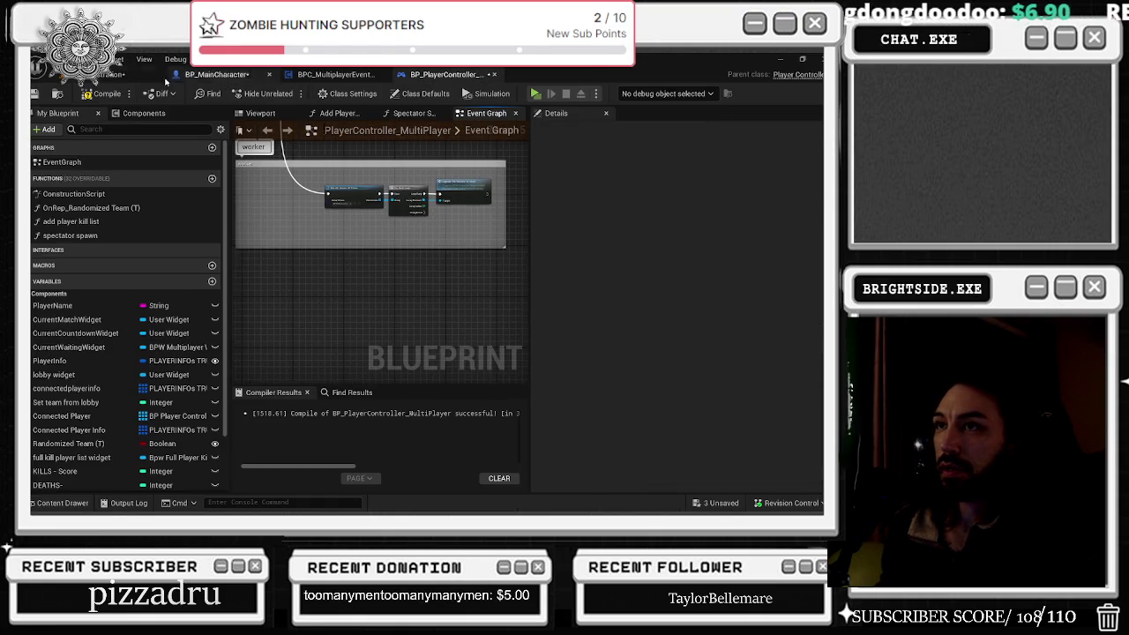
pyautogui.click(132, 74)
# Step: Open BP_Spectator_cam, dock the My Blueprint panel, and select its DefaultSceneRoot
pyautogui.click(62, 502)
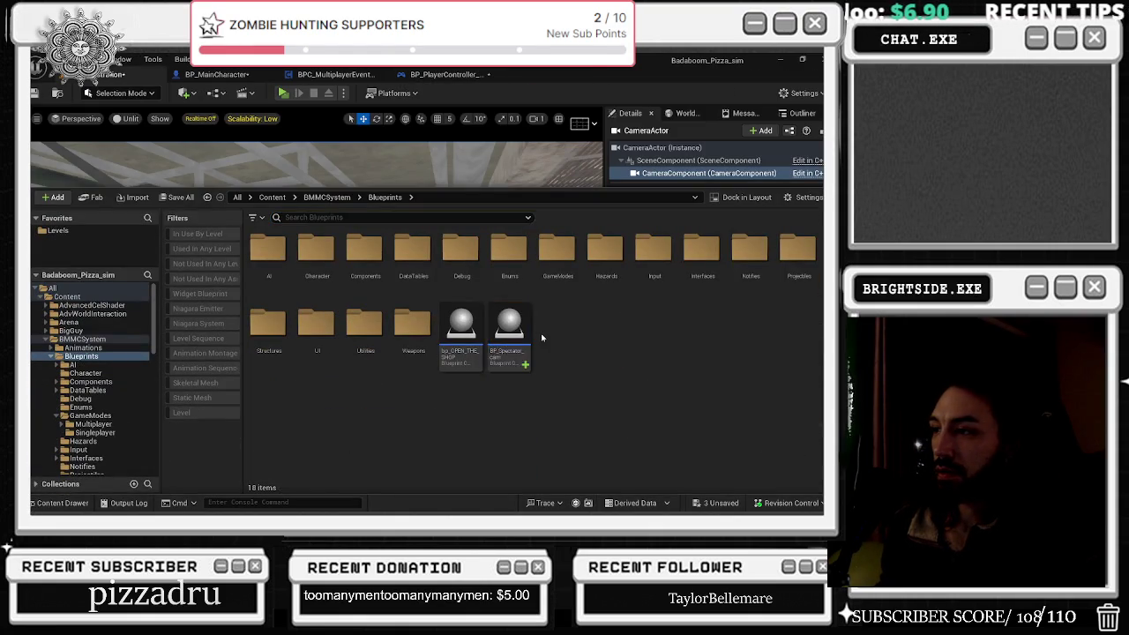
pyautogui.doubleClick(510, 337)
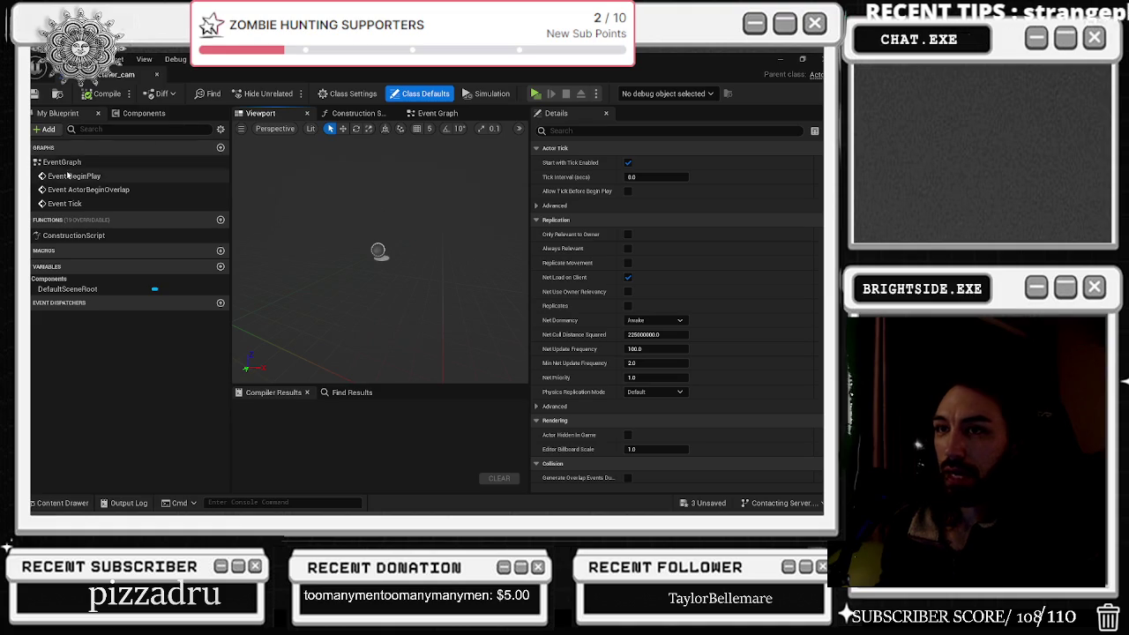
pyautogui.moveTo(69, 176)
pyautogui.mouseDown()
pyautogui.moveTo(133, 117)
pyautogui.moveTo(66, 114)
pyautogui.mouseUp()
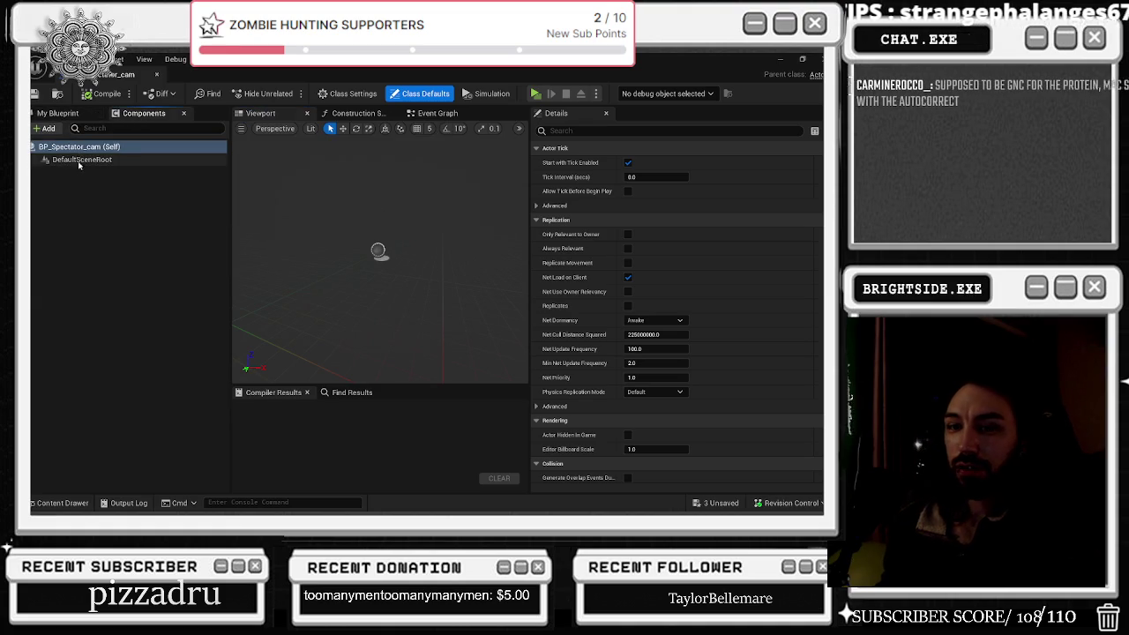
pyautogui.click(82, 159)
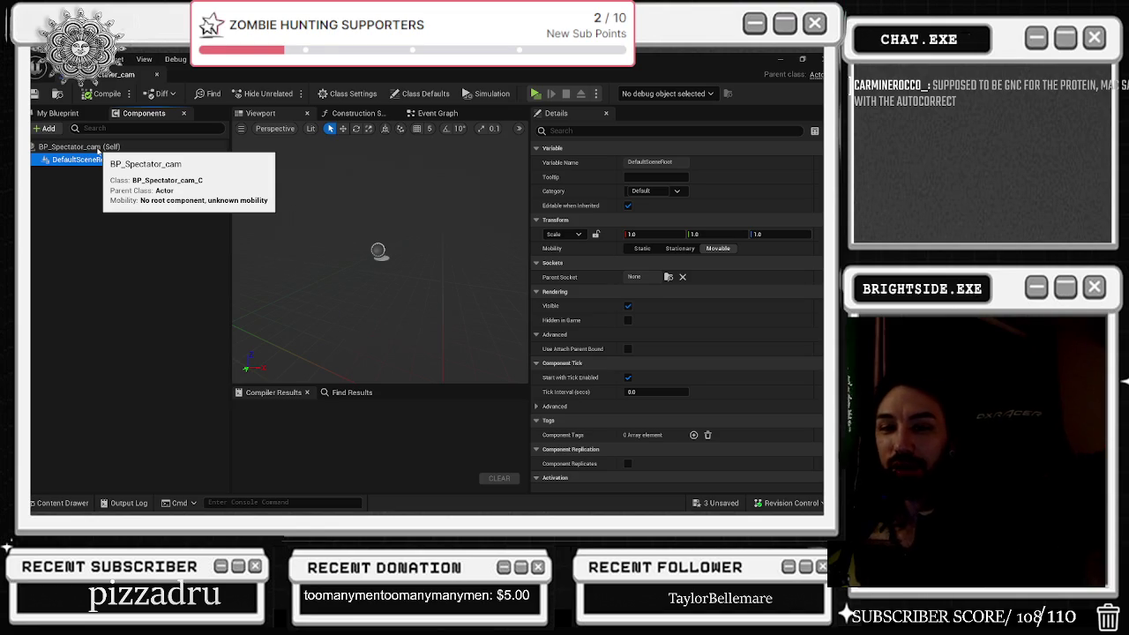
pyautogui.click(101, 129)
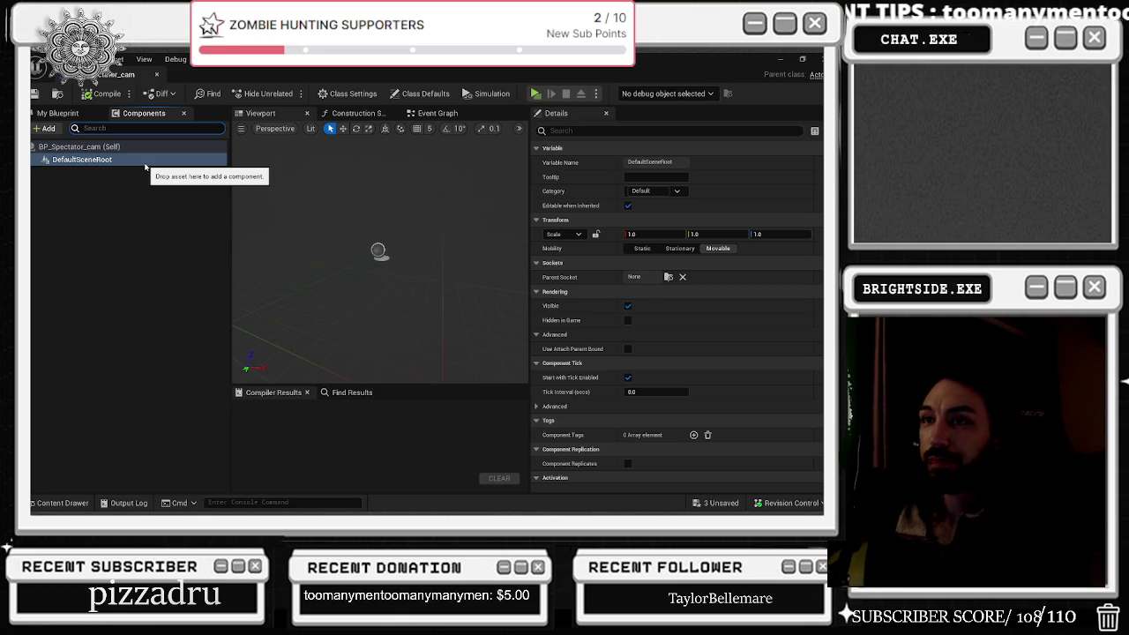
# Step: Add a CineCamera component to BP_Spectator_cam and dock its editor with the others
pyautogui.click(49, 129)
pyautogui.write('came')
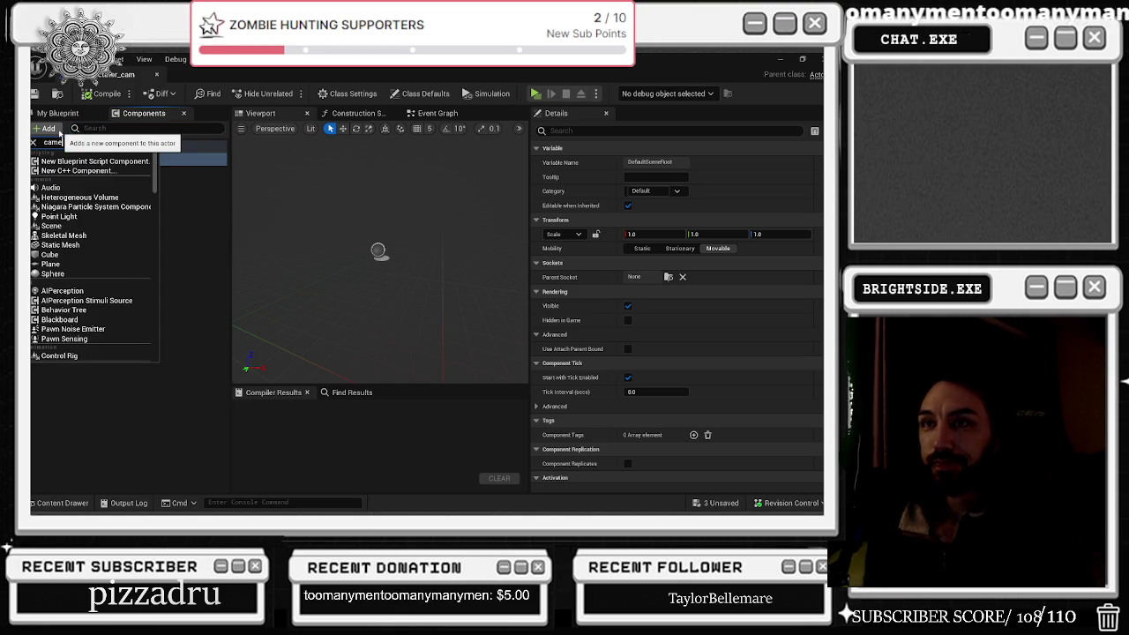
pyautogui.write('ra')
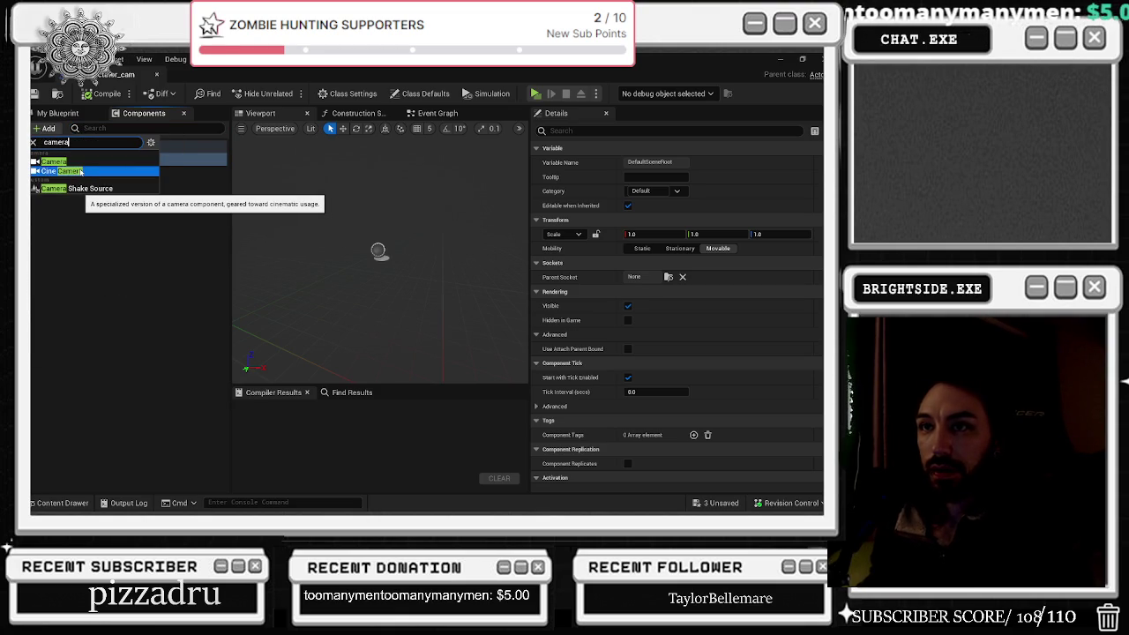
pyautogui.click(81, 171)
pyautogui.moveTo(126, 75); pyautogui.dragTo(547, 100)
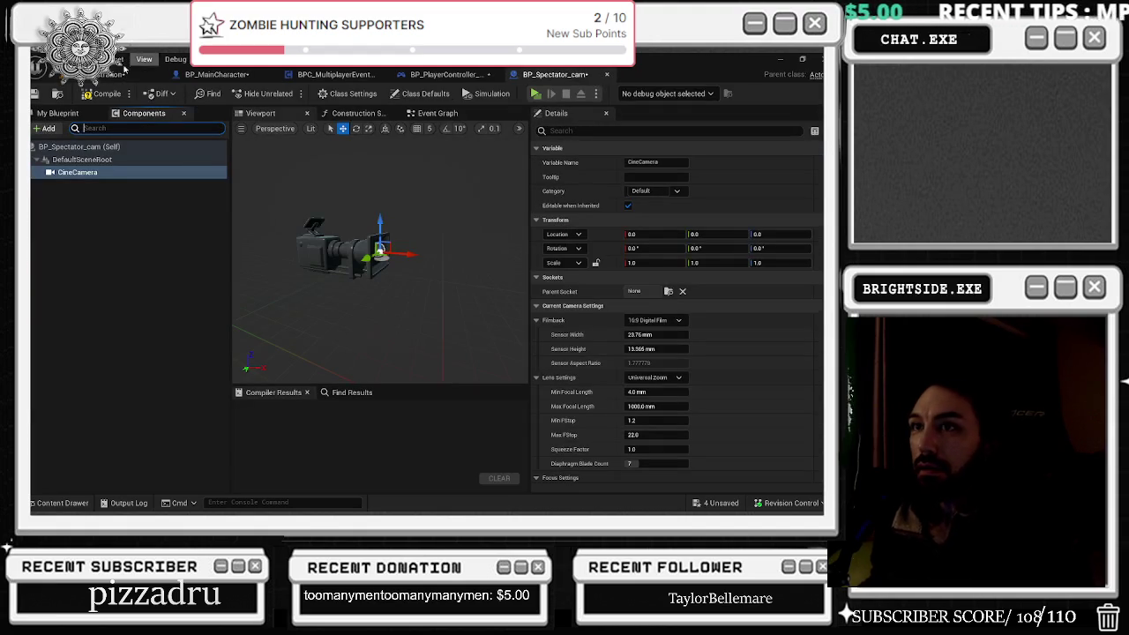
pyautogui.click(103, 76)
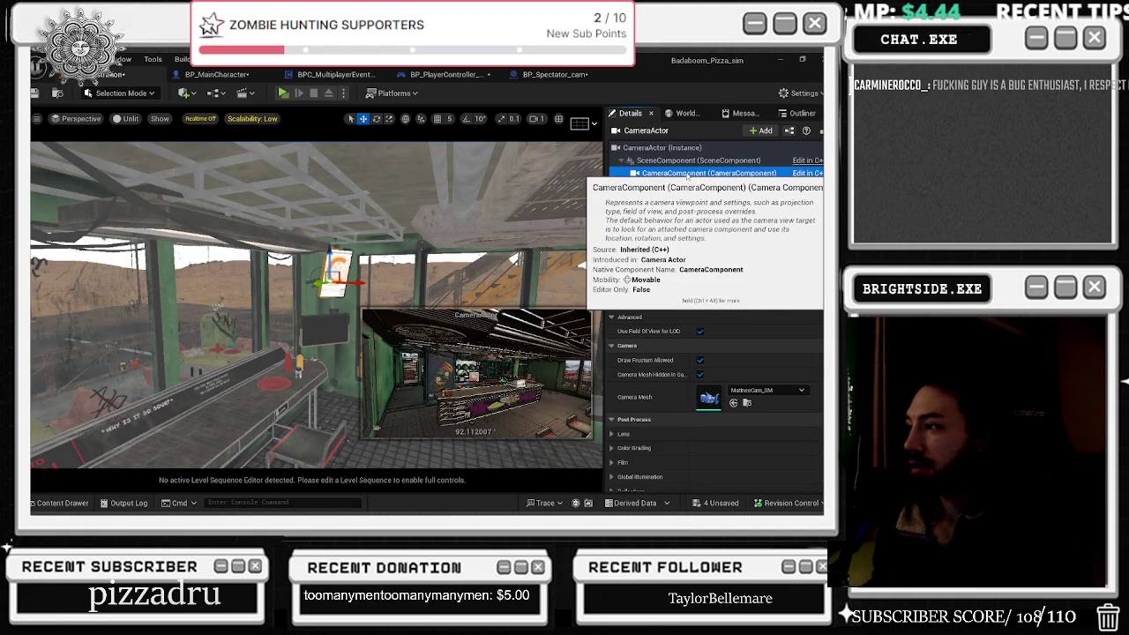
# Step: Add a plain Camera under DefaultSceneRoot and delete the CineCamera component
pyautogui.click(525, 78)
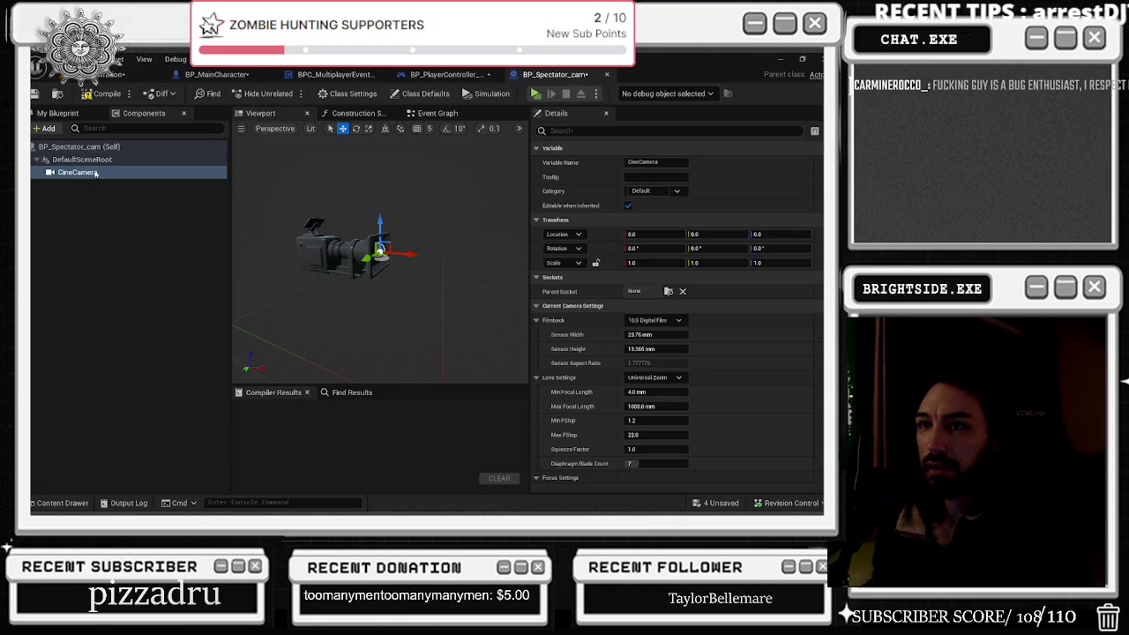
pyautogui.click(81, 160)
pyautogui.click(50, 127)
pyautogui.write('camear')
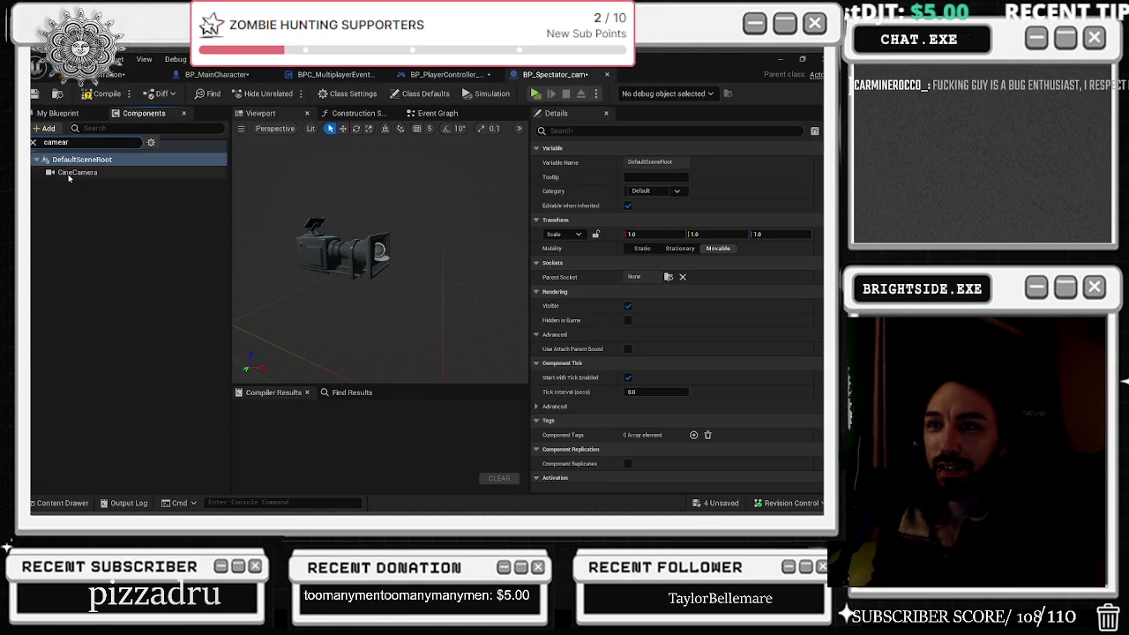
pyautogui.press('BackSpace')
pyautogui.press('BackSpace')
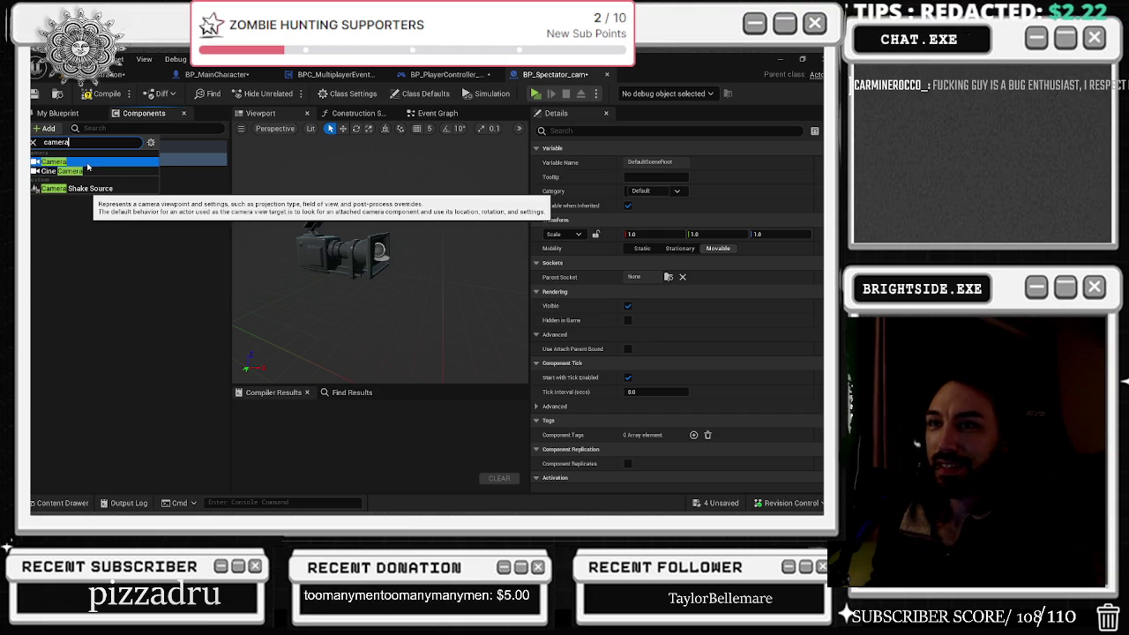
pyautogui.click(53, 163)
pyautogui.click(118, 226)
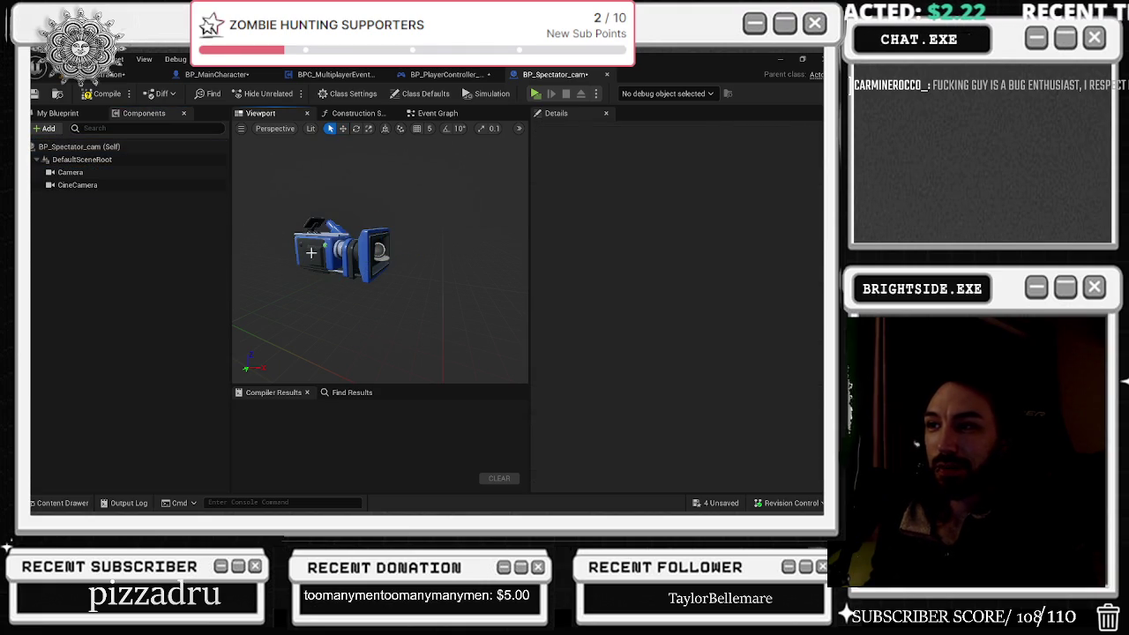
pyautogui.click(110, 187)
pyautogui.press('Delete')
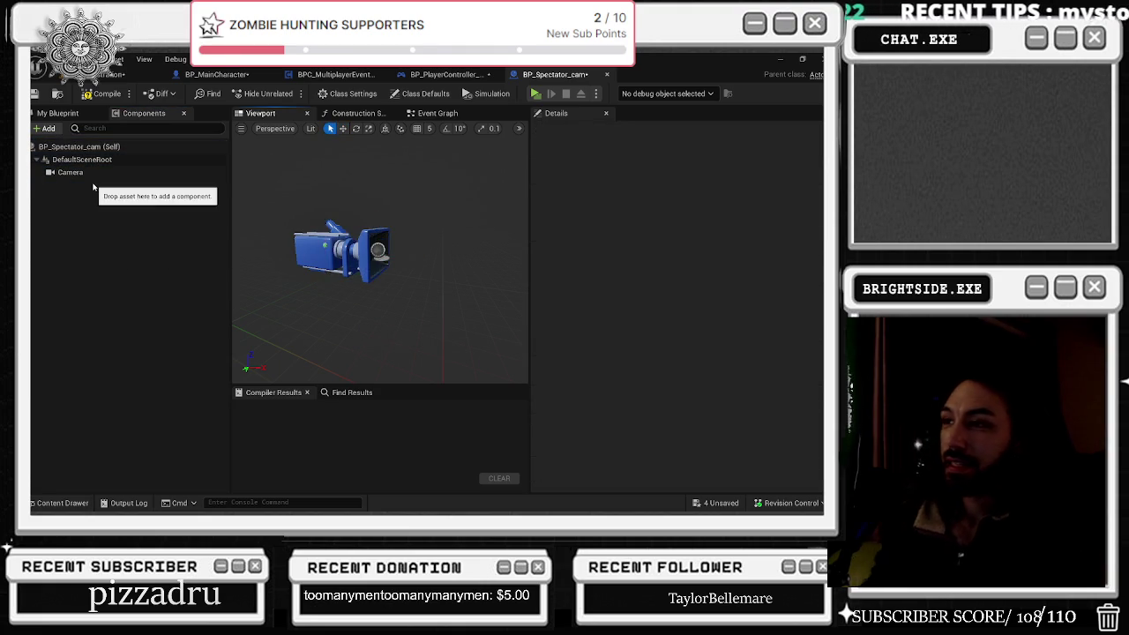
pyautogui.click(88, 173)
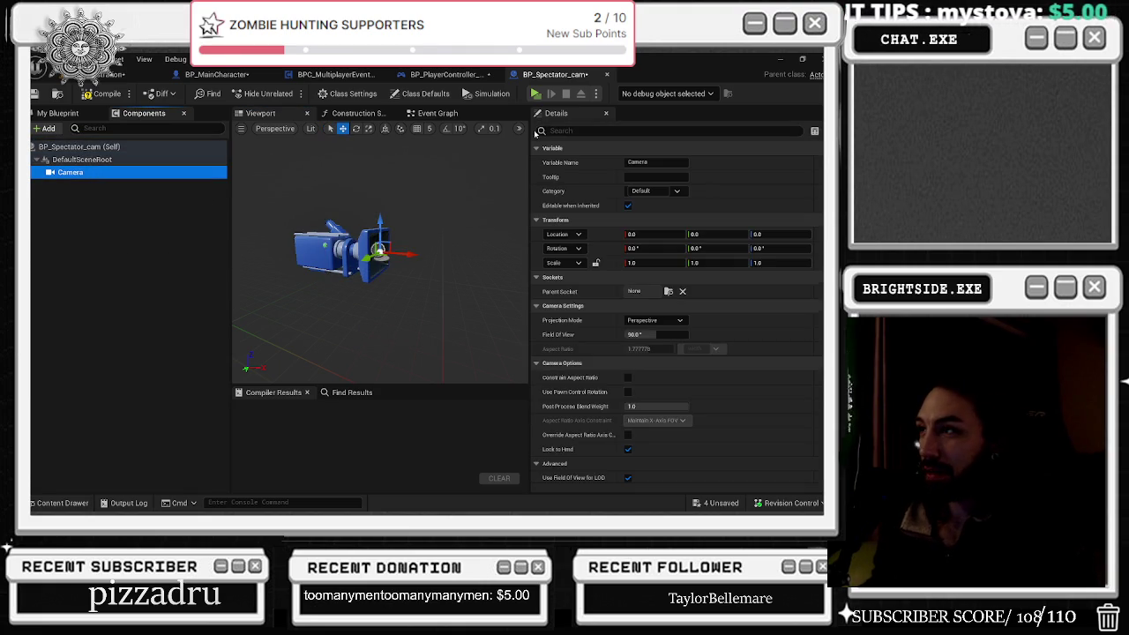
# Step: Give the Camera component the Component Tag 'Spectator'
pyautogui.click(573, 130)
pyautogui.write('tag')
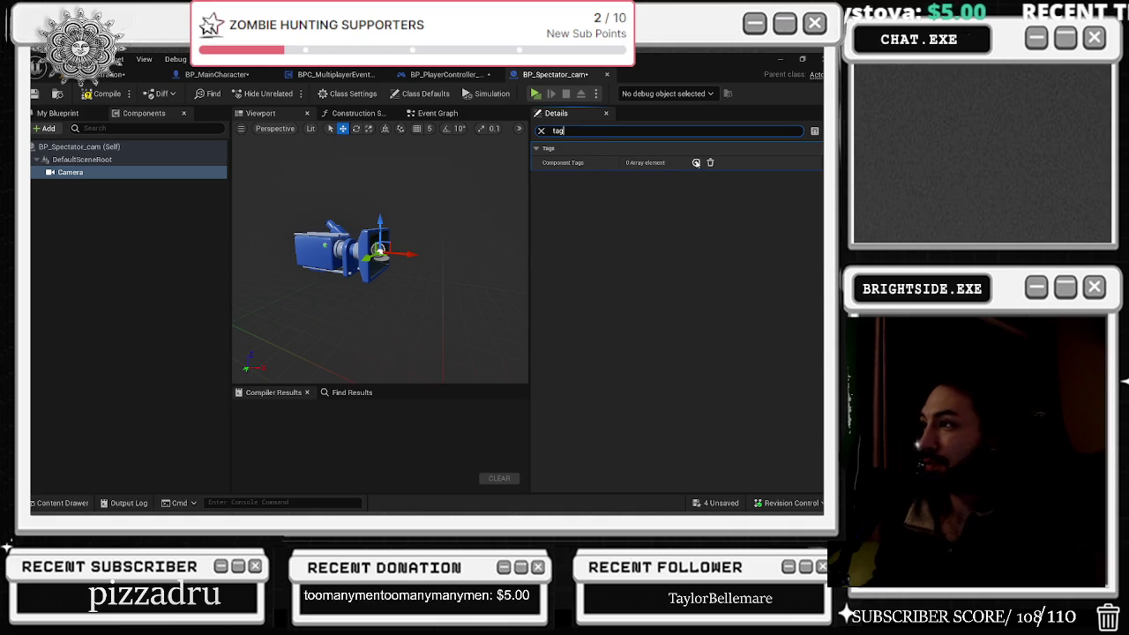
pyautogui.click(649, 177)
pyautogui.press('BackSpace')
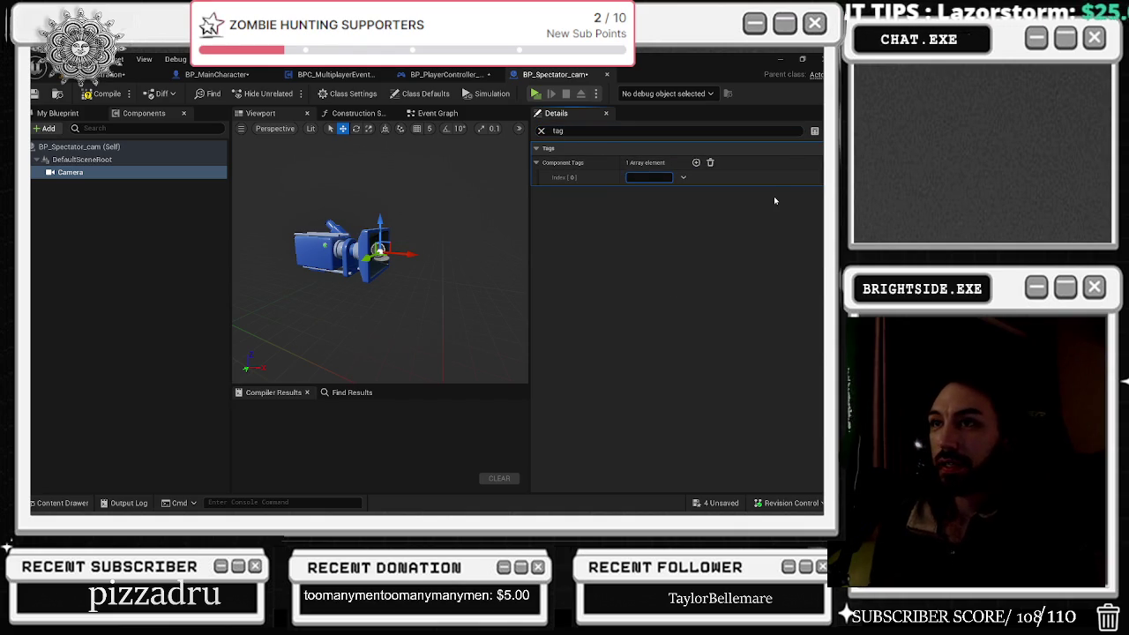
pyautogui.write('Spectato')
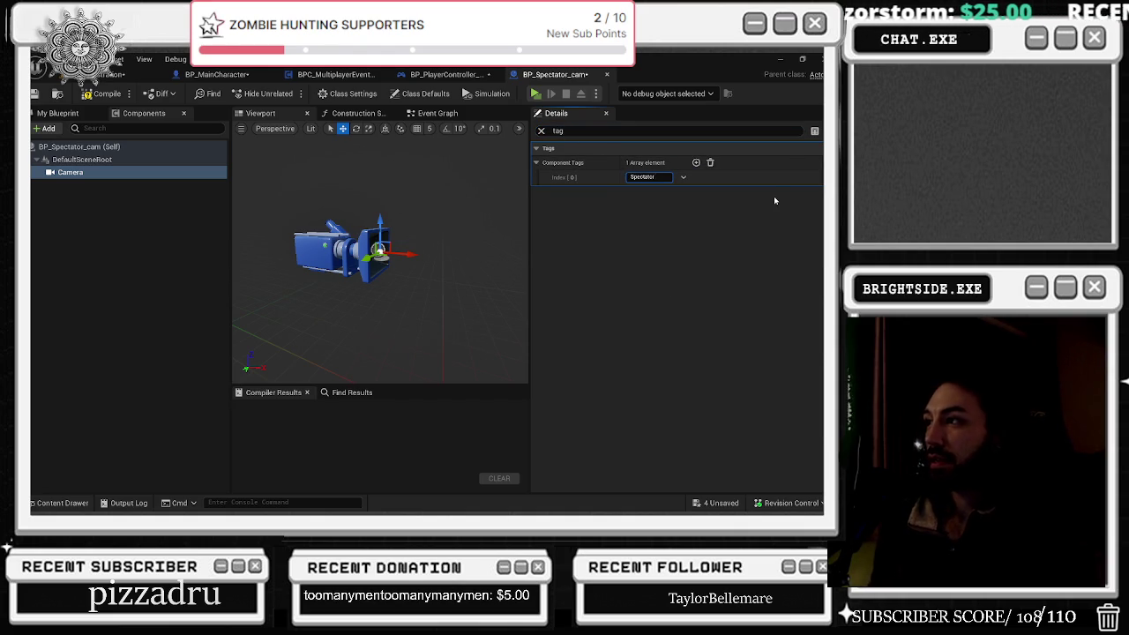
pyautogui.write('r')
pyautogui.click(94, 273)
pyautogui.click(91, 173)
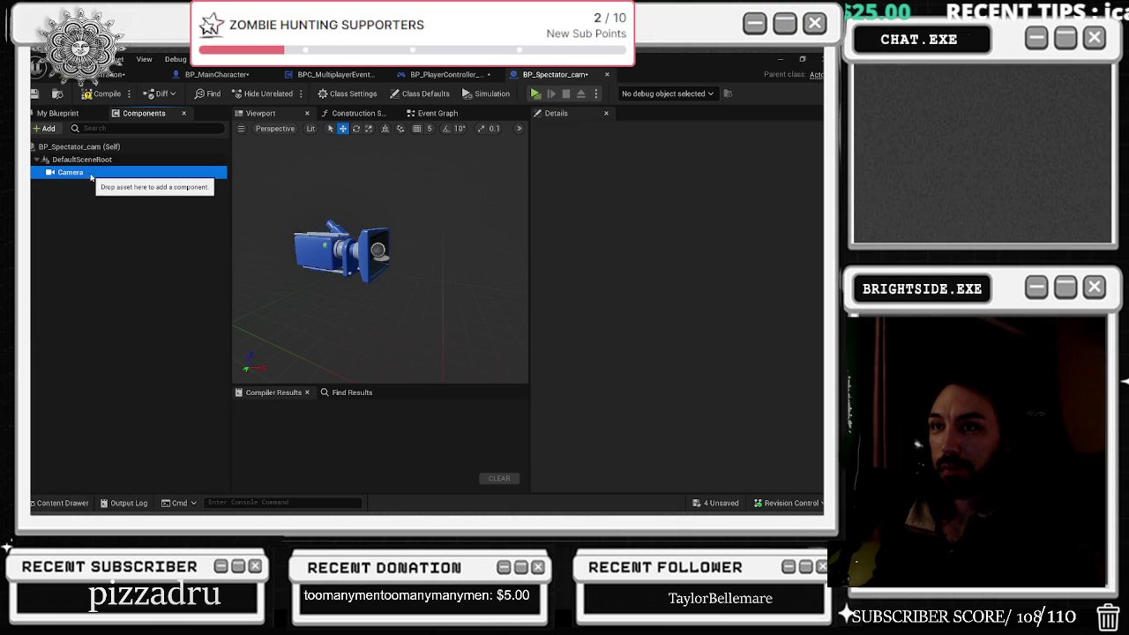
# Step: Duplicate the tagged Camera three times into Camera1–Camera3 and compile the blueprint
pyautogui.hotkey('ctrl', 'd')
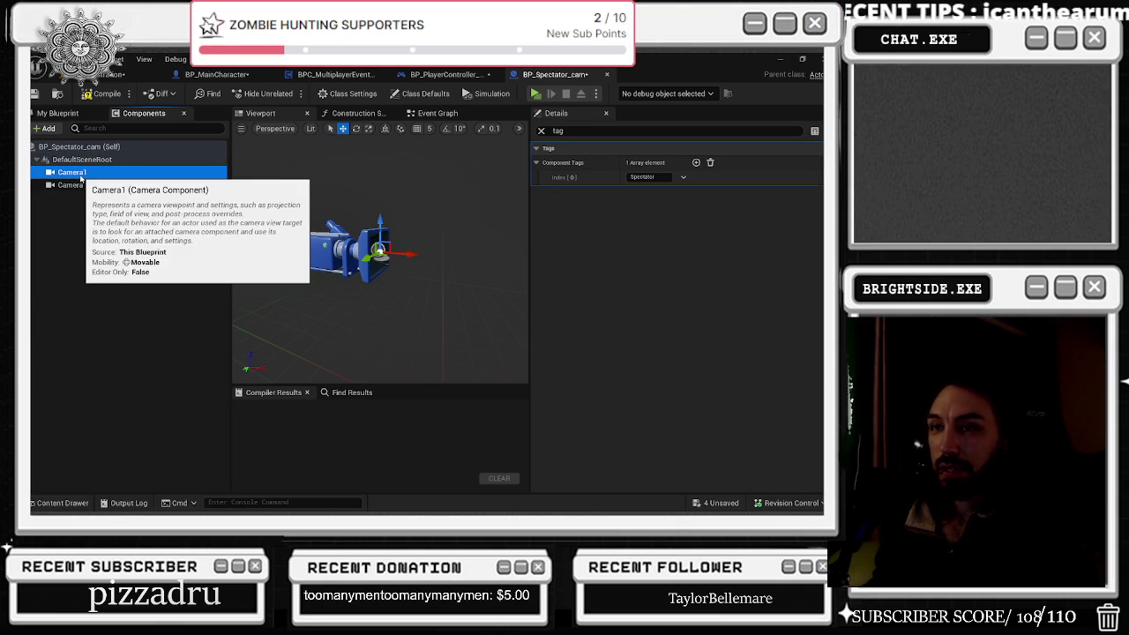
pyautogui.press('F2')
pyautogui.press('Return')
pyautogui.hotkey('ctrl', 'd')
pyautogui.click(92, 199)
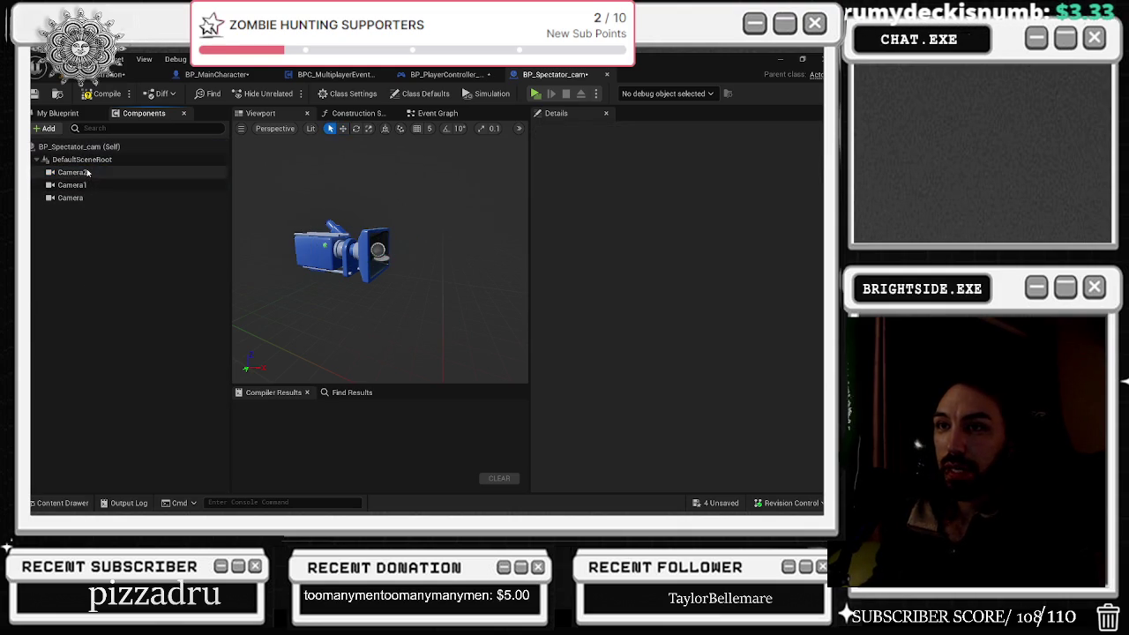
pyautogui.hotkey('ctrl', 'd')
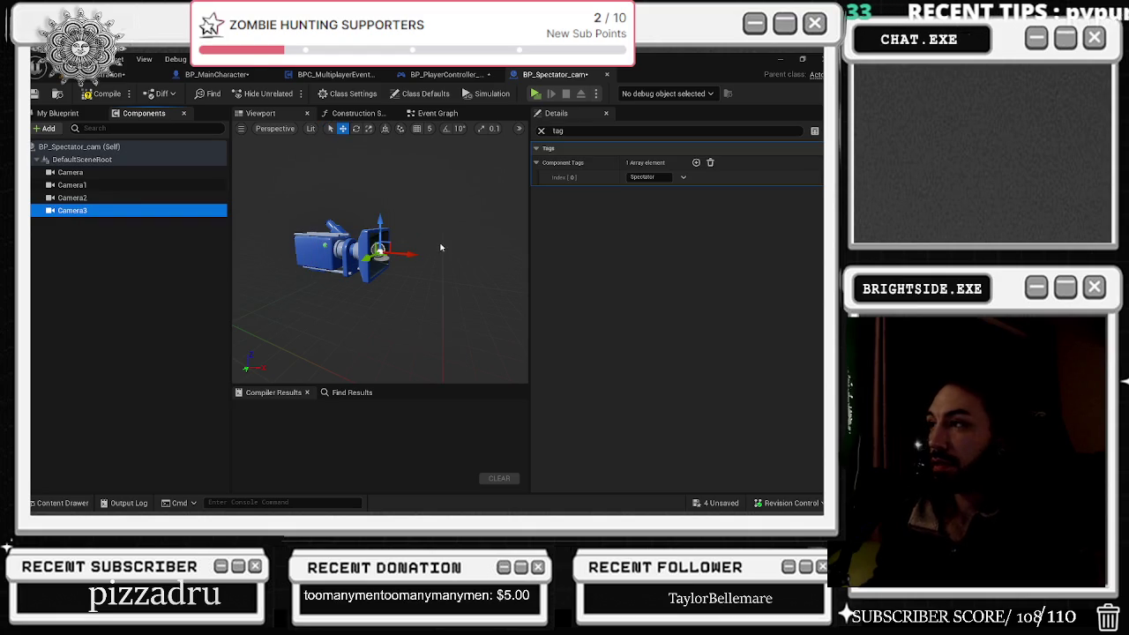
pyautogui.click(104, 94)
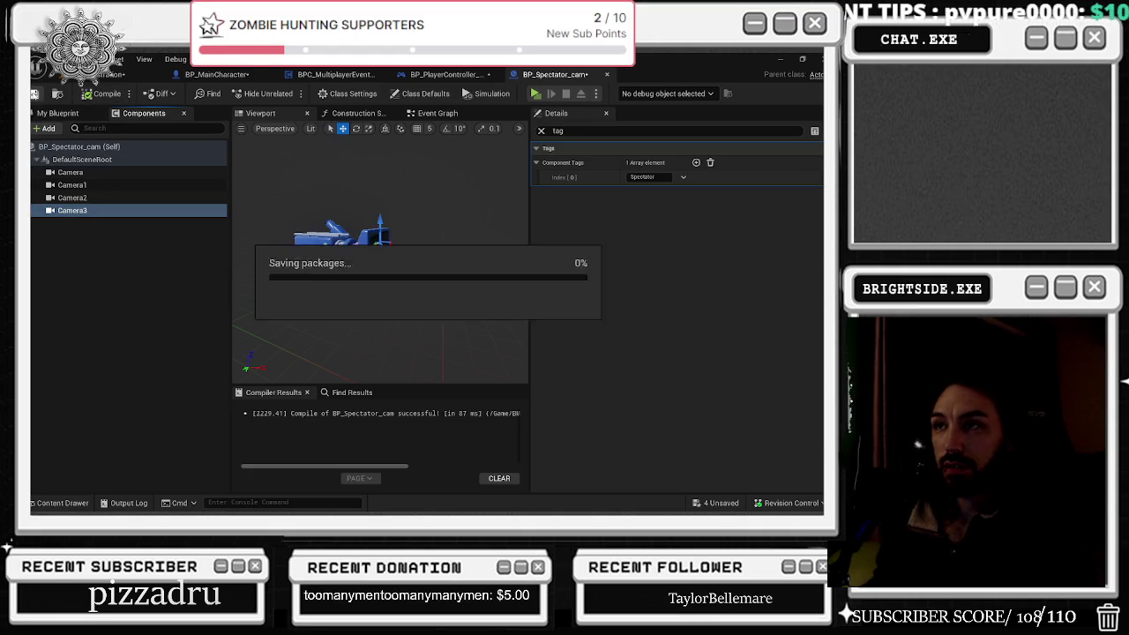
pyautogui.click(438, 113)
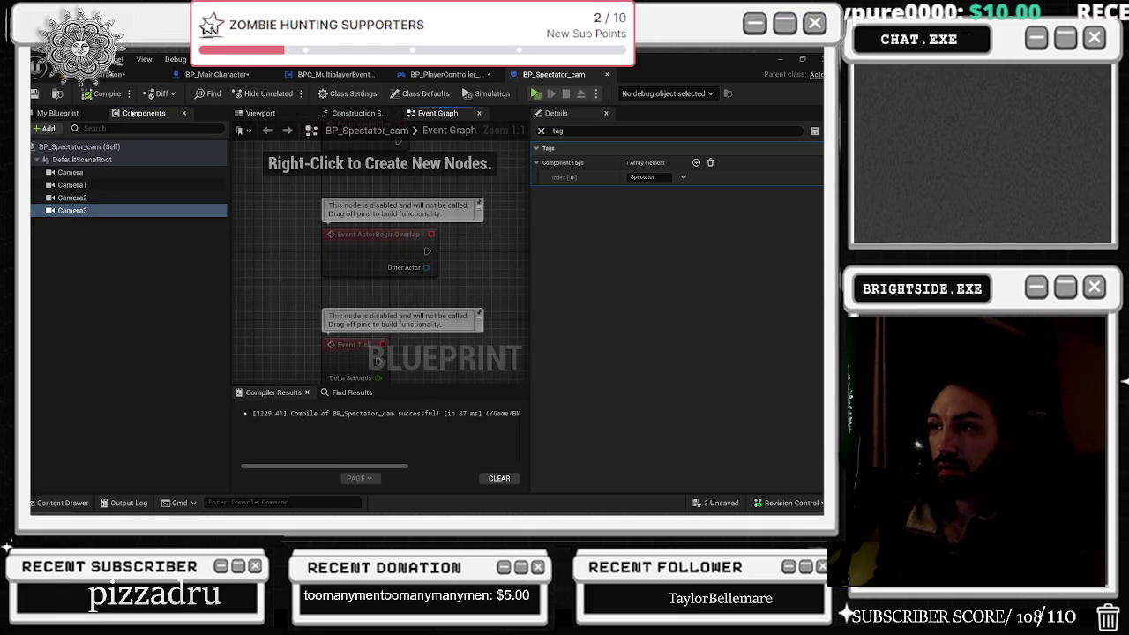
# Step: Select the BP_Spectator_cam actor in the level and raise it slightly
pyautogui.click(67, 86)
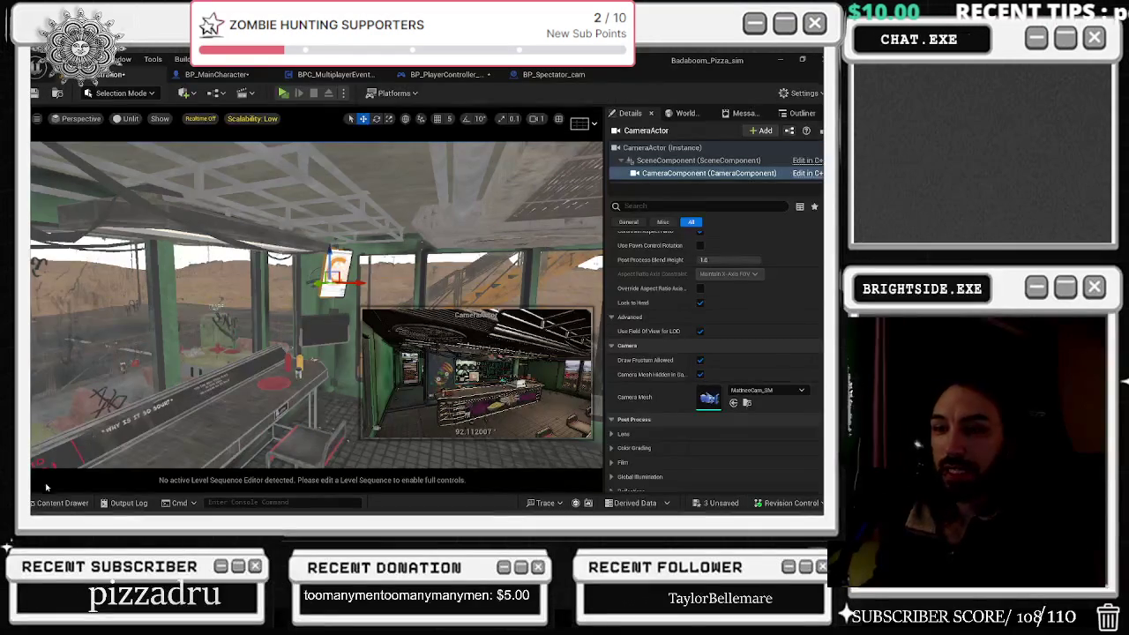
pyautogui.click(58, 503)
pyautogui.click(311, 178)
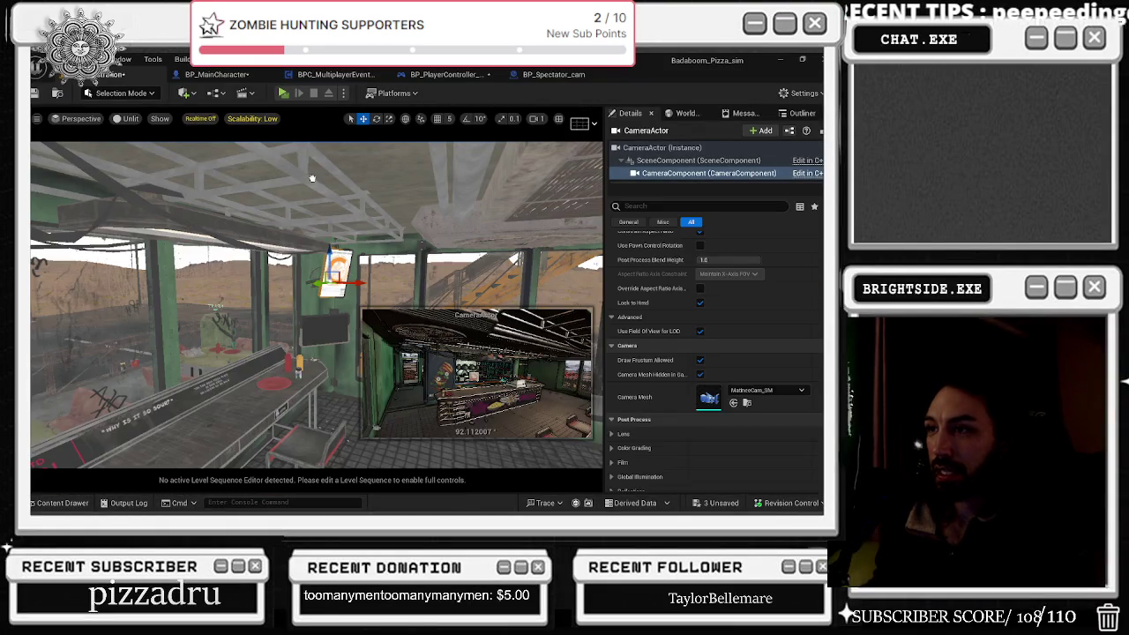
pyautogui.click(338, 397)
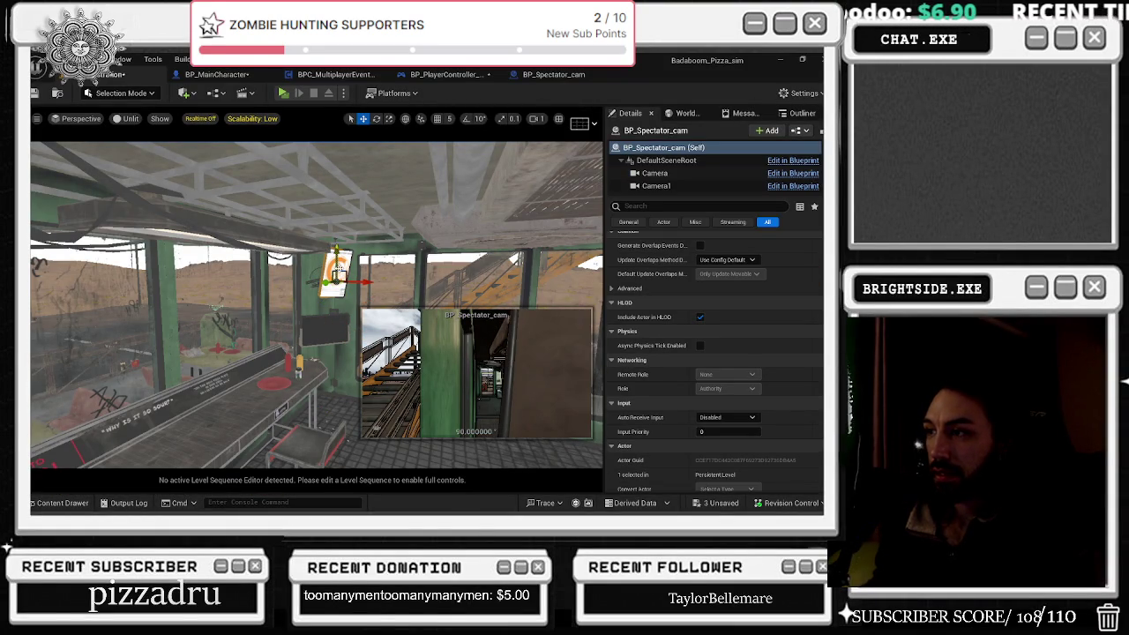
pyautogui.moveTo(336, 261); pyautogui.dragTo(336, 244)
pyautogui.scroll(-1, 653, 173)
pyautogui.click(655, 157)
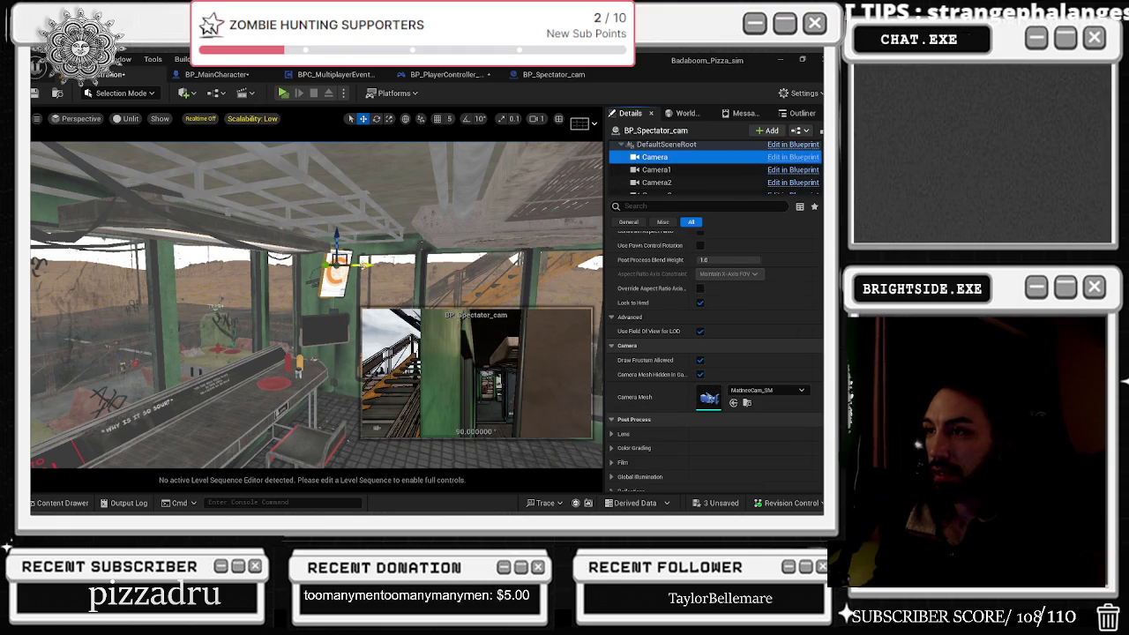
# Step: Nudge and re-aim the first Camera, then select and focus on Camera1
pyautogui.moveTo(359, 262)
pyautogui.mouseDown()
pyautogui.moveTo(389, 265)
pyautogui.moveTo(362, 260)
pyautogui.moveTo(333, 287)
pyautogui.moveTo(300, 285)
pyautogui.mouseUp()
pyautogui.press('e')
pyautogui.press('w')
pyautogui.moveTo(367, 269); pyautogui.dragTo(374, 263)
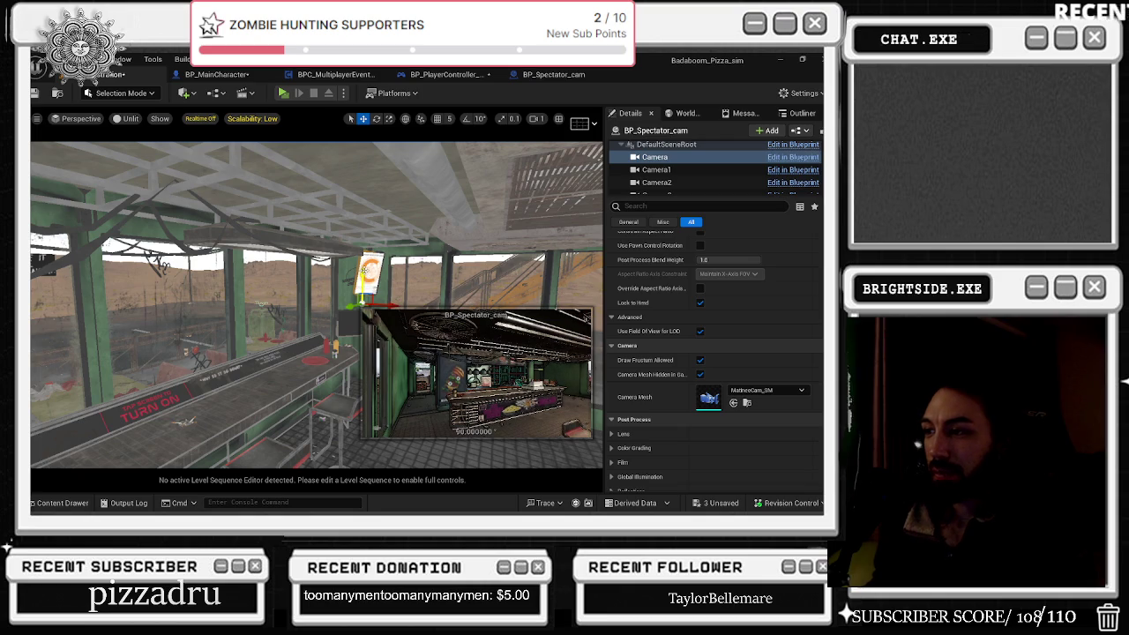
pyautogui.scroll(3, 282, 266)
pyautogui.click(673, 171)
pyautogui.moveTo(379, 415)
pyautogui.mouseDown()
pyautogui.moveTo(377, 450)
pyautogui.moveTo(180, 213)
pyautogui.mouseUp()
pyautogui.press('f')
pyautogui.press('e')
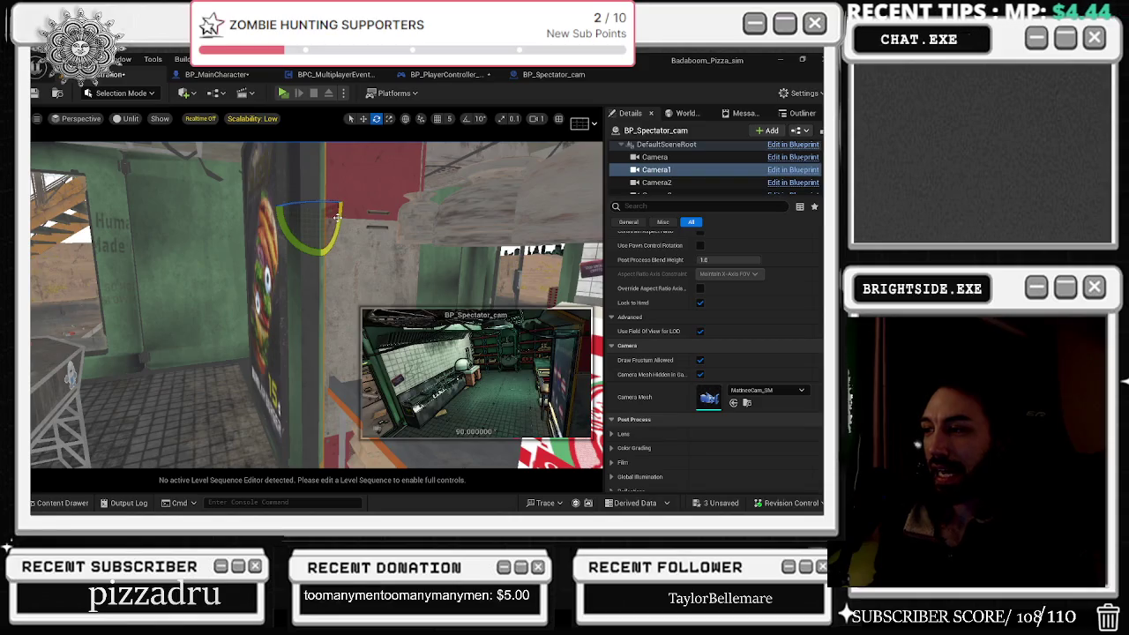
pyautogui.moveTo(339, 214)
pyautogui.mouseDown()
pyautogui.moveTo(291, 283)
pyautogui.moveTo(317, 296)
pyautogui.moveTo(265, 309)
pyautogui.mouseUp()
# Step: Move Camera2 outside and rotate it to frame the diner from the road
pyautogui.click(688, 182)
pyautogui.moveTo(432, 203)
pyautogui.mouseDown()
pyautogui.moveTo(415, 206)
pyautogui.moveTo(476, 209)
pyautogui.mouseUp()
pyautogui.press('r')
pyautogui.press('w')
pyautogui.moveTo(318, 305); pyautogui.dragTo(291, 309)
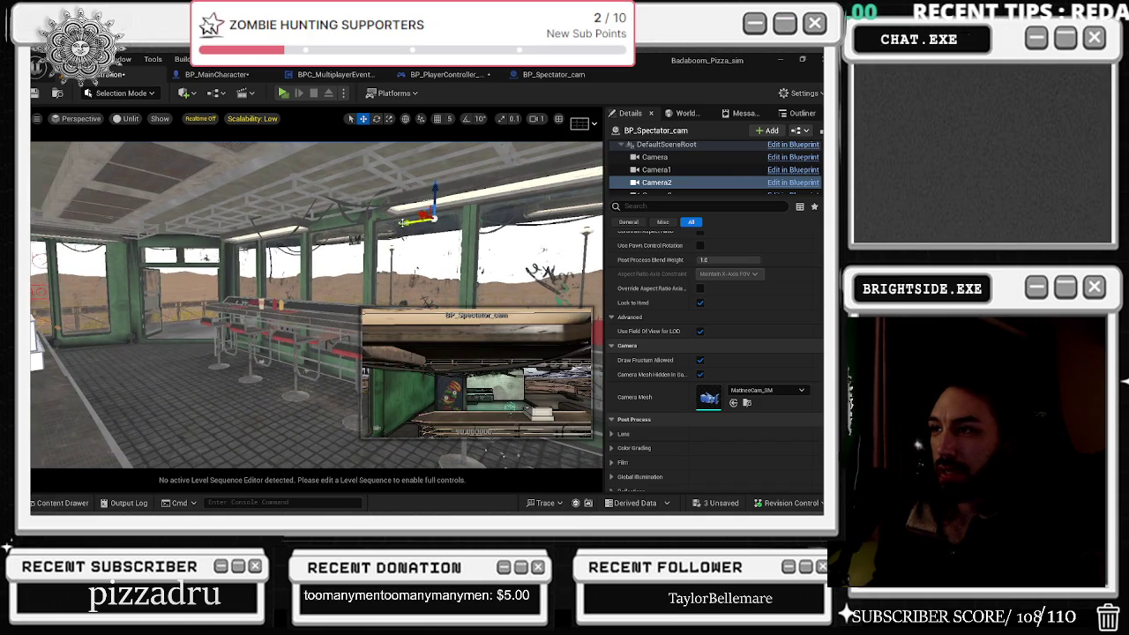
pyautogui.moveTo(187, 236); pyautogui.dragTo(179, 250)
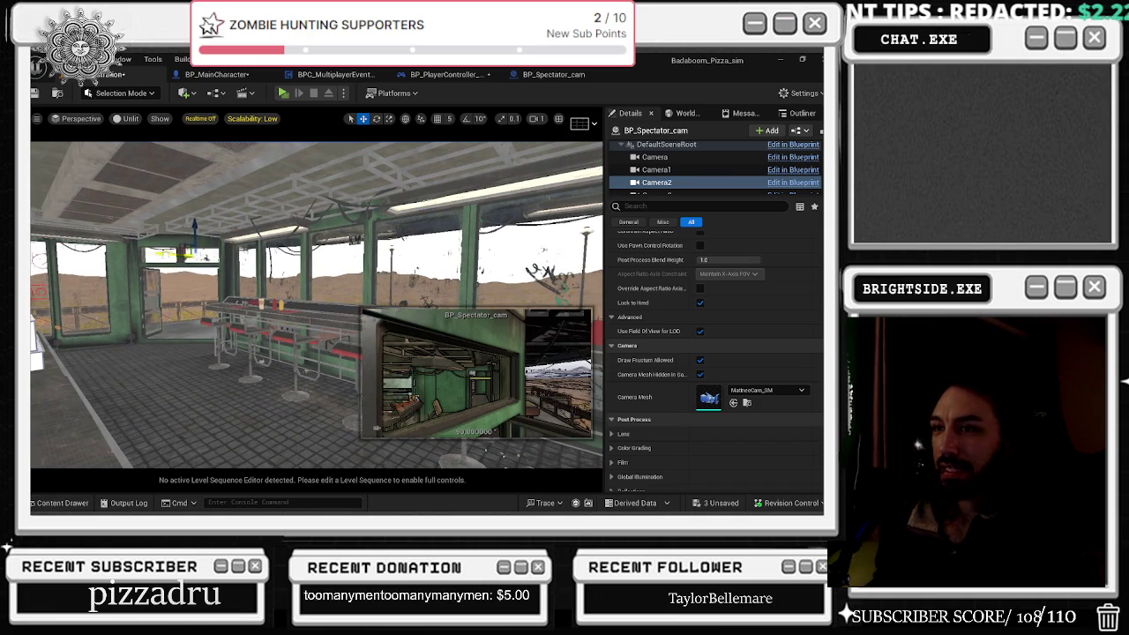
pyautogui.moveTo(281, 256); pyautogui.dragTo(355, 256)
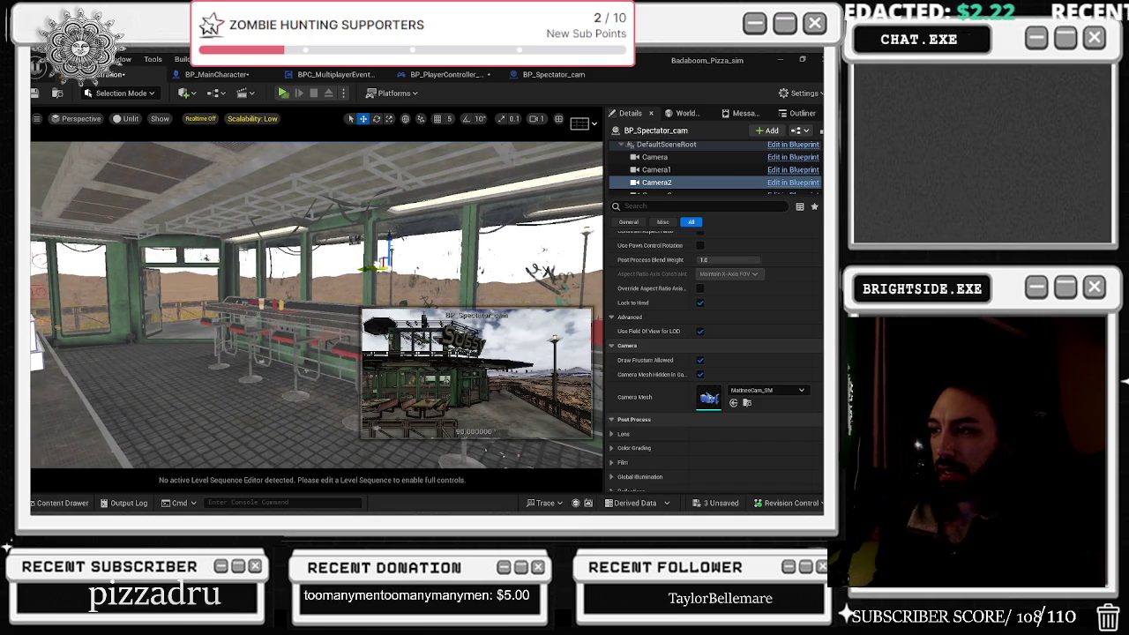
pyautogui.press('e')
pyautogui.moveTo(368, 281)
pyautogui.mouseDown()
pyautogui.moveTo(415, 267)
pyautogui.moveTo(395, 267)
pyautogui.mouseUp()
pyautogui.press('w')
pyautogui.press('e')
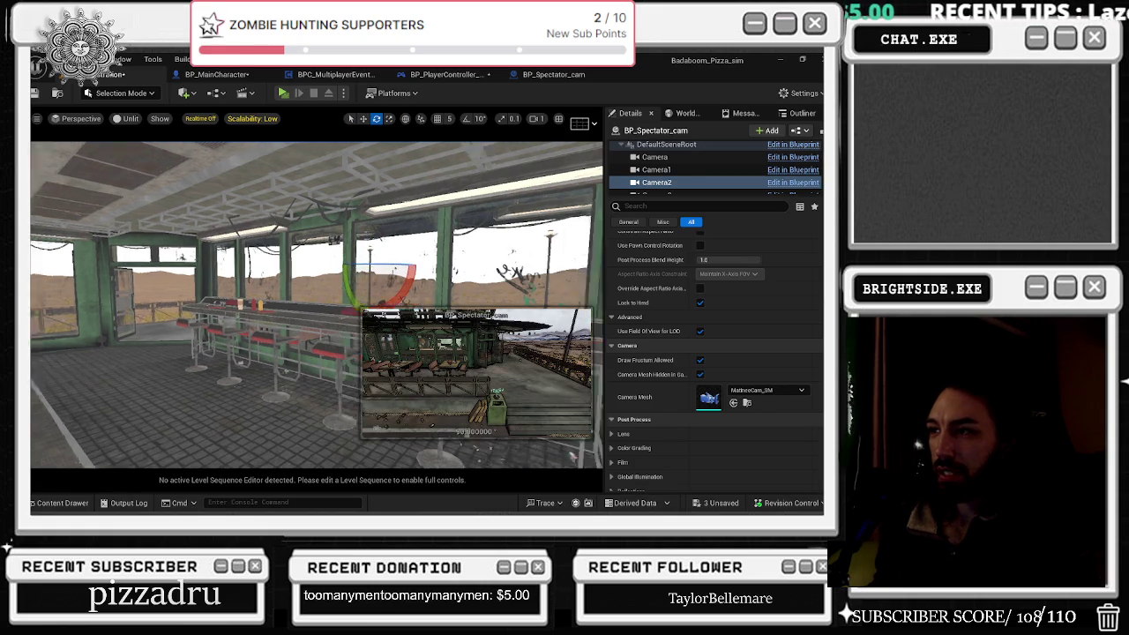
pyautogui.moveTo(351, 265)
pyautogui.mouseDown()
pyautogui.moveTo(291, 270)
pyautogui.moveTo(349, 244)
pyautogui.moveTo(374, 271)
pyautogui.mouseUp()
pyautogui.press('w')
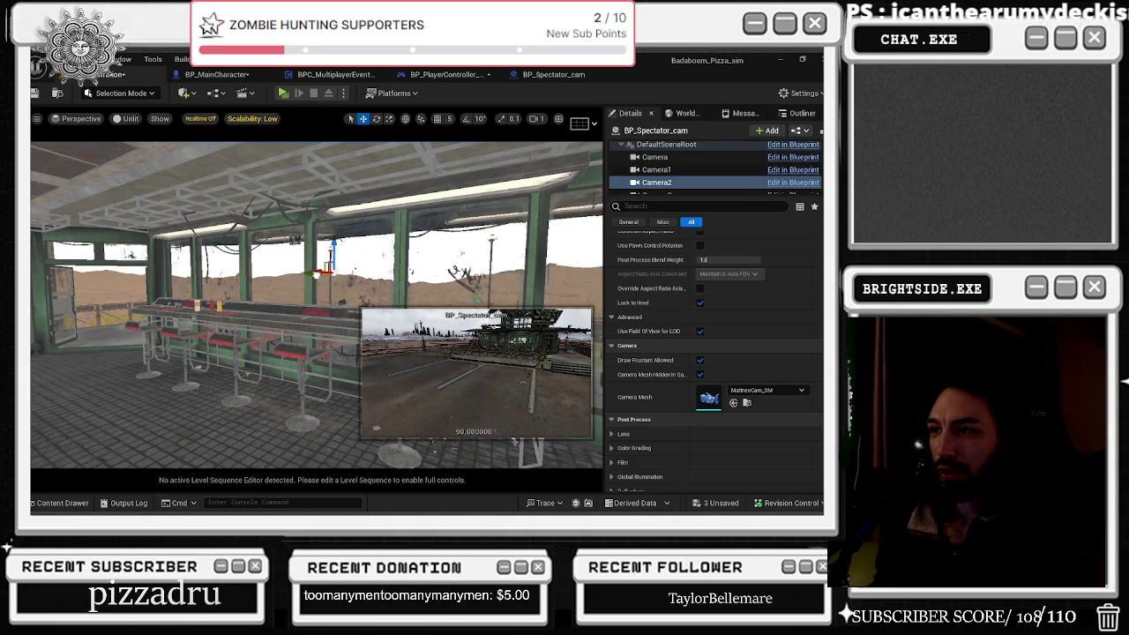
pyautogui.press('e')
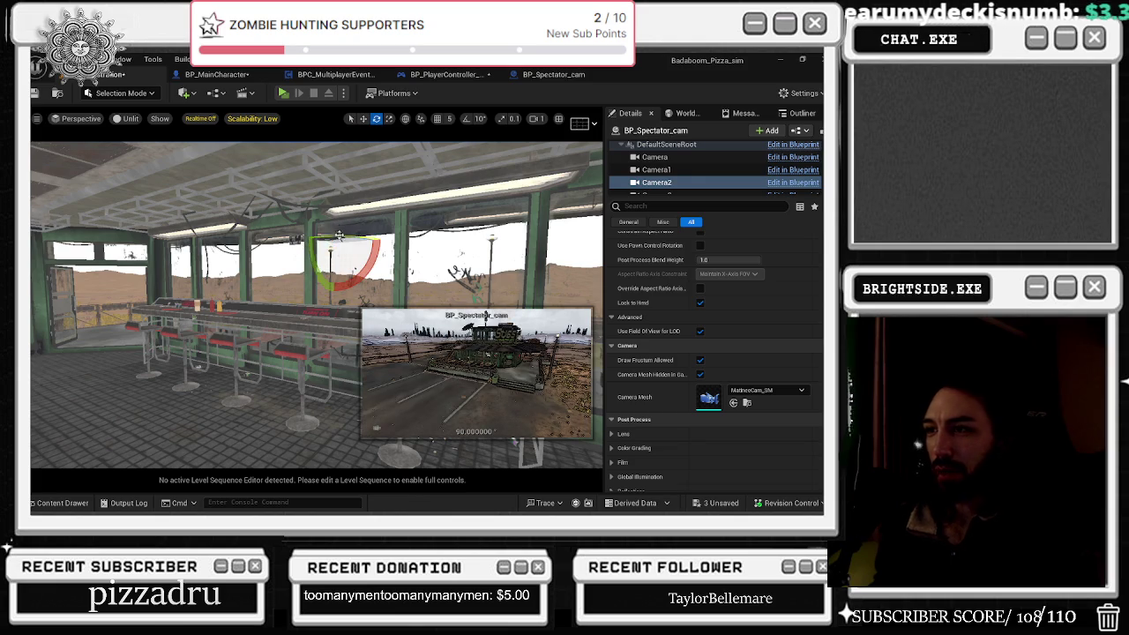
pyautogui.moveTo(315, 252); pyautogui.dragTo(350, 236)
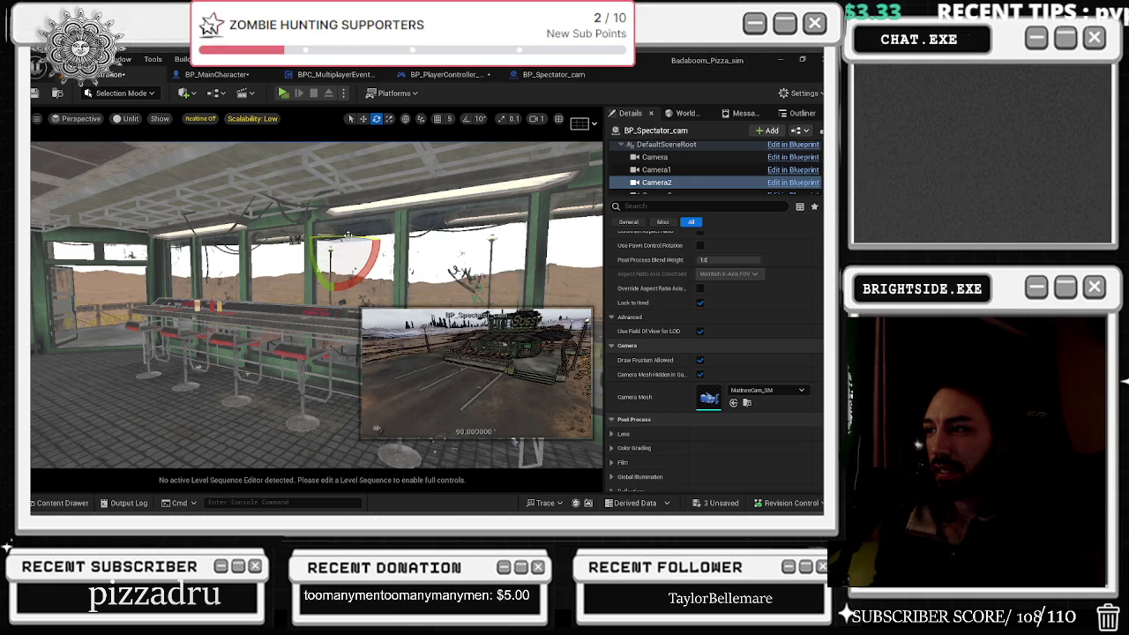
# Step: Resume the paused video in the browser, then go back to the editor viewport
pyautogui.hotkey('alt', 'Tab')
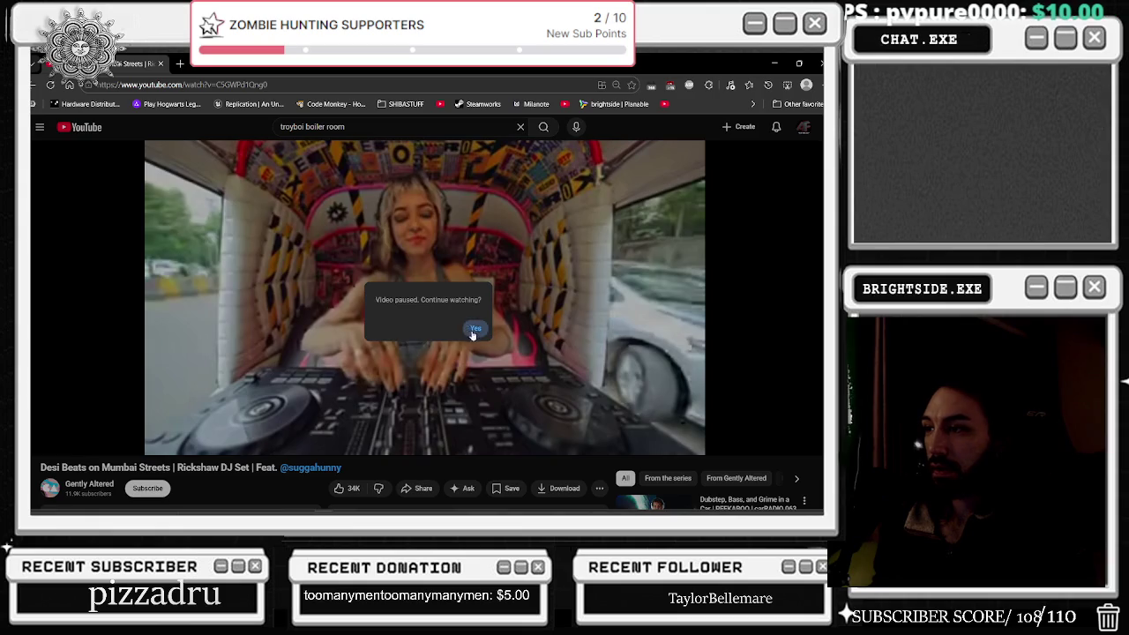
pyautogui.click(475, 329)
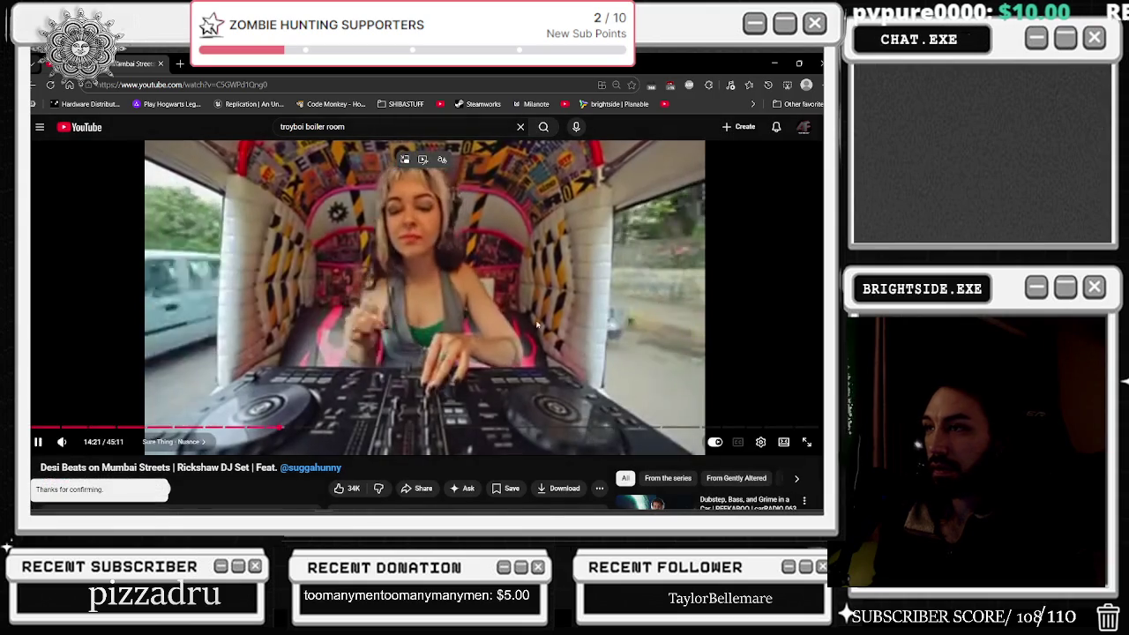
pyautogui.click(772, 60)
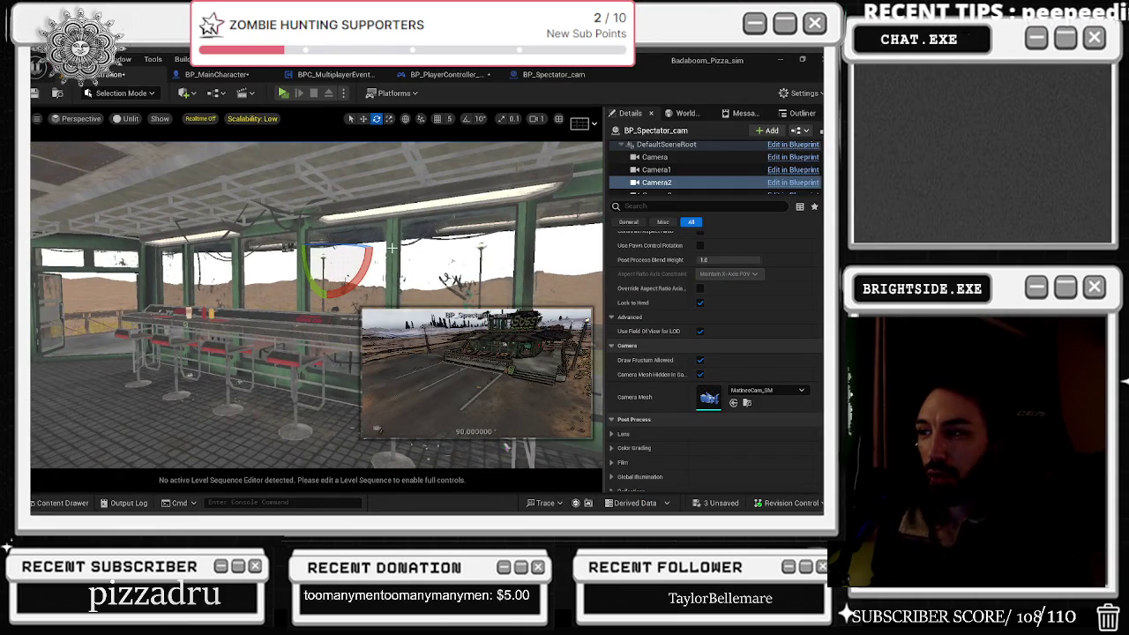
pyautogui.moveTo(405, 234); pyautogui.dragTo(417, 130)
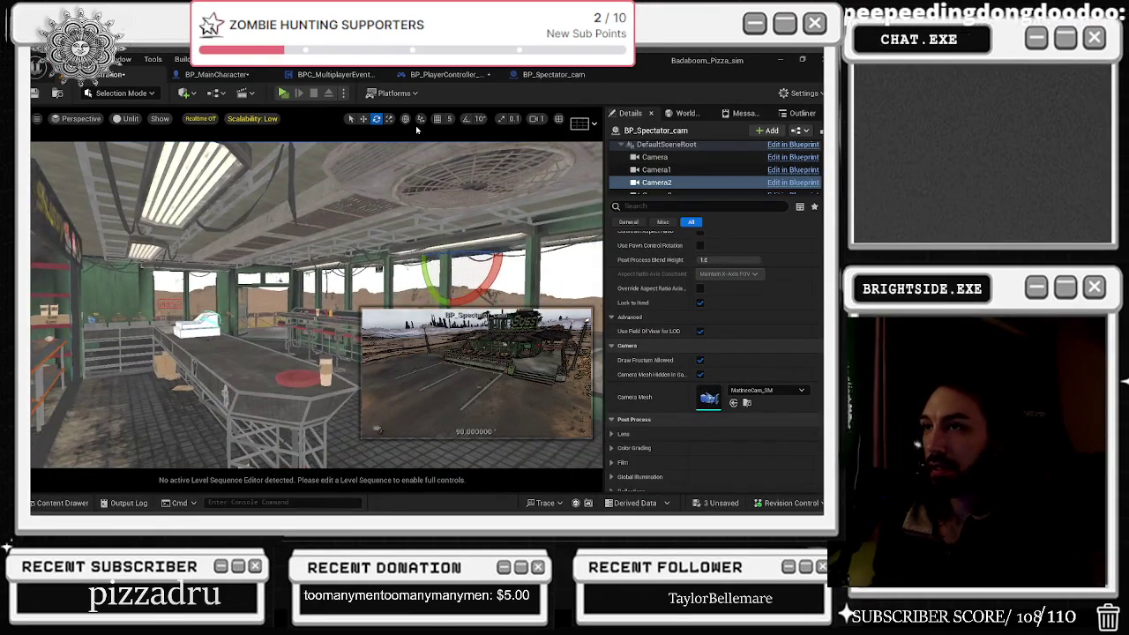
# Step: Select Camera3, focus on it, and move it left out of the building
pyautogui.scroll(-1, 680, 183)
pyautogui.click(656, 187)
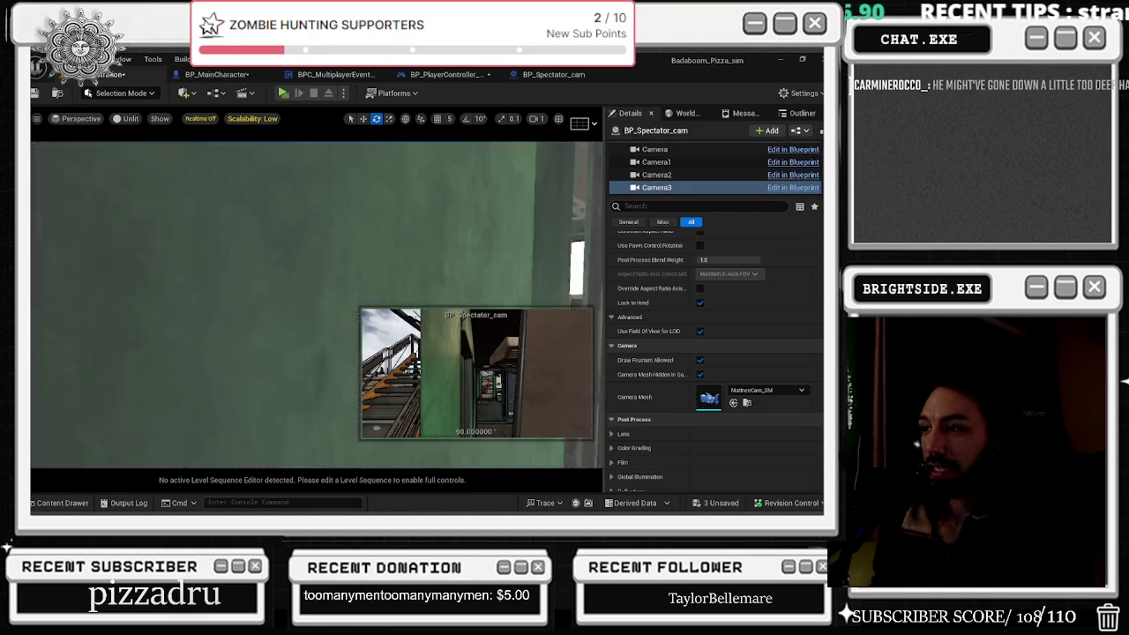
pyautogui.press('r')
pyautogui.press('w')
pyautogui.moveTo(386, 240)
pyautogui.mouseDown()
pyautogui.moveTo(137, 238)
pyautogui.moveTo(152, 241)
pyautogui.moveTo(153, 274)
pyautogui.moveTo(68, 256)
pyautogui.mouseUp()
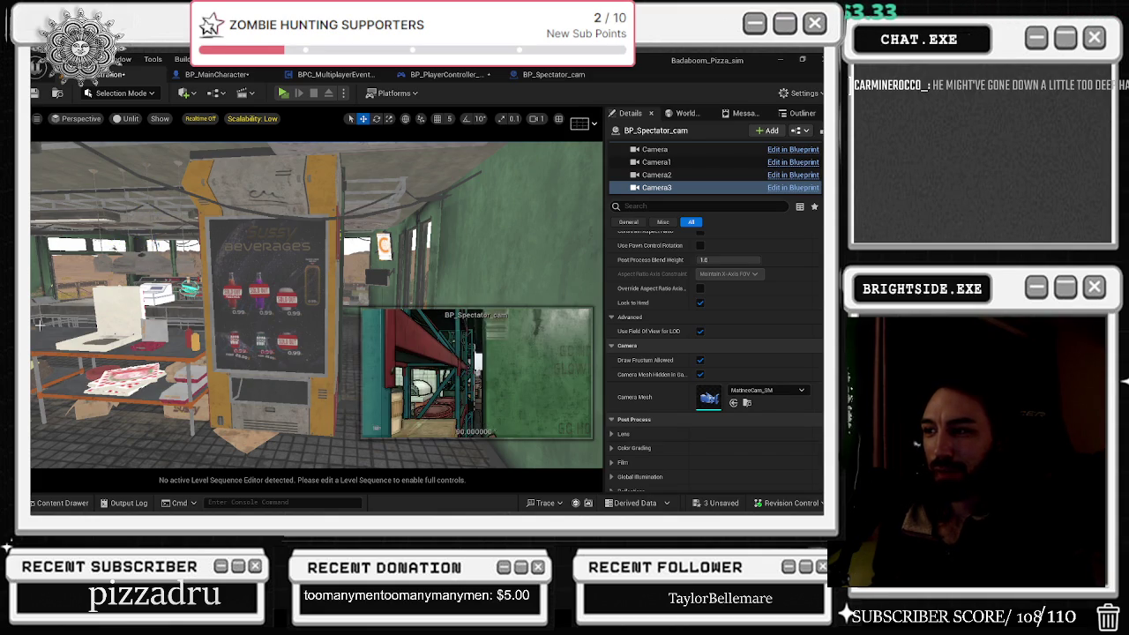
pyautogui.press('f')
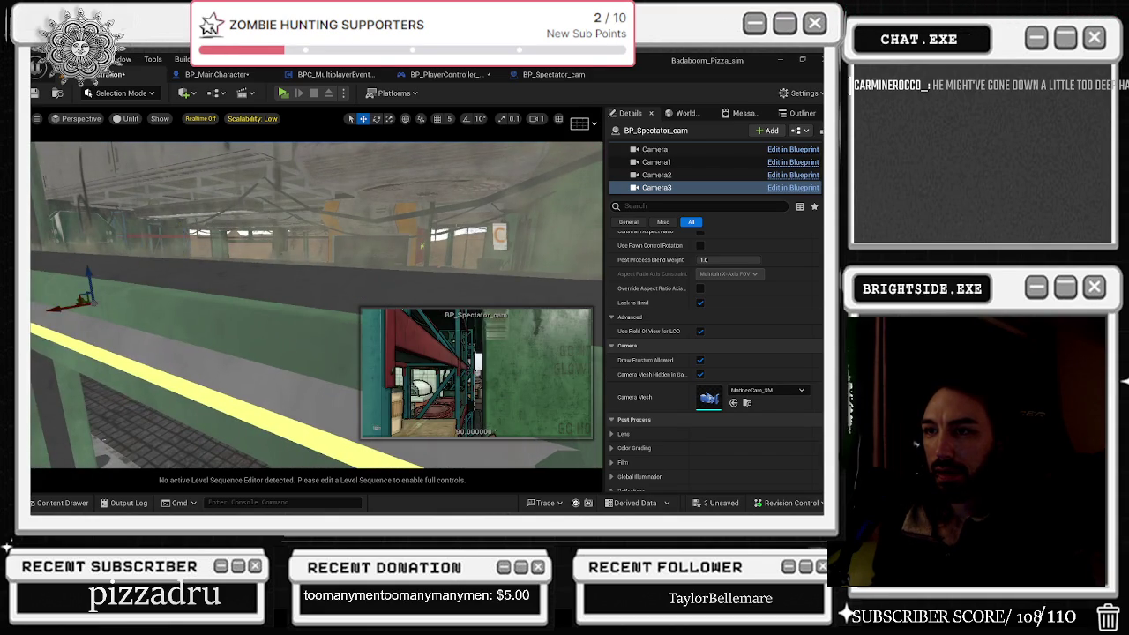
pyautogui.moveTo(393, 295); pyautogui.dragTo(139, 333)
# Step: Slide Camera3 further left and higher, then tilt it down toward the dumpster and crates
pyautogui.press('e')
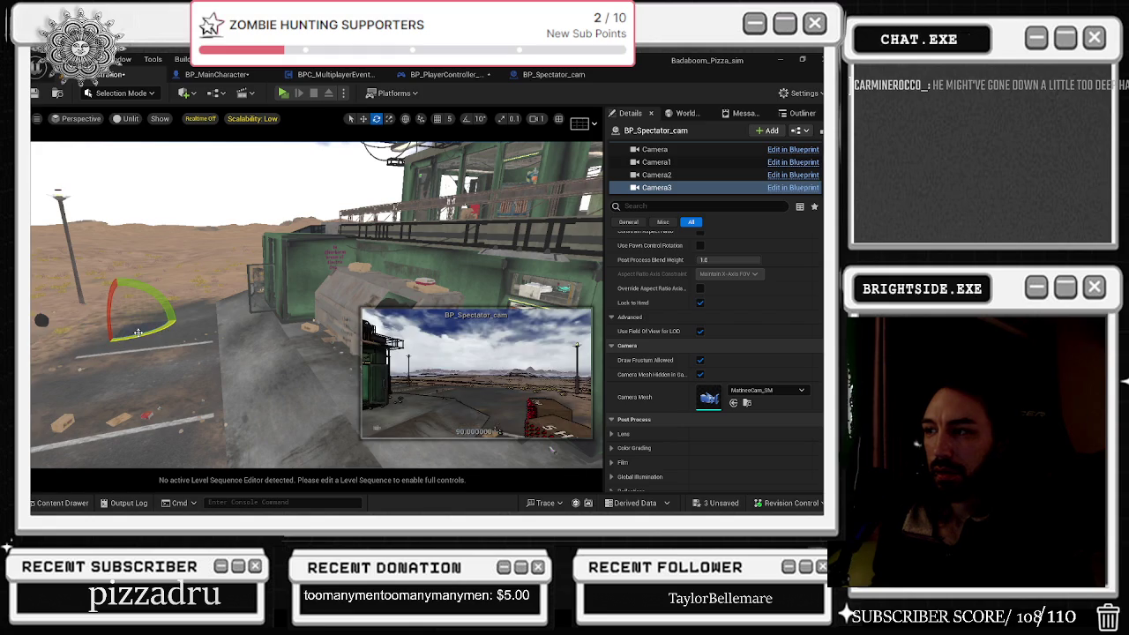
pyautogui.press('w')
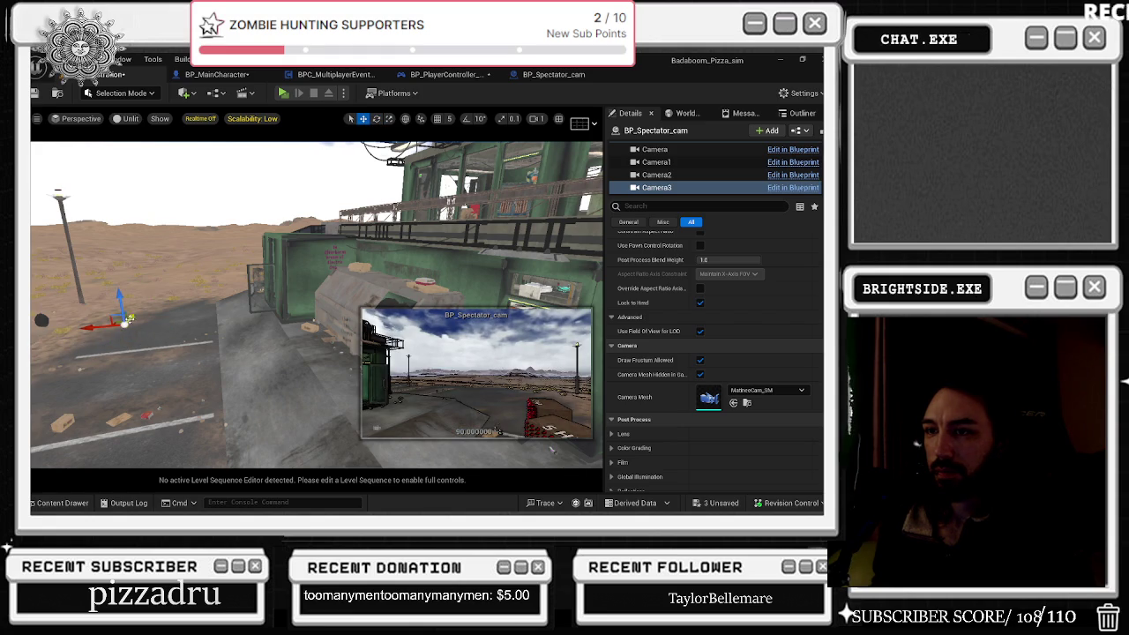
pyautogui.moveTo(155, 266)
pyautogui.mouseDown()
pyautogui.moveTo(137, 287)
pyautogui.moveTo(98, 281)
pyautogui.mouseUp()
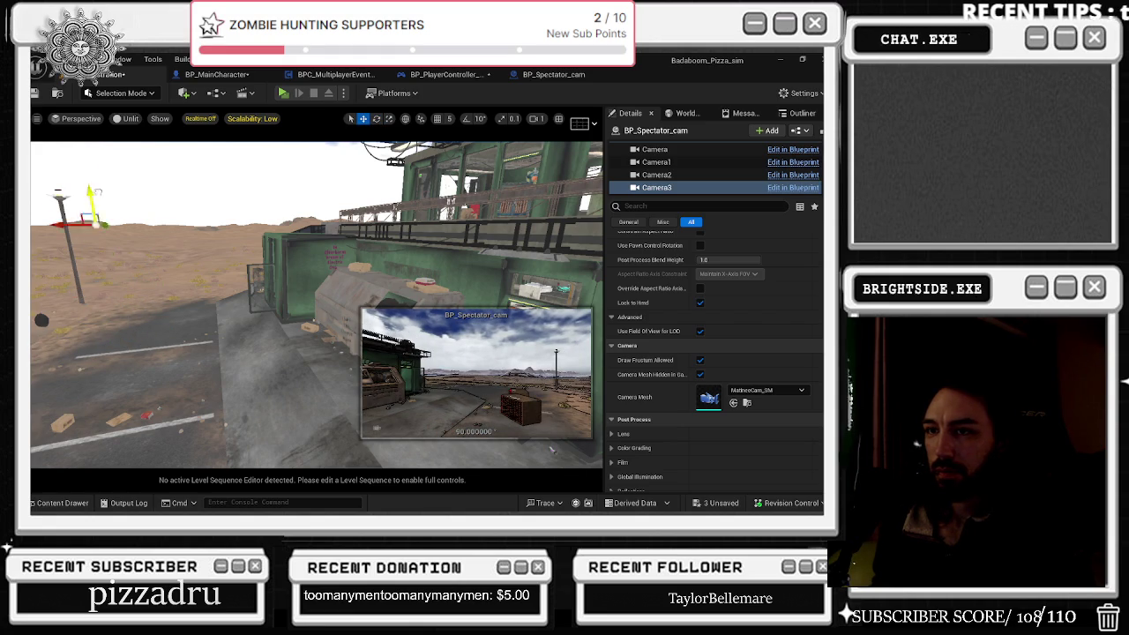
pyautogui.moveTo(103, 208); pyautogui.dragTo(82, 183)
pyautogui.press('e')
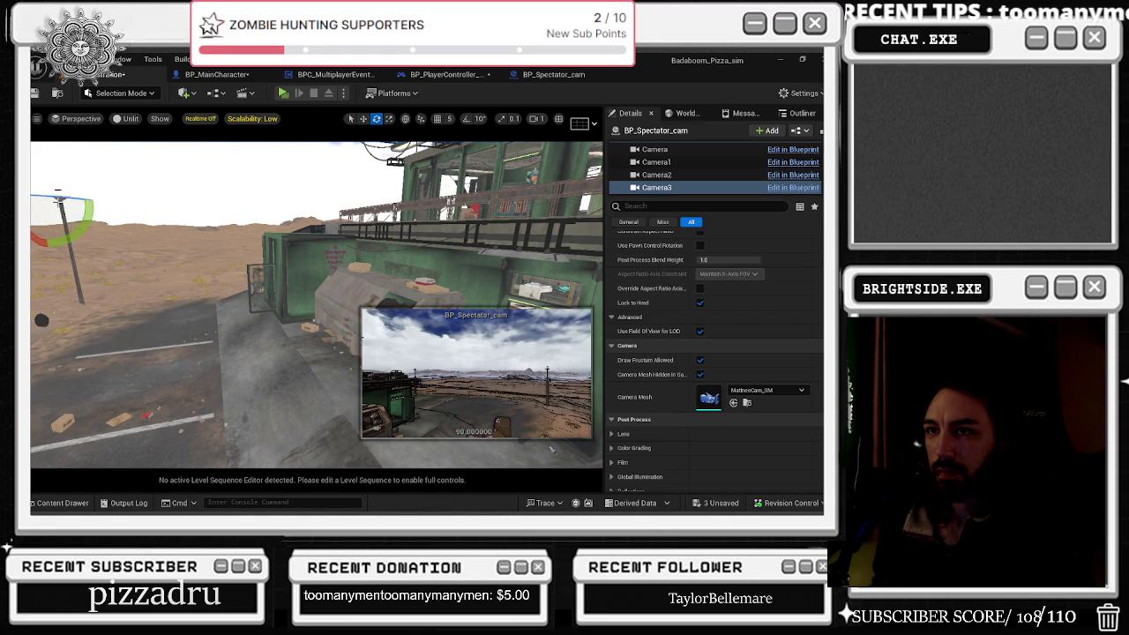
pyautogui.moveTo(91, 227); pyautogui.dragTo(136, 232)
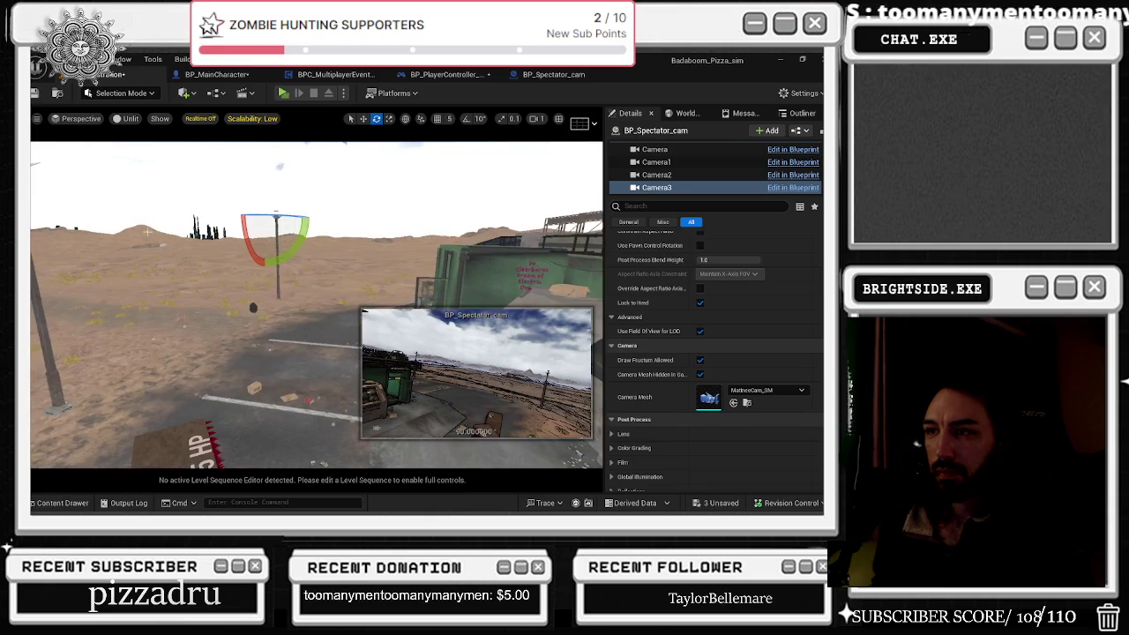
pyautogui.moveTo(244, 227)
pyautogui.mouseDown()
pyautogui.moveTo(261, 238)
pyautogui.moveTo(267, 215)
pyautogui.moveTo(176, 221)
pyautogui.moveTo(180, 254)
pyautogui.moveTo(182, 221)
pyautogui.moveTo(246, 174)
pyautogui.mouseUp()
pyautogui.click(553, 74)
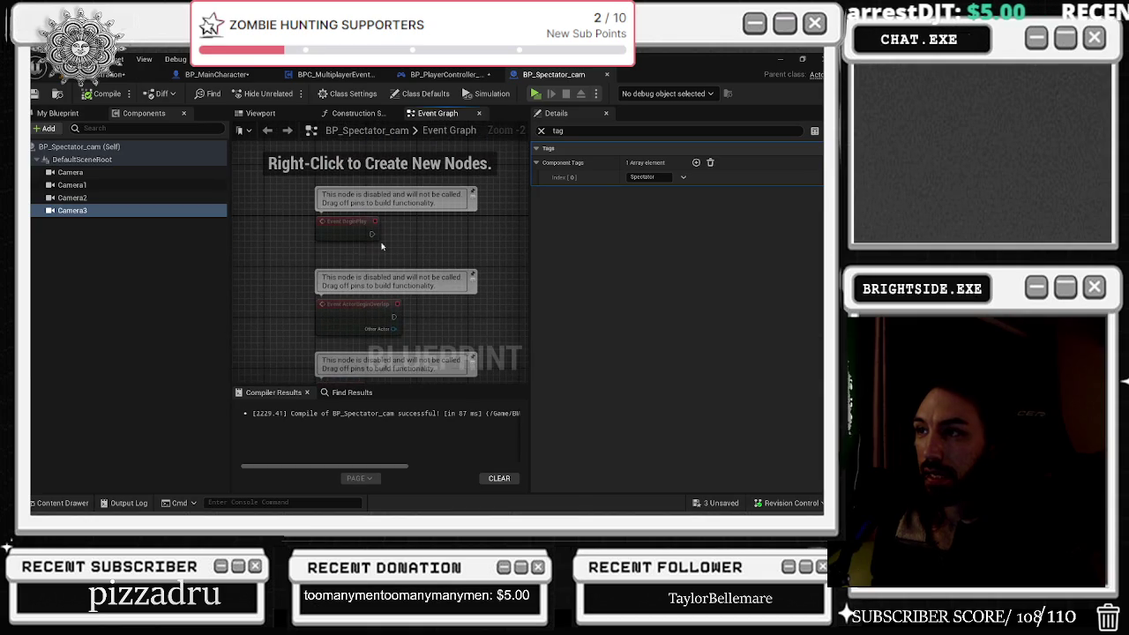
# Step: Chain a Delay node with a 10-second duration after the BeginPlay event
pyautogui.click(257, 254)
pyautogui.moveTo(257, 254)
pyautogui.mouseDown()
pyautogui.moveTo(401, 279)
pyautogui.moveTo(325, 263)
pyautogui.moveTo(379, 263)
pyautogui.mouseUp()
pyautogui.hotkey('ctrl', 'v')
pyautogui.hotkey('ctrl', 'z')
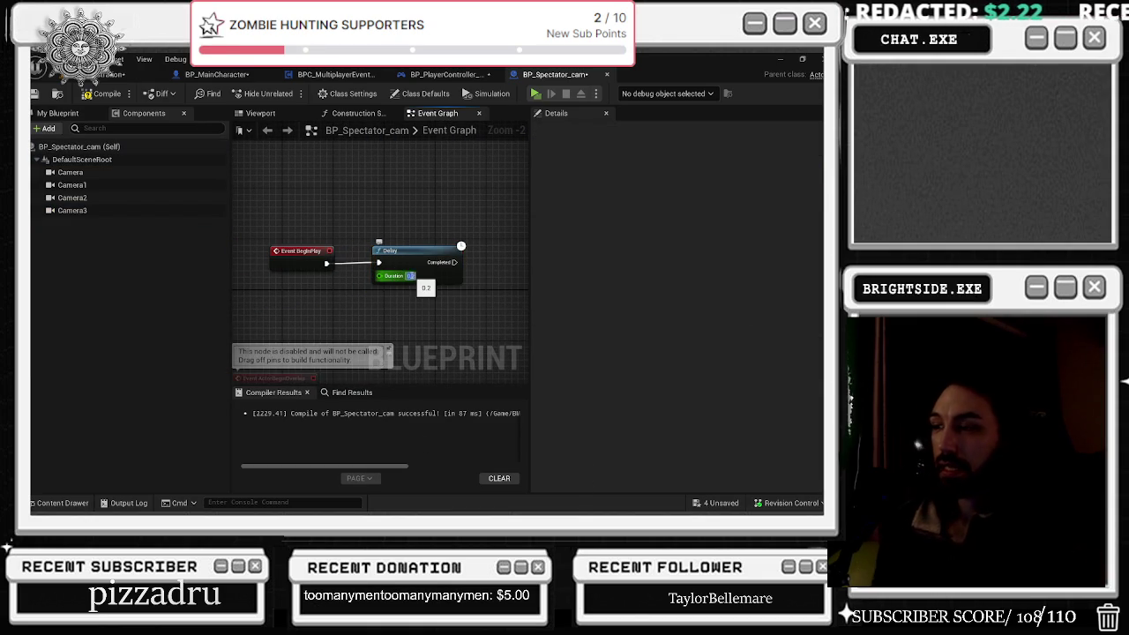
pyautogui.write('10')
pyautogui.press('Return')
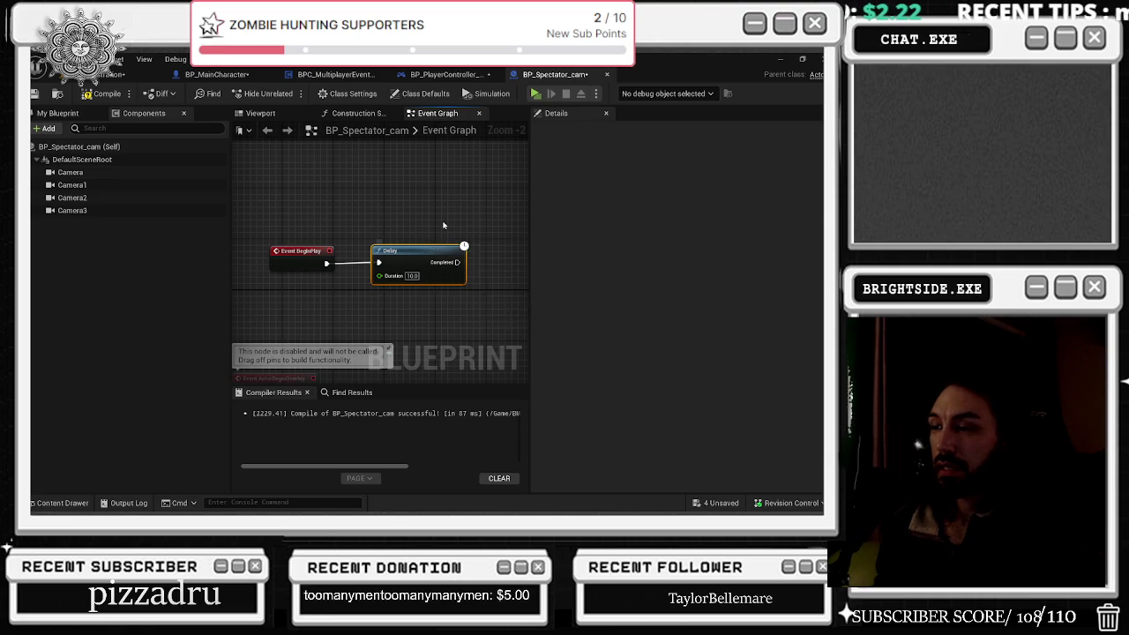
# Step: Add a Set Active node targeting the Camera component, fed by the Delay's Completed pin
pyautogui.click(69, 172)
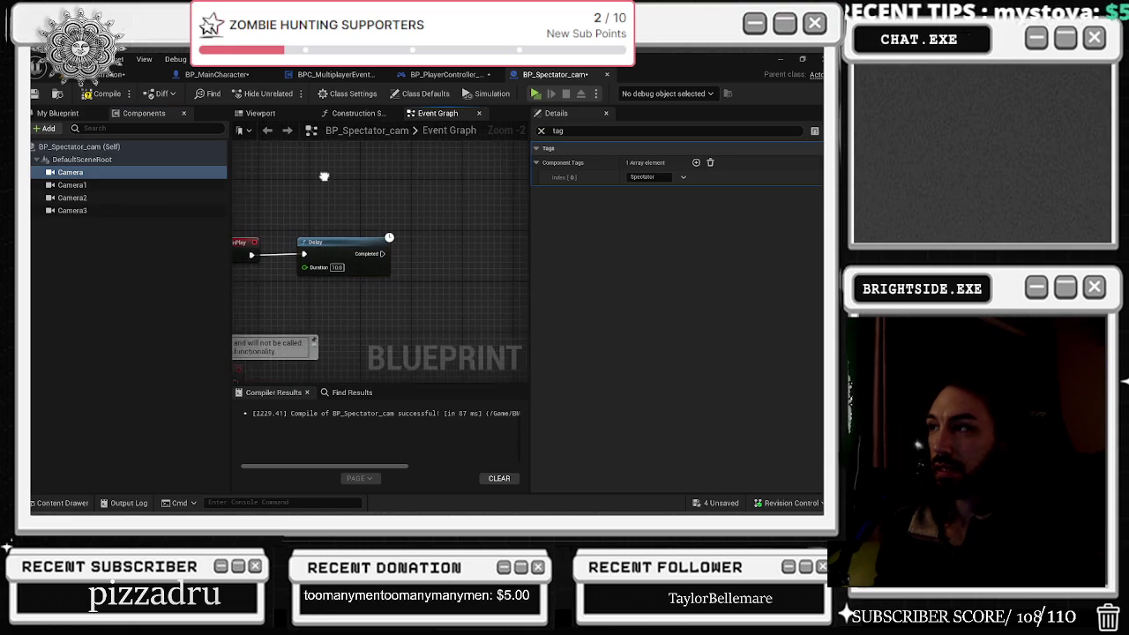
pyautogui.moveTo(328, 176); pyautogui.dragTo(340, 204)
pyautogui.doubleClick(560, 130)
pyautogui.write('activ')
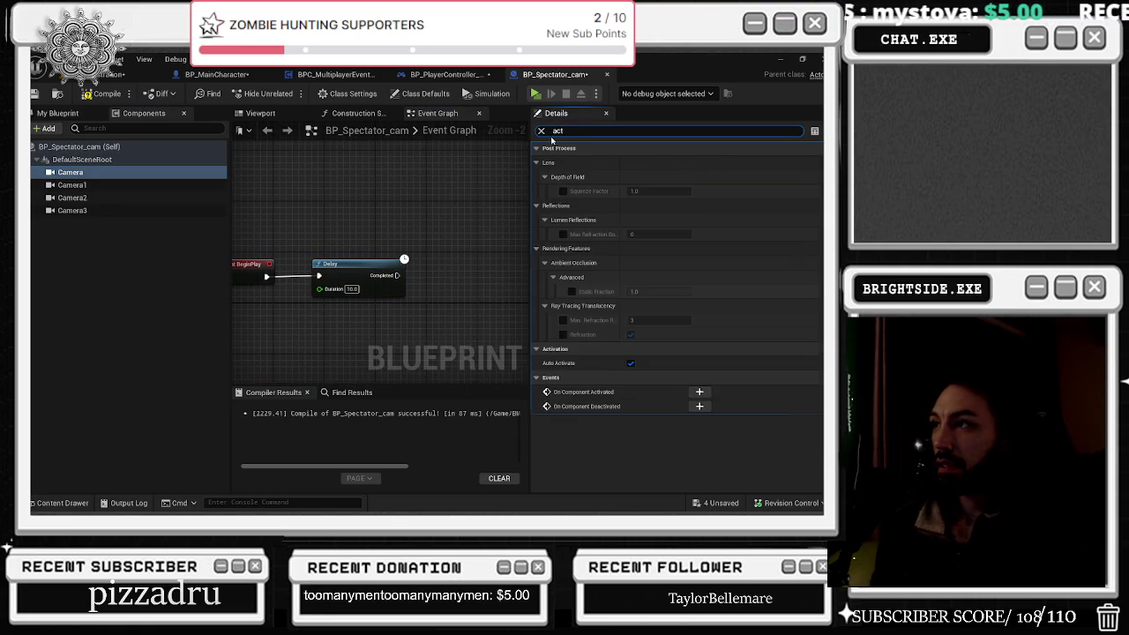
pyautogui.click(124, 185)
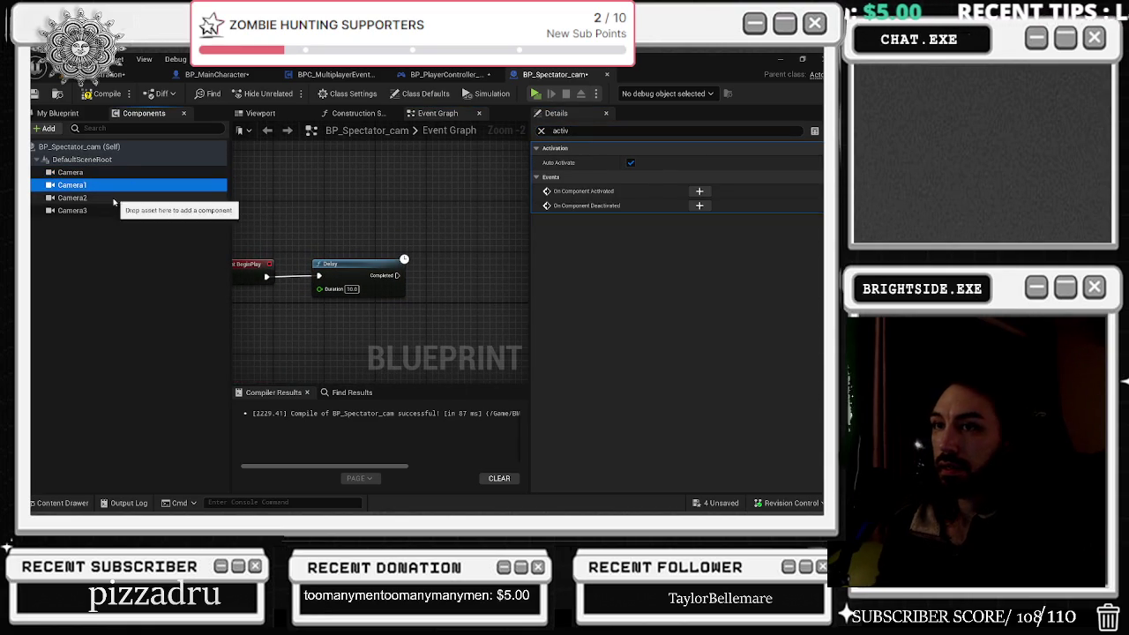
pyautogui.moveTo(70, 173); pyautogui.dragTo(389, 212)
pyautogui.write('active')
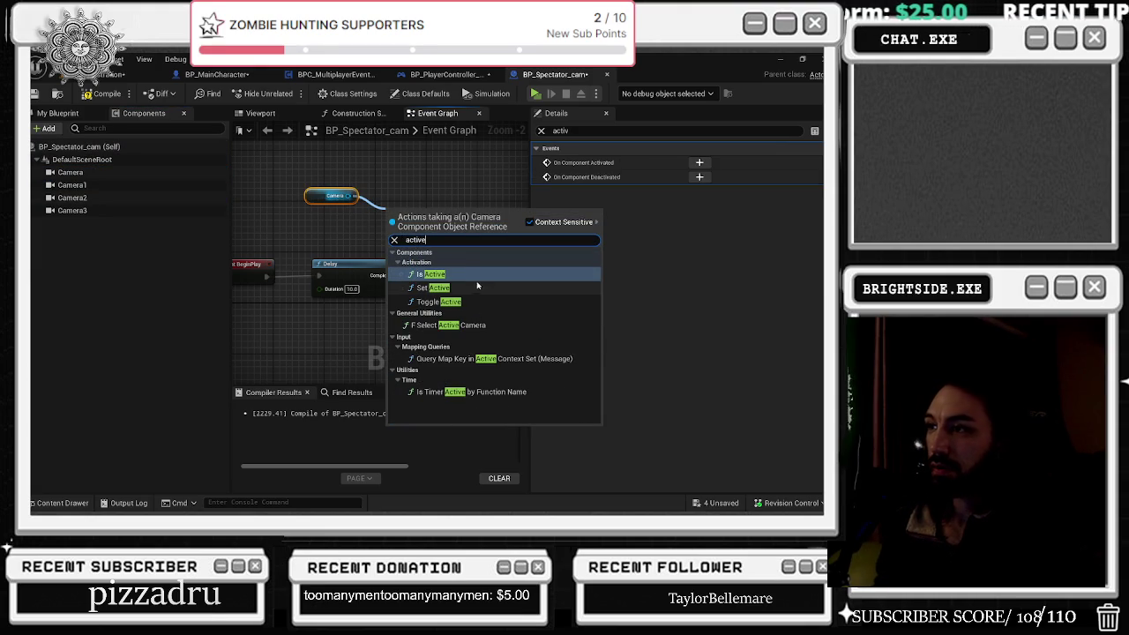
pyautogui.click(476, 287)
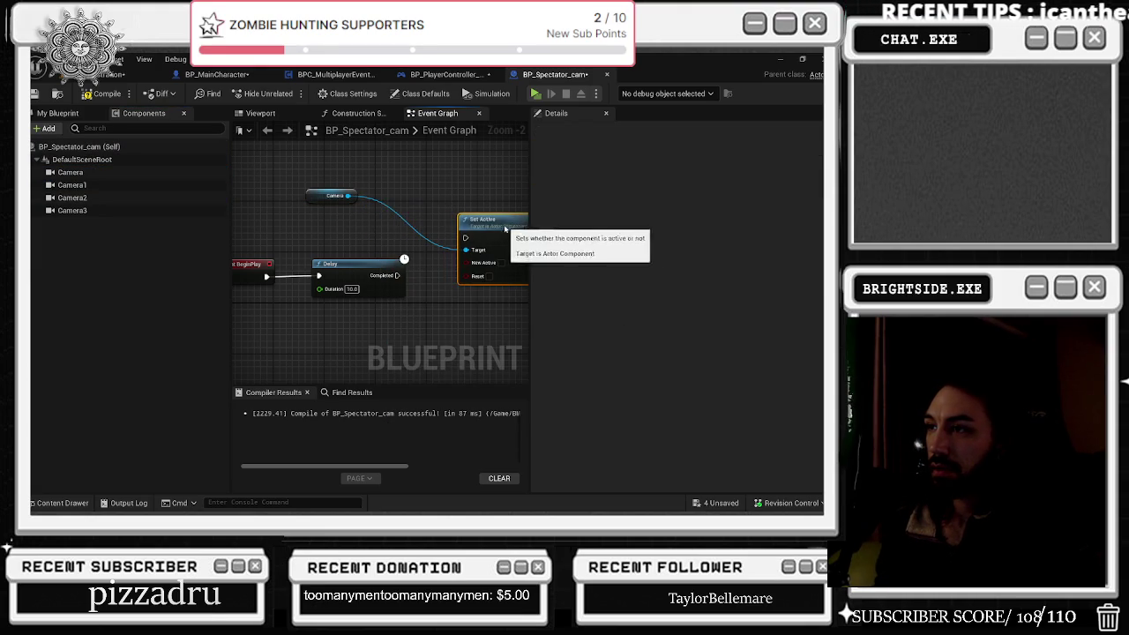
pyautogui.moveTo(490, 222)
pyautogui.mouseDown()
pyautogui.moveTo(421, 226)
pyautogui.moveTo(450, 235)
pyautogui.mouseUp()
pyautogui.moveTo(326, 280)
pyautogui.mouseDown()
pyautogui.moveTo(428, 255)
pyautogui.moveTo(469, 276)
pyautogui.moveTo(320, 275)
pyautogui.mouseUp()
pyautogui.hotkey('ctrl', 'z')
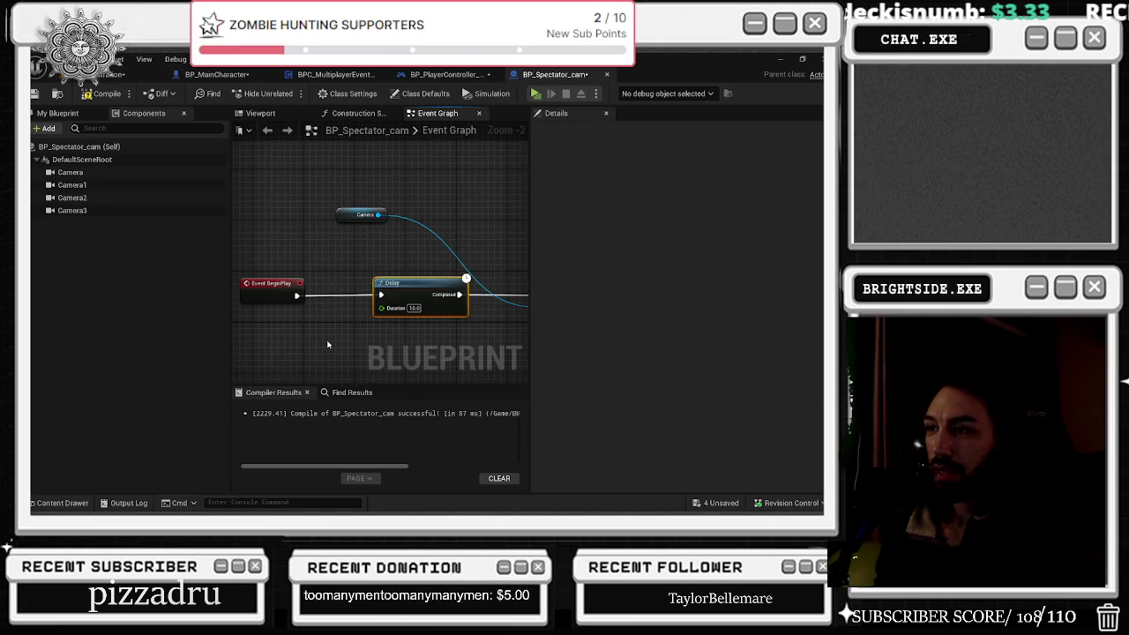
# Step: Create a 'change camera' custom event and call it after Set Active
pyautogui.rightClick(329, 341)
pyautogui.write('custom ev')
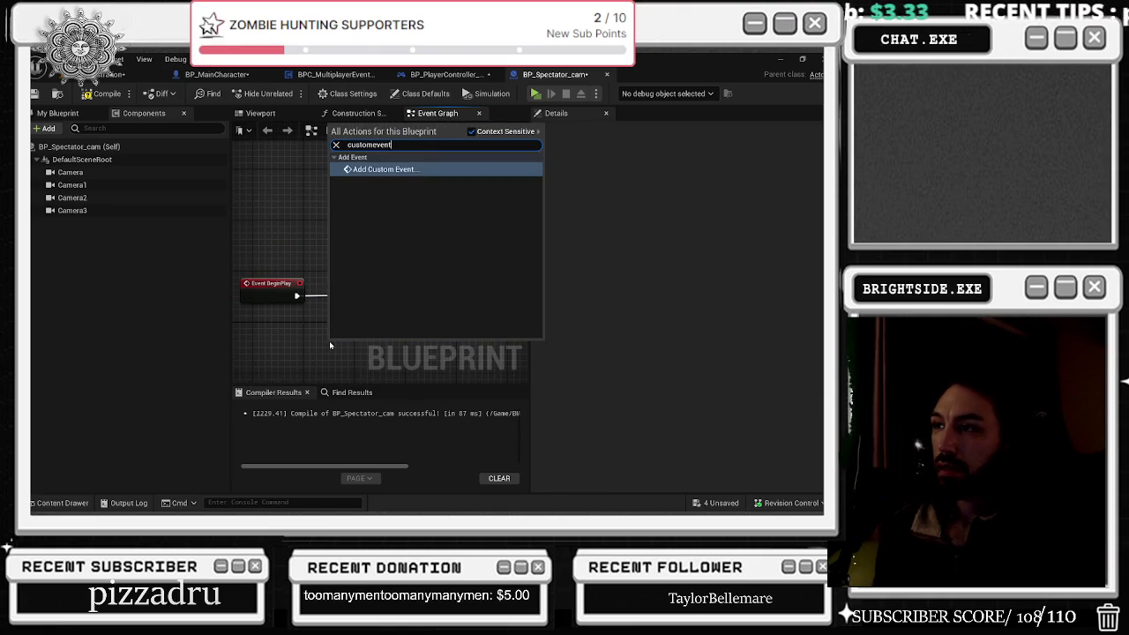
pyautogui.press('Return')
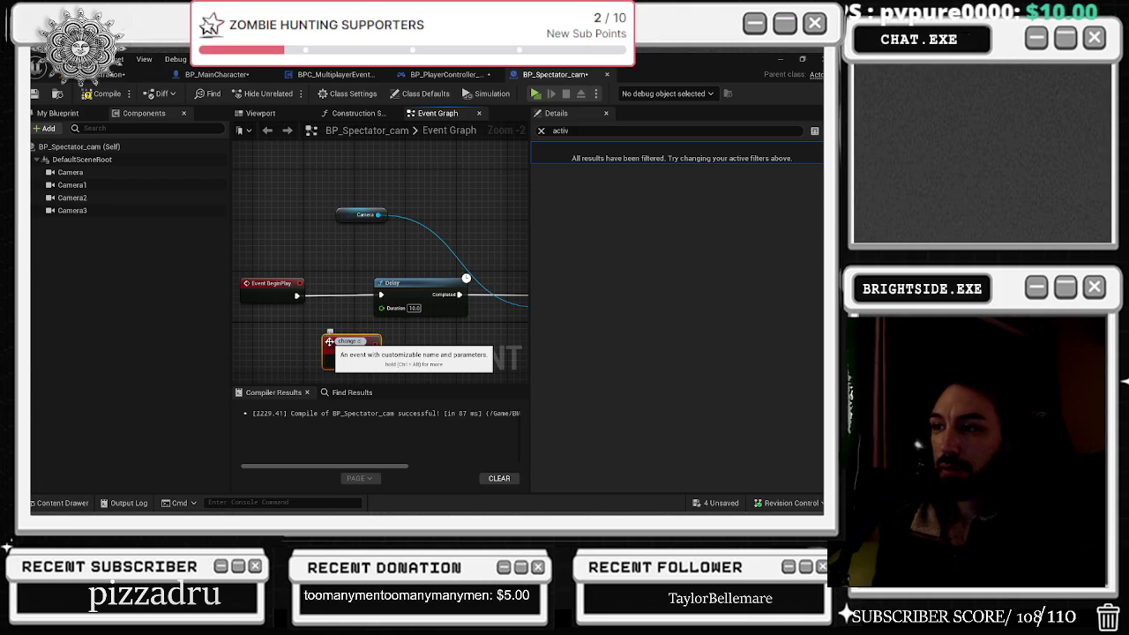
pyautogui.moveTo(329, 340)
pyautogui.mouseDown()
pyautogui.moveTo(292, 329)
pyautogui.moveTo(379, 311)
pyautogui.moveTo(374, 273)
pyautogui.mouseUp()
pyautogui.press('Return')
pyautogui.write('change camer')
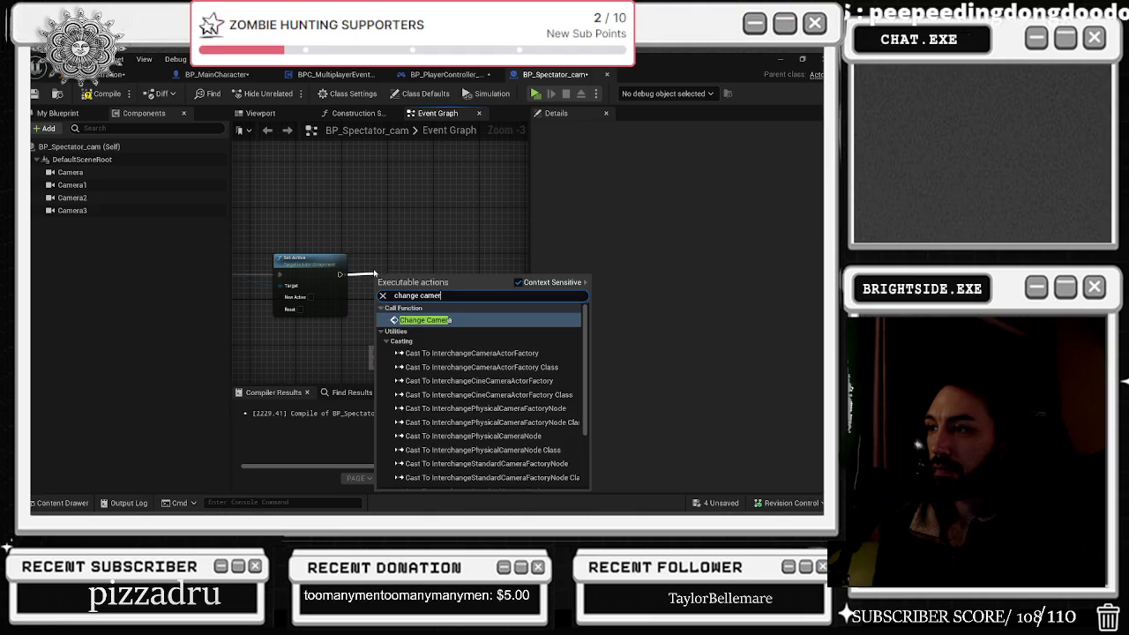
pyautogui.press('Return')
# Step: Enable New Active on Set Active and feed its Target from a Select node
pyautogui.moveTo(414, 222); pyautogui.dragTo(481, 201)
pyautogui.moveTo(386, 278)
pyautogui.mouseDown()
pyautogui.moveTo(408, 278)
pyautogui.moveTo(315, 310)
pyautogui.moveTo(397, 281)
pyautogui.mouseUp()
pyautogui.click(398, 277)
pyautogui.click(384, 210)
pyautogui.write('select')
pyautogui.press('Return')
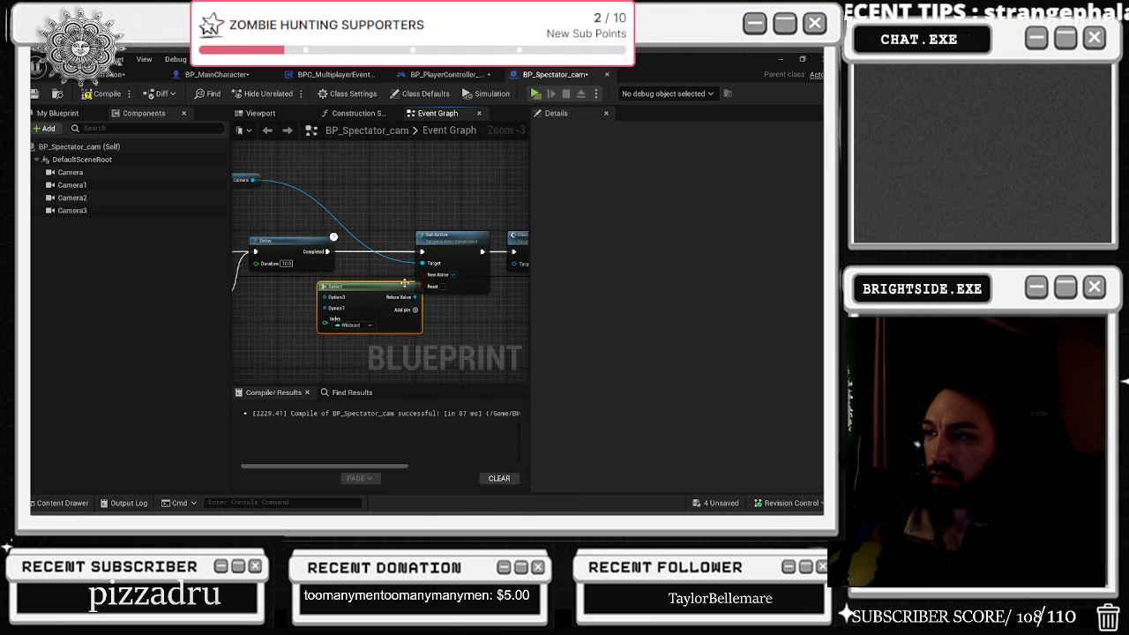
# Step: Expand the Select to four options and wire Camera through Camera3 into Options 0–3
pyautogui.click(415, 311)
pyautogui.click(415, 311)
pyautogui.rightClick(362, 263)
pyautogui.click(97, 173)
pyautogui.keyDown('shift'); pyautogui.click(97, 210); pyautogui.keyUp('shift')
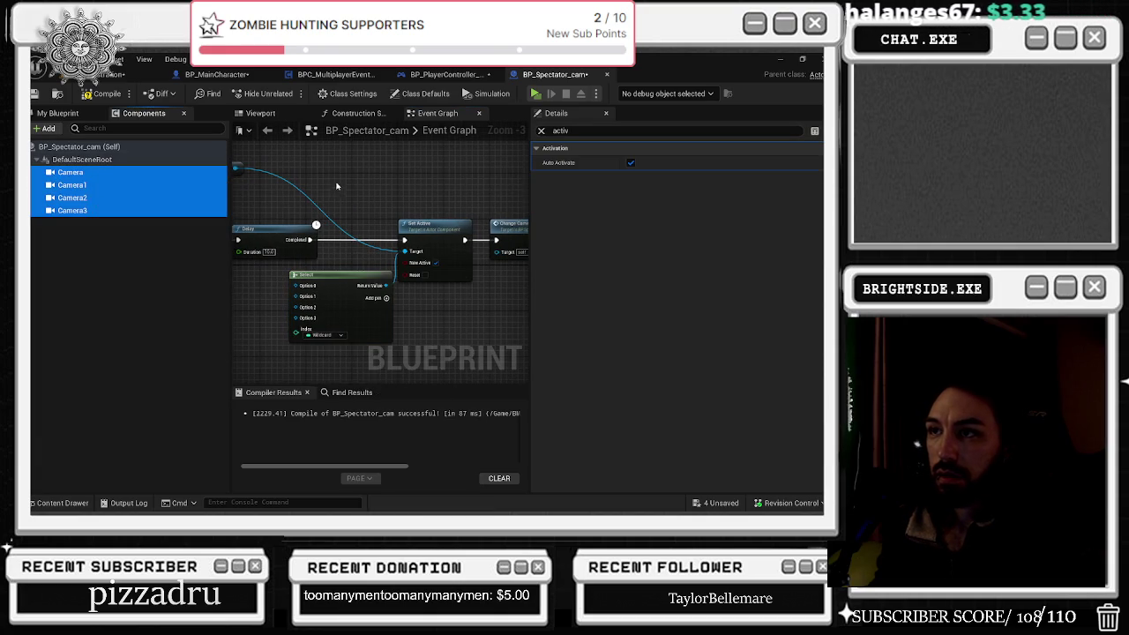
pyautogui.moveTo(97, 210); pyautogui.dragTo(248, 215)
pyautogui.moveTo(69, 178); pyautogui.dragTo(296, 314)
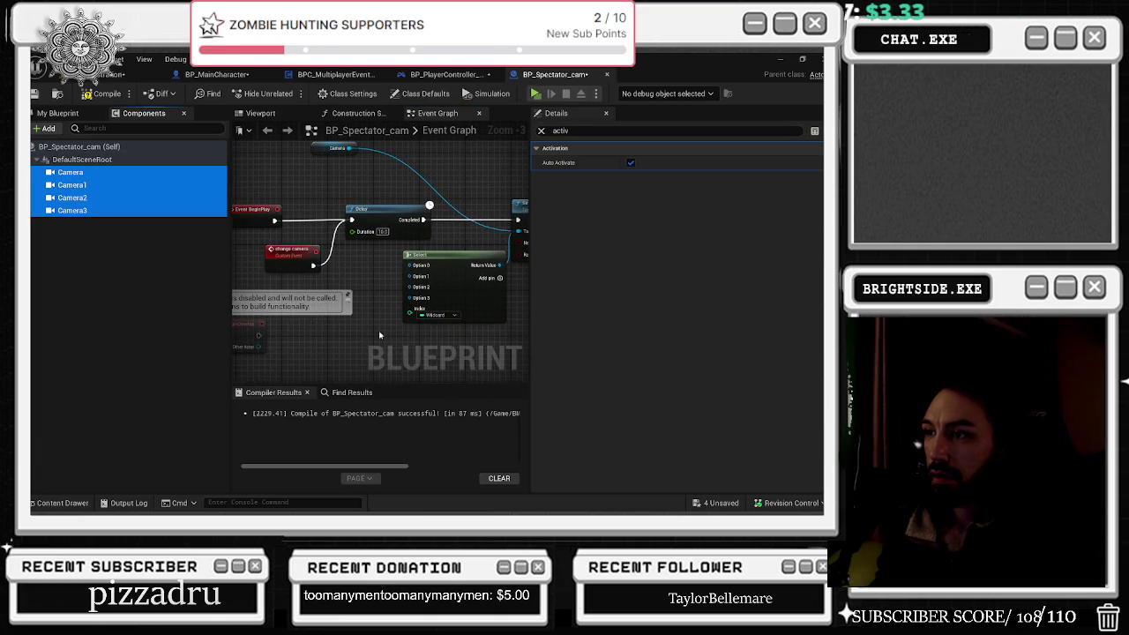
pyautogui.scroll(1, 380, 335)
pyautogui.moveTo(97, 185)
pyautogui.mouseDown()
pyautogui.moveTo(356, 294)
pyautogui.moveTo(476, 284)
pyautogui.moveTo(421, 266)
pyautogui.mouseUp()
pyautogui.moveTo(372, 307); pyautogui.dragTo(413, 270)
pyautogui.moveTo(371, 326)
pyautogui.mouseDown()
pyautogui.moveTo(412, 282)
pyautogui.moveTo(420, 294)
pyautogui.mouseUp()
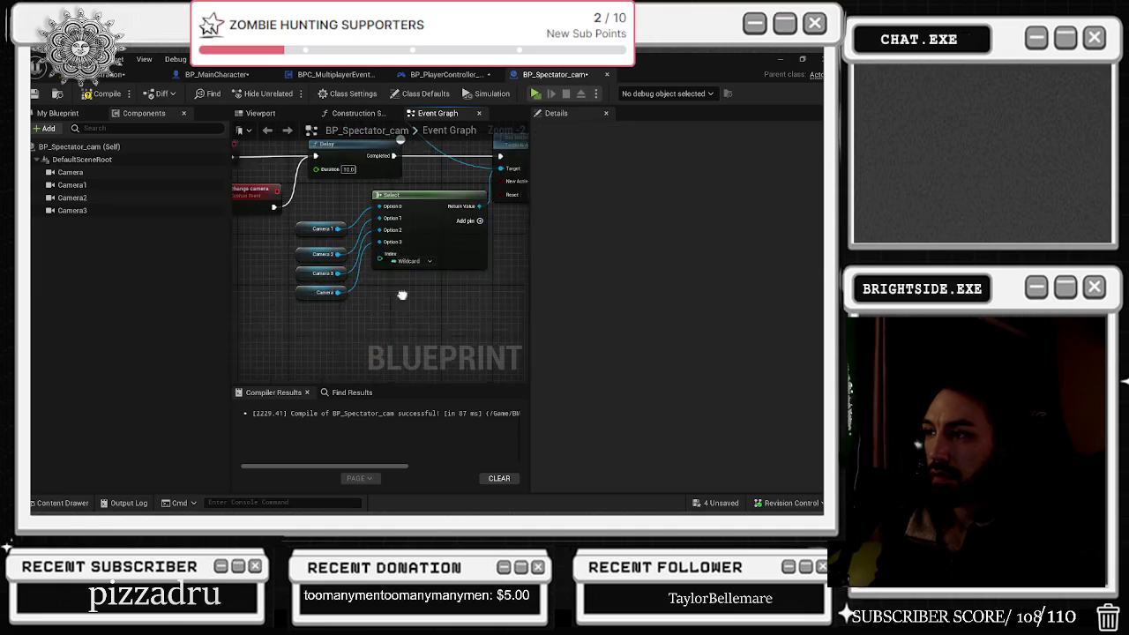
# Step: Drive the Select's Index with a Random Integer in Range node
pyautogui.moveTo(366, 248); pyautogui.dragTo(347, 285)
pyautogui.write('random int')
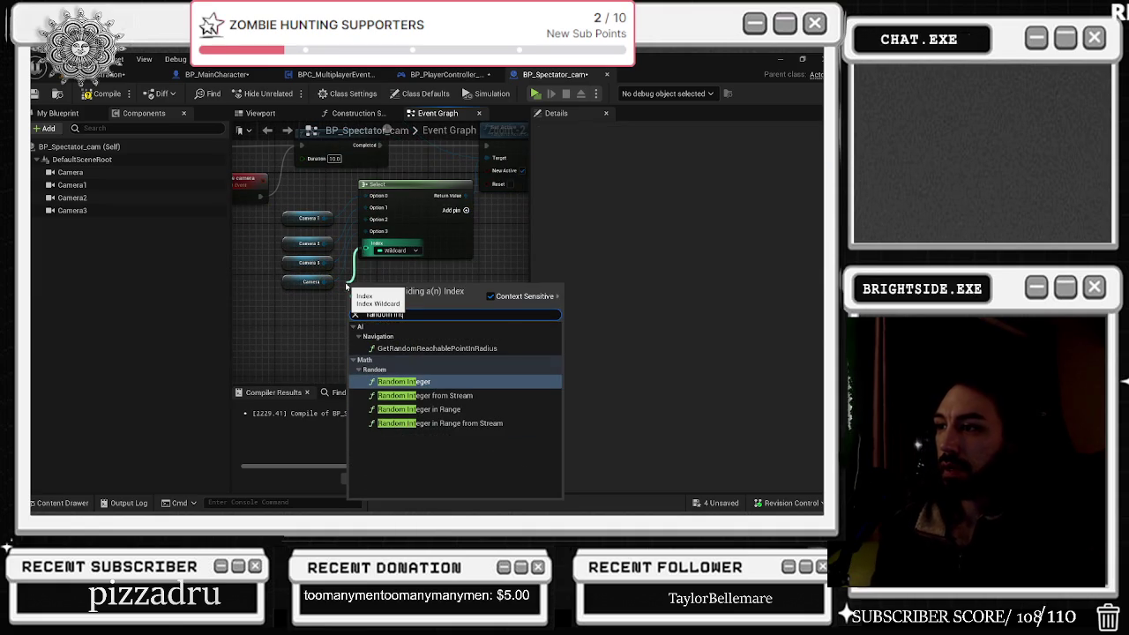
pyautogui.press('Return')
pyautogui.moveTo(413, 284); pyautogui.dragTo(360, 314)
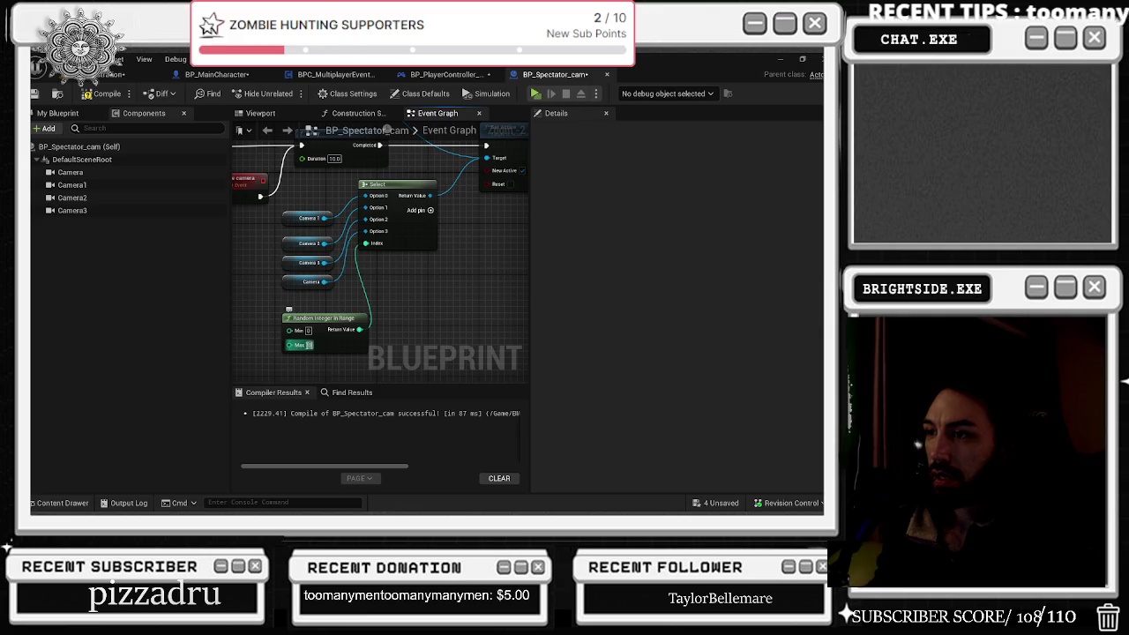
pyautogui.moveTo(427, 158)
pyautogui.mouseDown()
pyautogui.moveTo(373, 301)
pyautogui.moveTo(373, 262)
pyautogui.moveTo(458, 237)
pyautogui.moveTo(415, 251)
pyautogui.mouseUp()
pyautogui.scroll(-1, 373, 261)
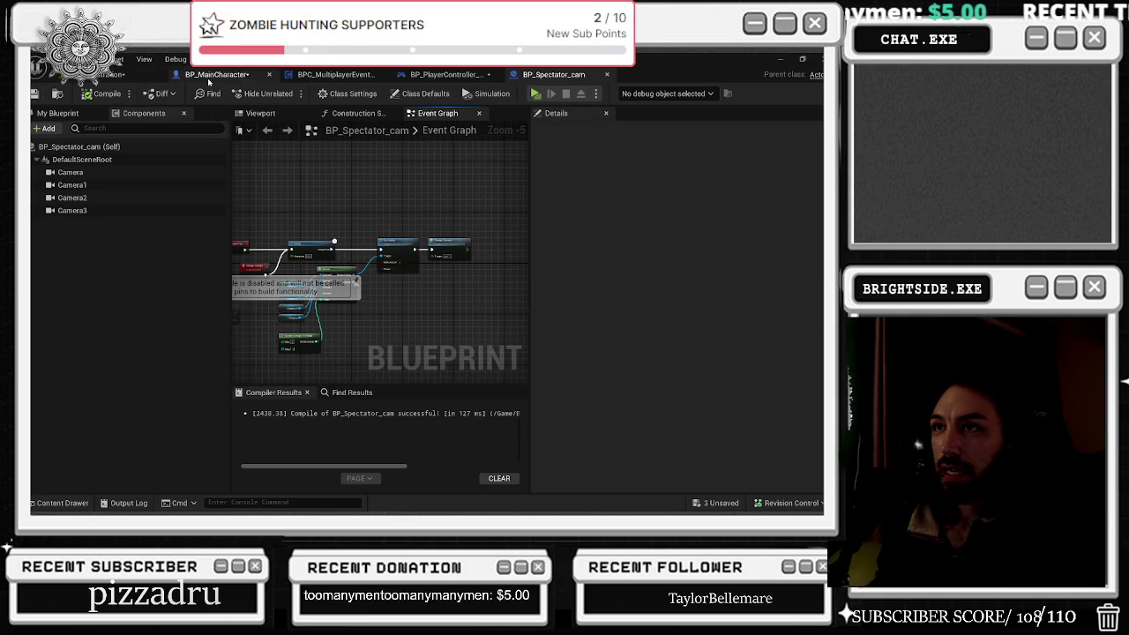
# Step: Review BP_MainCharacter's spectator nodes, briefly checking the level and BP_Spectator_cam
pyautogui.click(216, 74)
pyautogui.moveTo(392, 192)
pyautogui.mouseDown()
pyautogui.moveTo(462, 221)
pyautogui.moveTo(360, 252)
pyautogui.moveTo(324, 246)
pyautogui.moveTo(312, 289)
pyautogui.mouseUp()
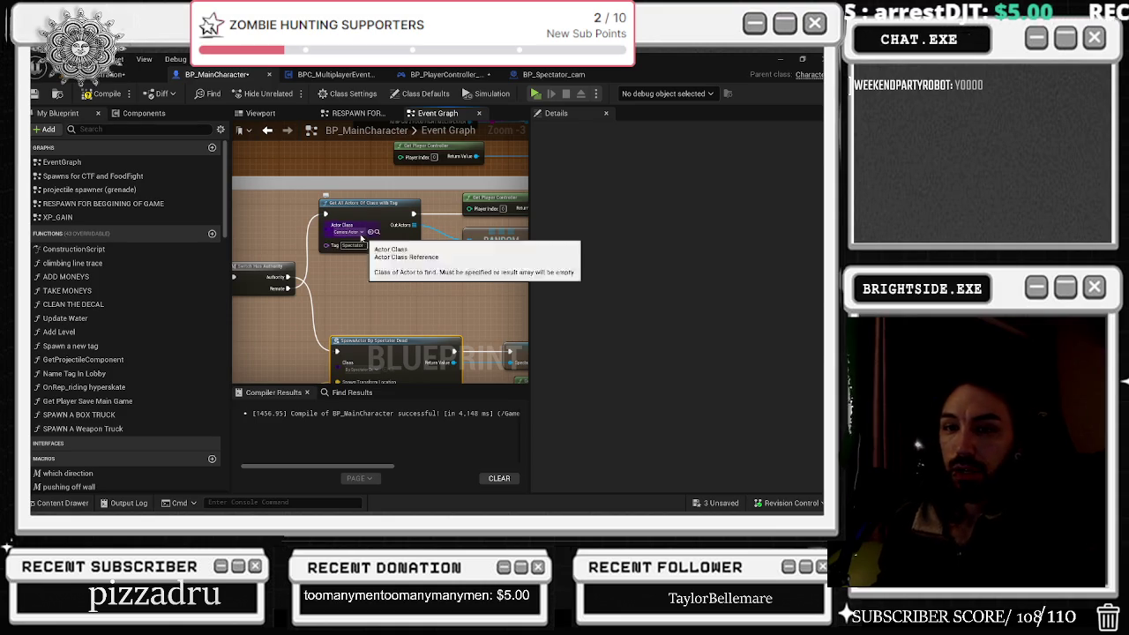
pyautogui.click(123, 74)
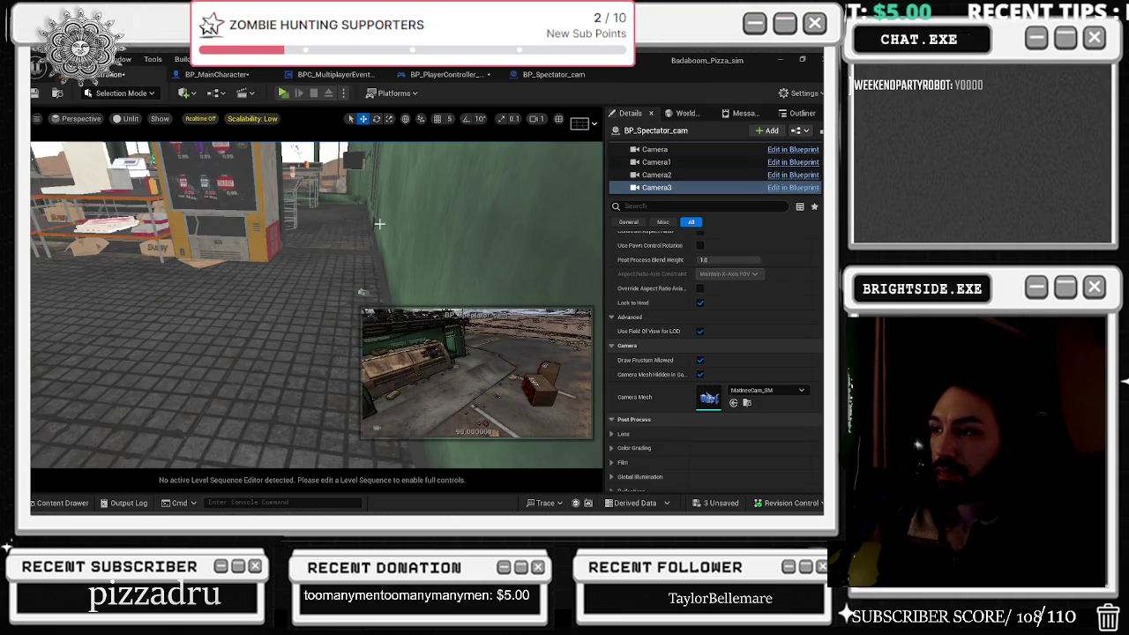
pyautogui.click(363, 278)
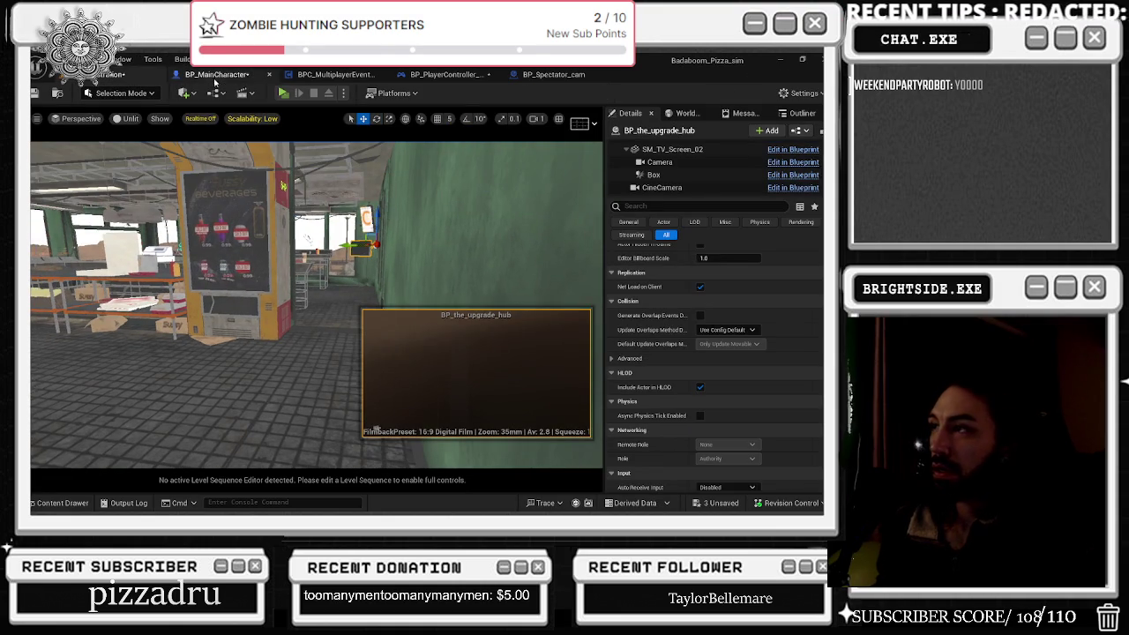
pyautogui.click(220, 75)
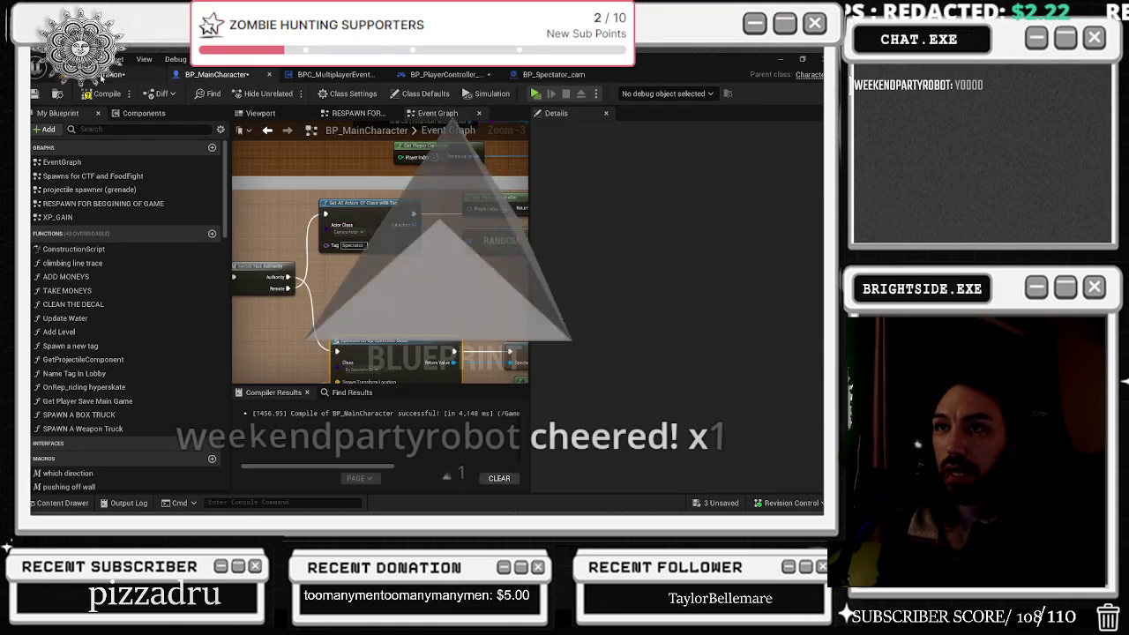
pyautogui.click(553, 74)
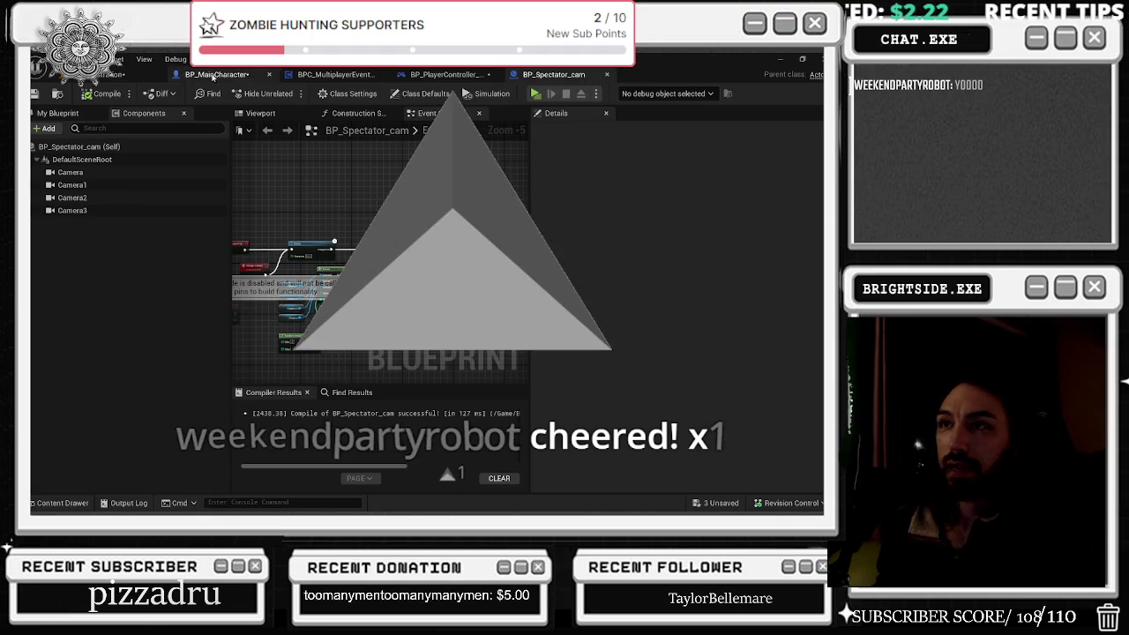
pyautogui.click(216, 74)
# Step: From the Remote branch, add Get All Actors Of Class set to BP_Spectator_cam
pyautogui.moveTo(332, 284); pyautogui.dragTo(337, 286)
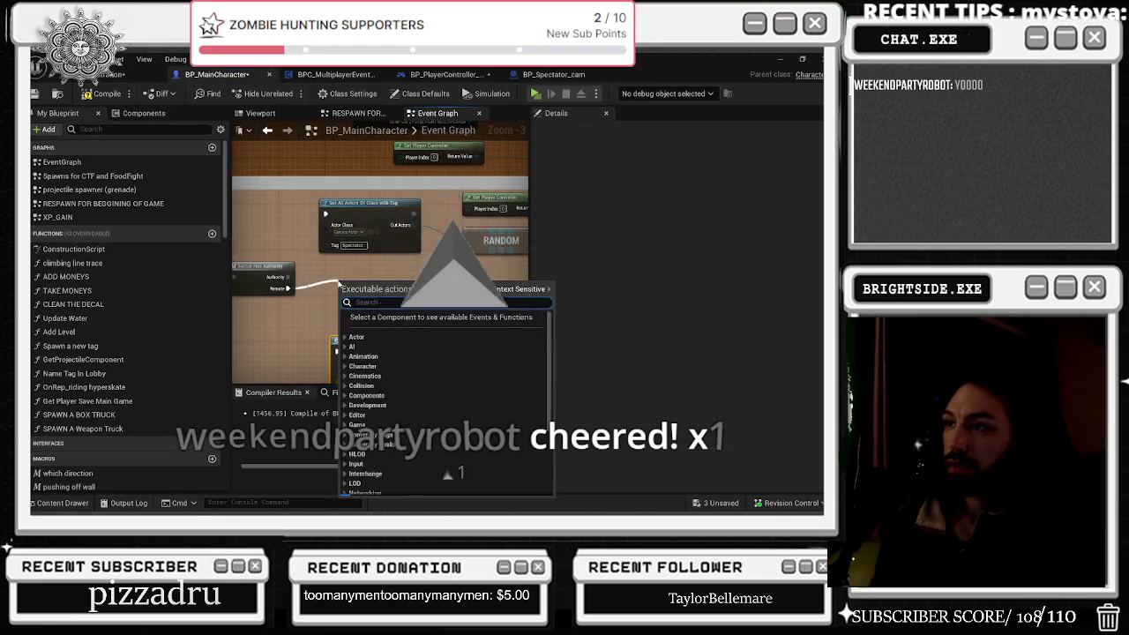
pyautogui.write('get all ac')
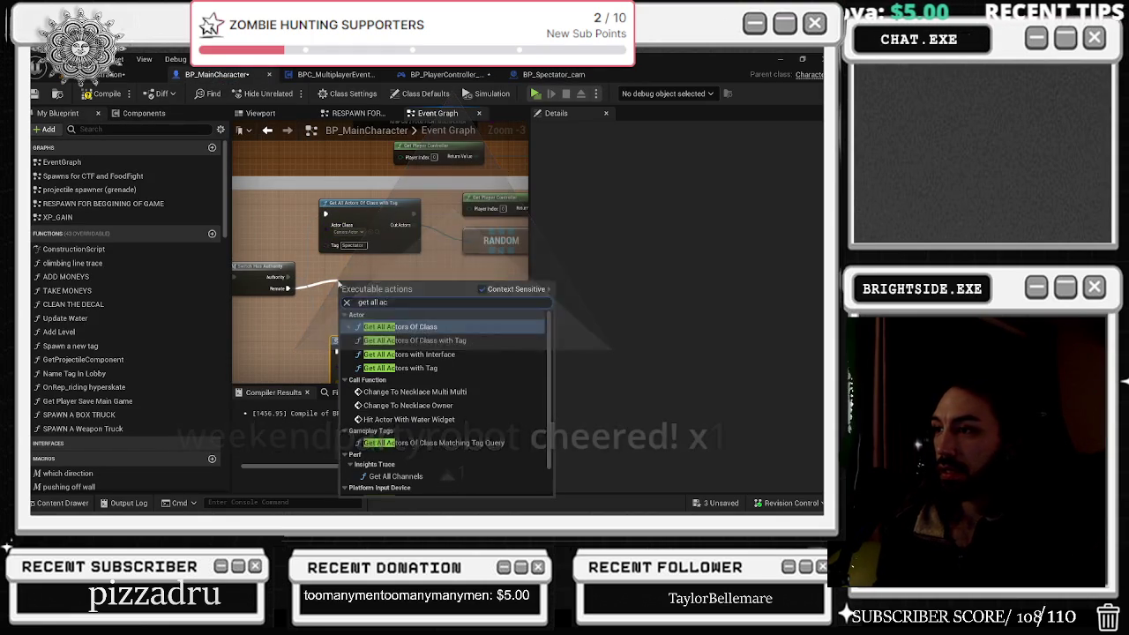
pyautogui.press('Return')
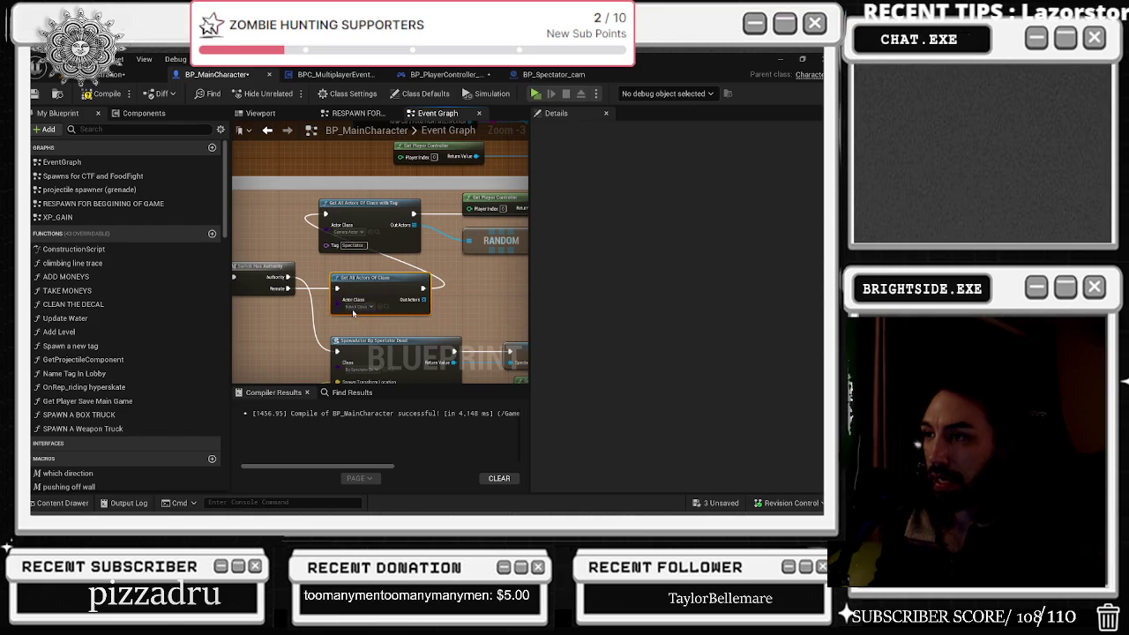
pyautogui.click(353, 307)
pyautogui.write('spectator')
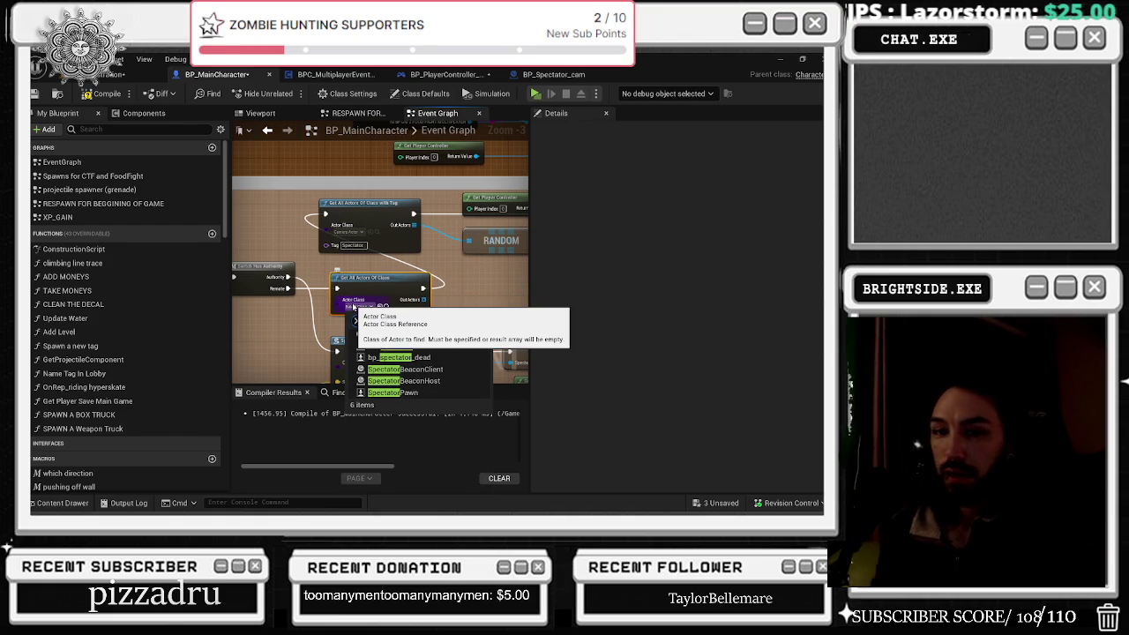
pyautogui.click(449, 346)
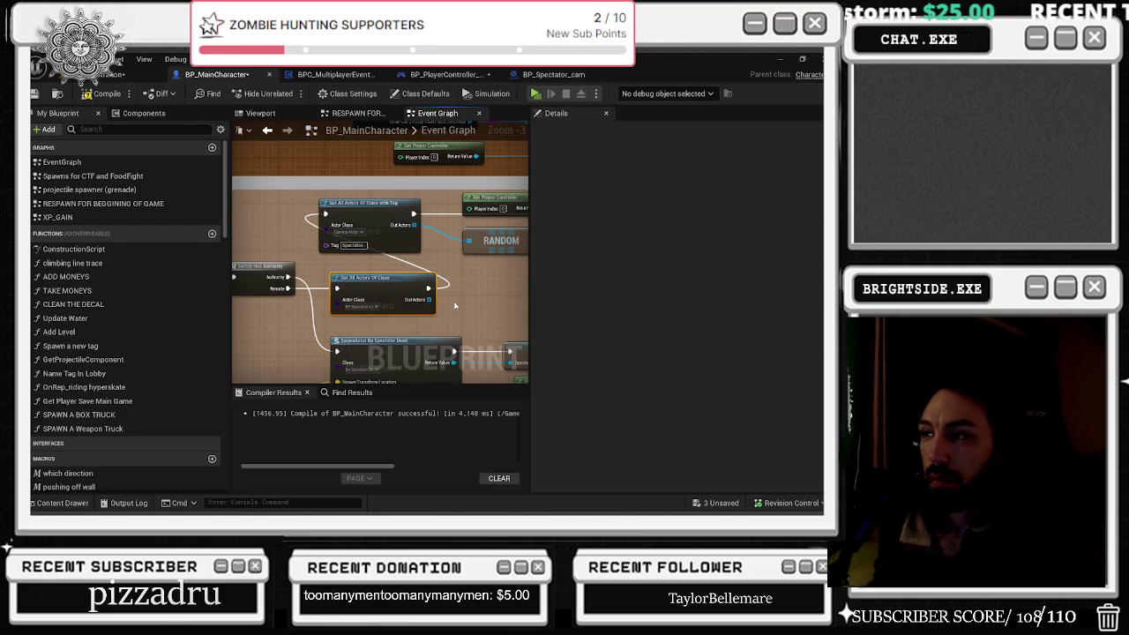
# Step: Pick a random Out Actors item, duplicate it, wire it to Set View Target, and compile
pyautogui.scroll(-1, 376, 292)
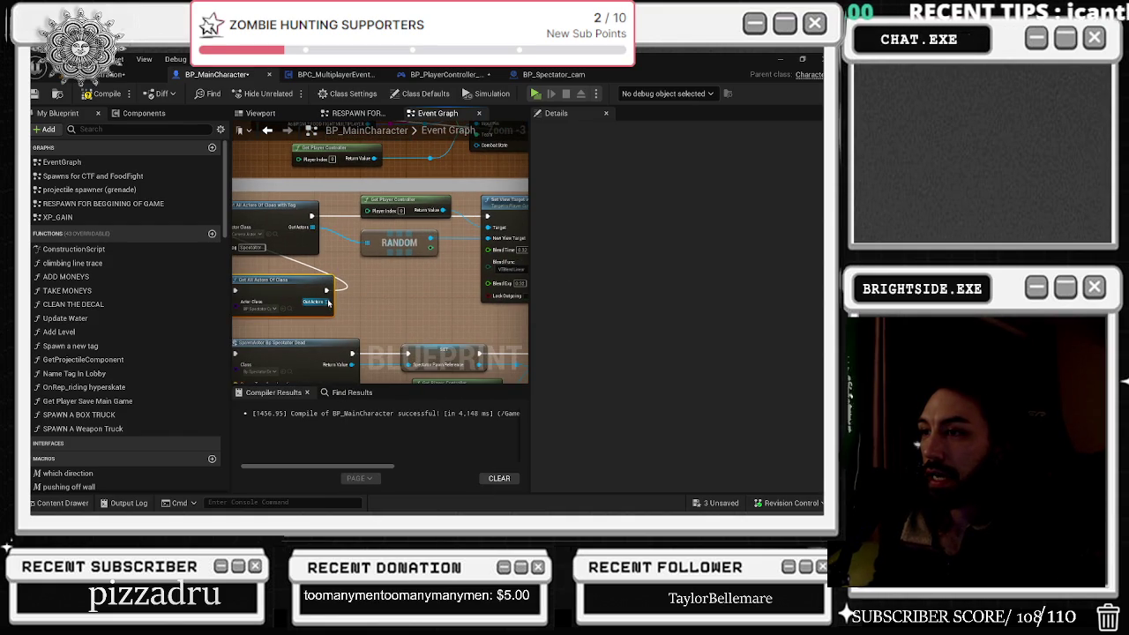
pyautogui.moveTo(334, 304); pyautogui.dragTo(345, 313)
pyautogui.write('random')
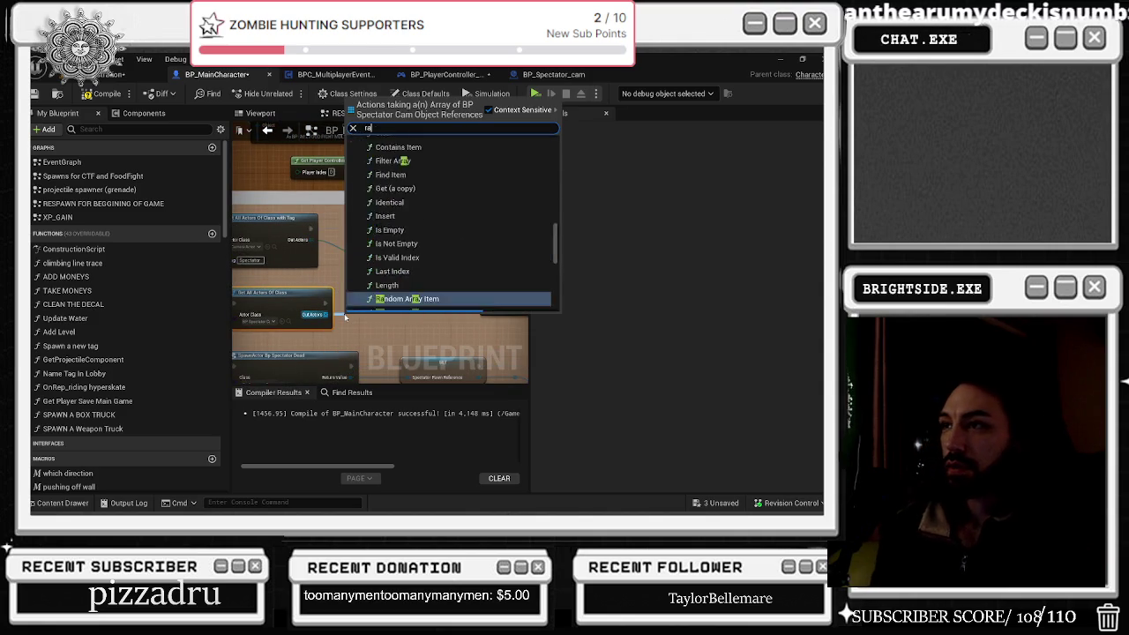
pyautogui.press('Return')
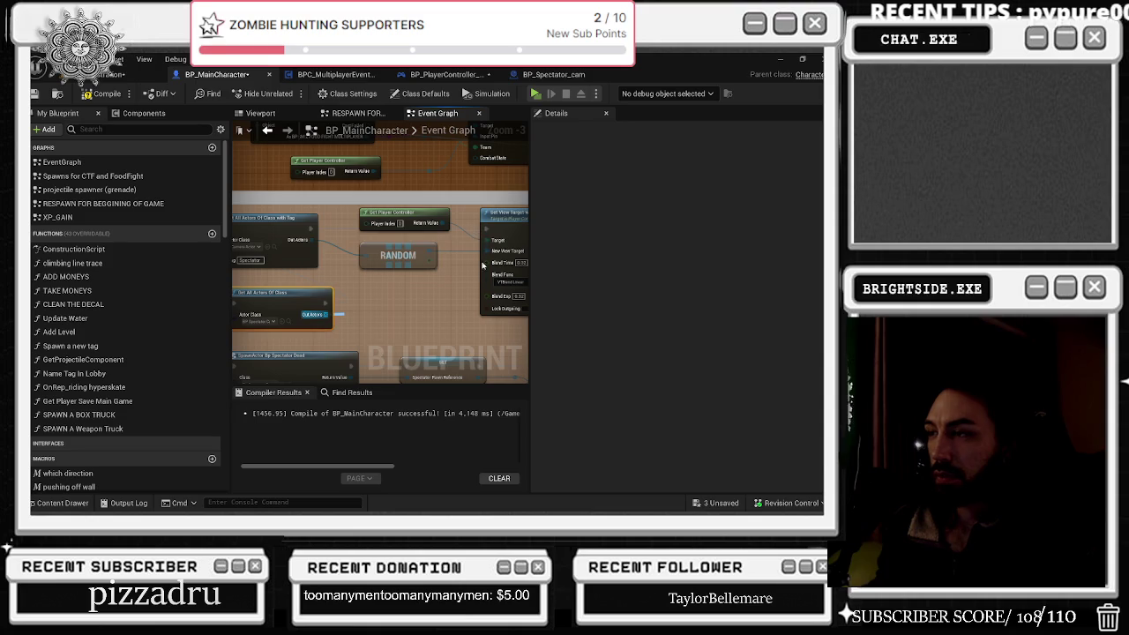
pyautogui.click(398, 255)
pyautogui.hotkey('ctrl', 'c')
pyautogui.hotkey('ctrl', 'v')
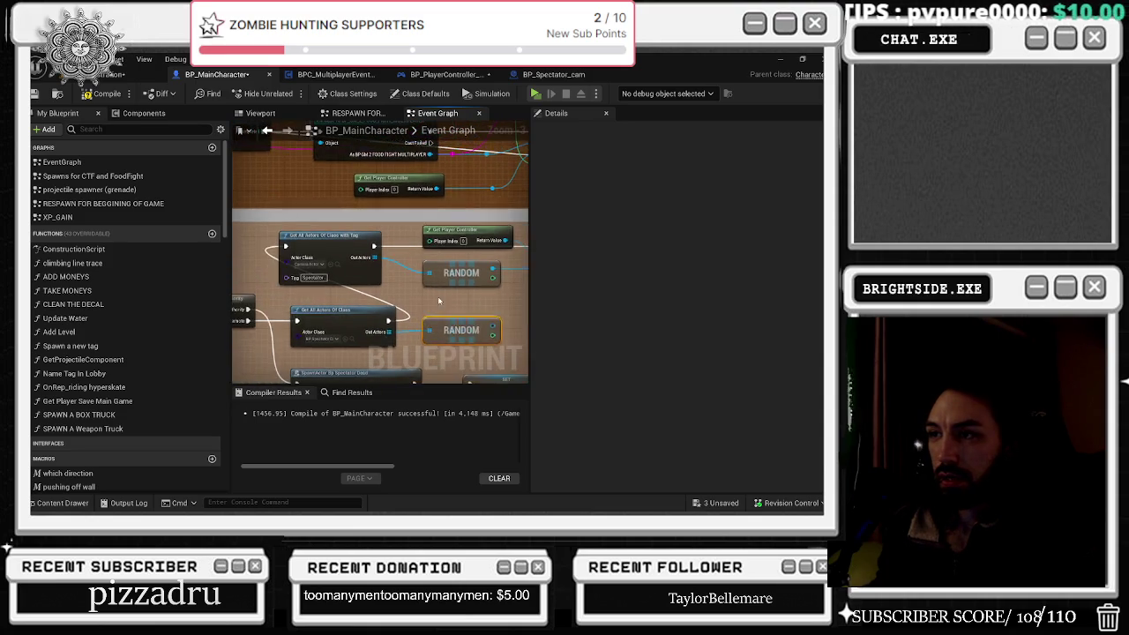
pyautogui.moveTo(328, 315); pyautogui.dragTo(493, 244)
pyautogui.moveTo(361, 241); pyautogui.dragTo(366, 243)
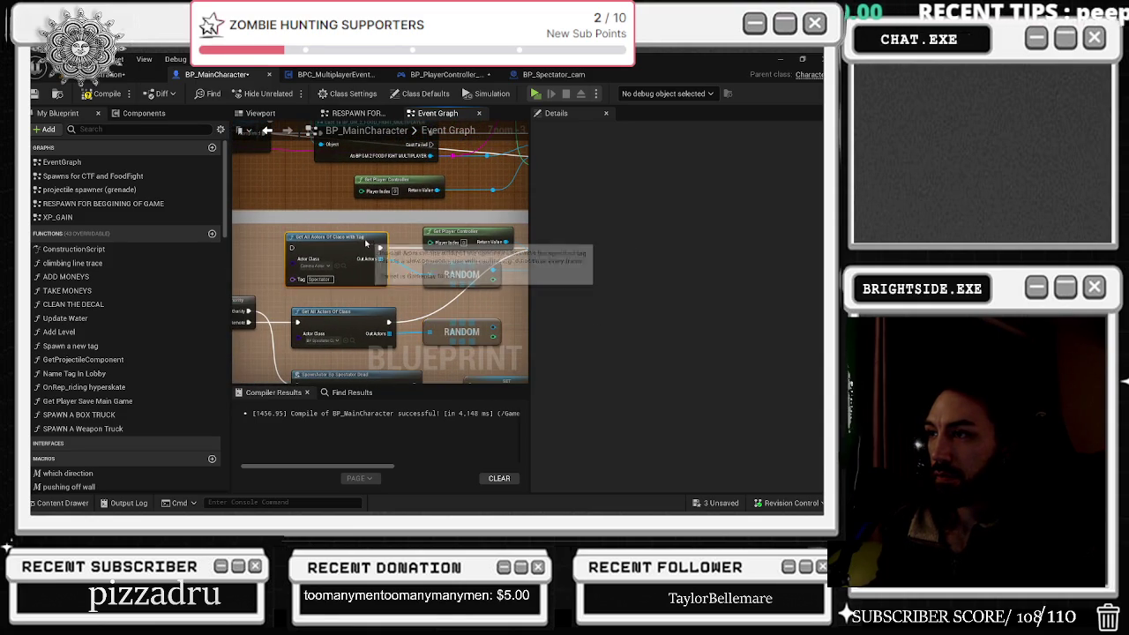
pyautogui.moveTo(448, 284)
pyautogui.mouseDown()
pyautogui.moveTo(396, 306)
pyautogui.moveTo(386, 327)
pyautogui.moveTo(476, 265)
pyautogui.moveTo(409, 310)
pyautogui.mouseUp()
pyautogui.moveTo(405, 259)
pyautogui.mouseDown()
pyautogui.moveTo(336, 262)
pyautogui.moveTo(477, 296)
pyautogui.moveTo(380, 230)
pyautogui.moveTo(346, 300)
pyautogui.moveTo(303, 299)
pyautogui.moveTo(464, 289)
pyautogui.moveTo(410, 300)
pyautogui.mouseUp()
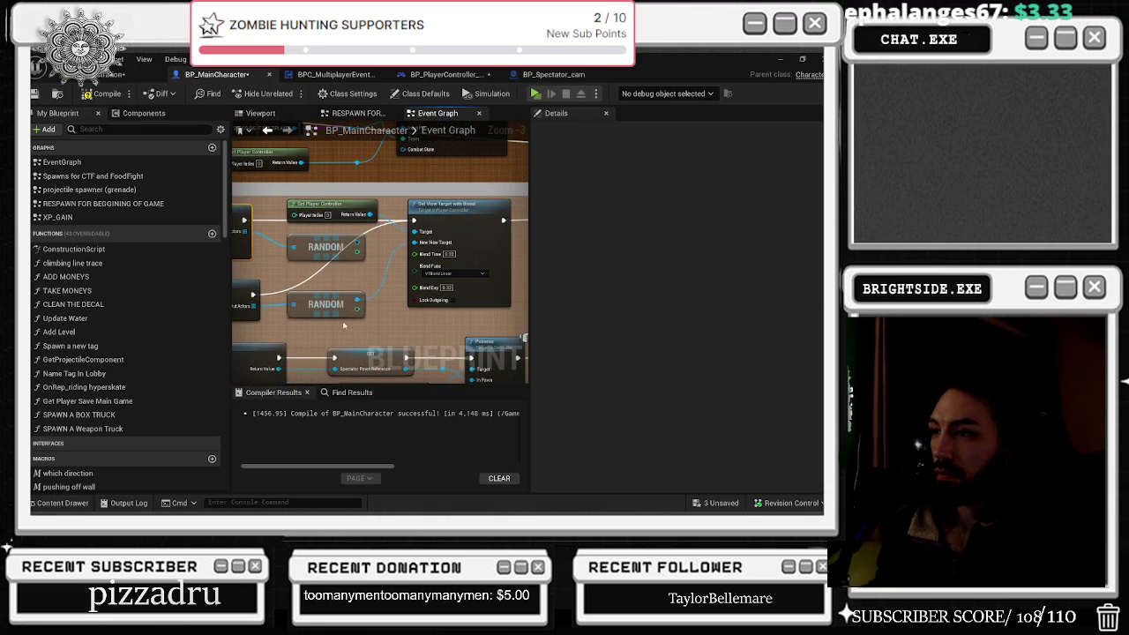
pyautogui.click(107, 94)
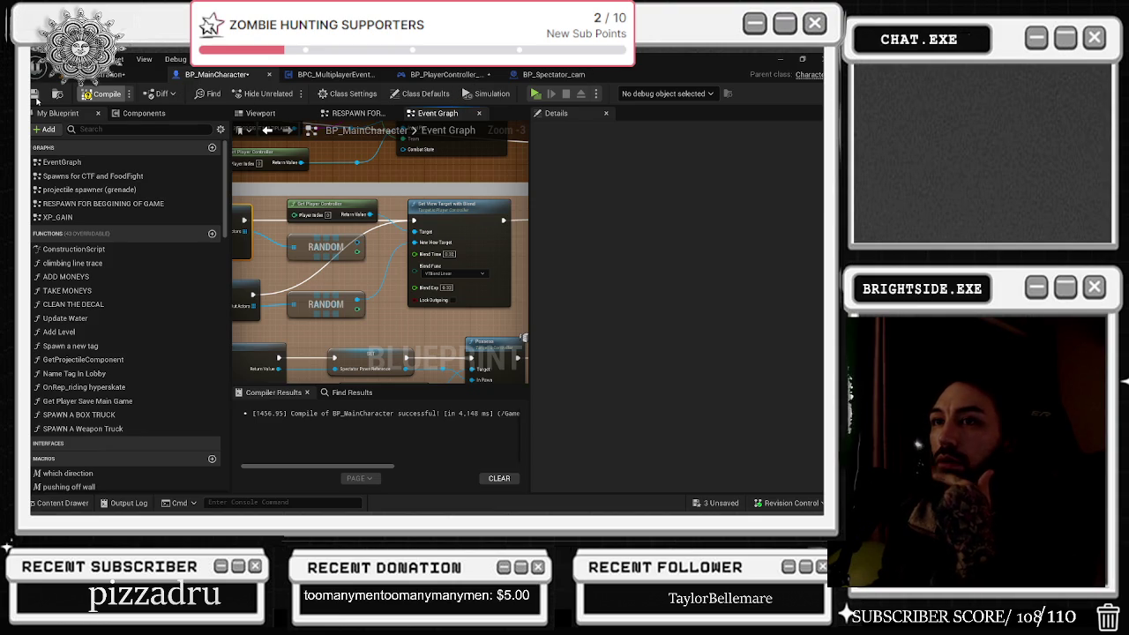
# Step: Save BP_MainCharacter, then delete the two disabled event nodes in BP_Spectator_cam
pyautogui.click(102, 93)
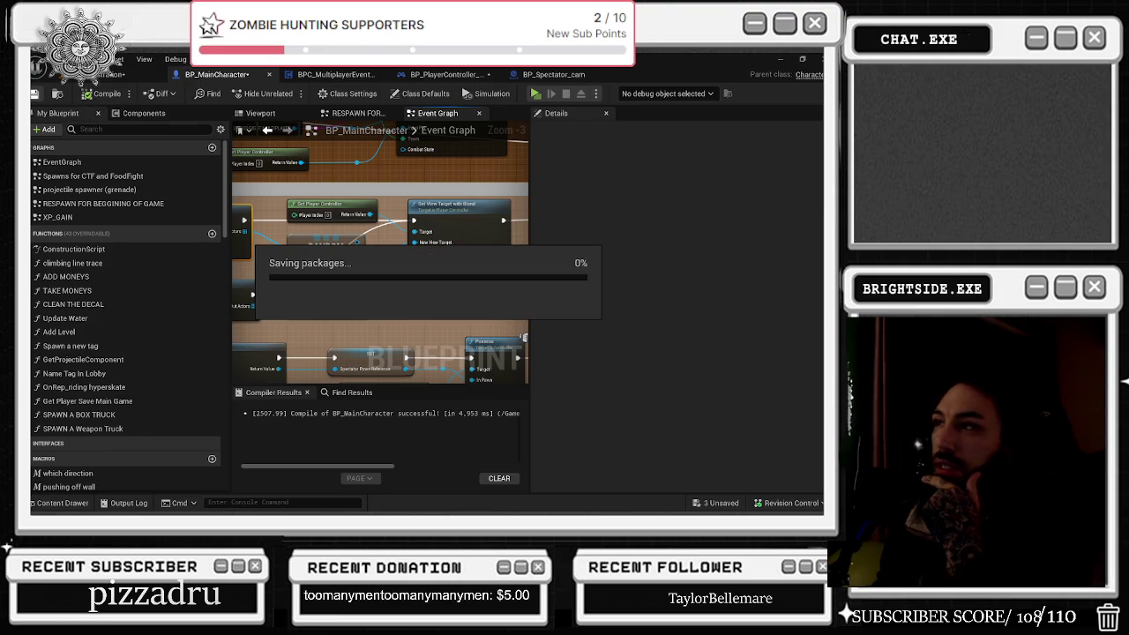
pyautogui.click(555, 74)
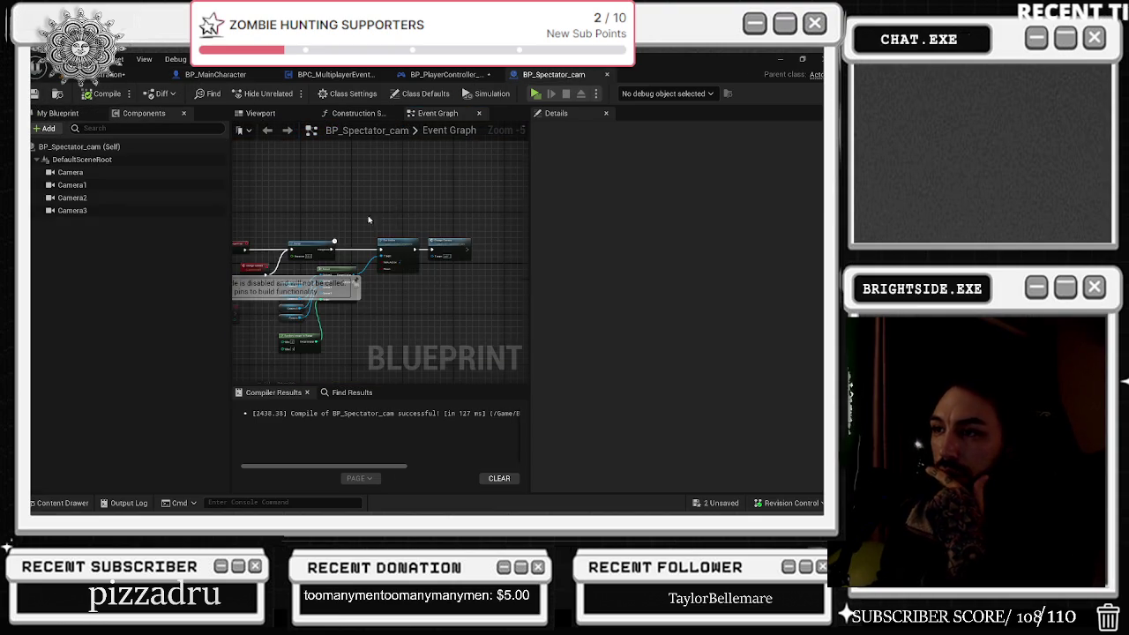
pyautogui.moveTo(402, 309); pyautogui.dragTo(428, 260)
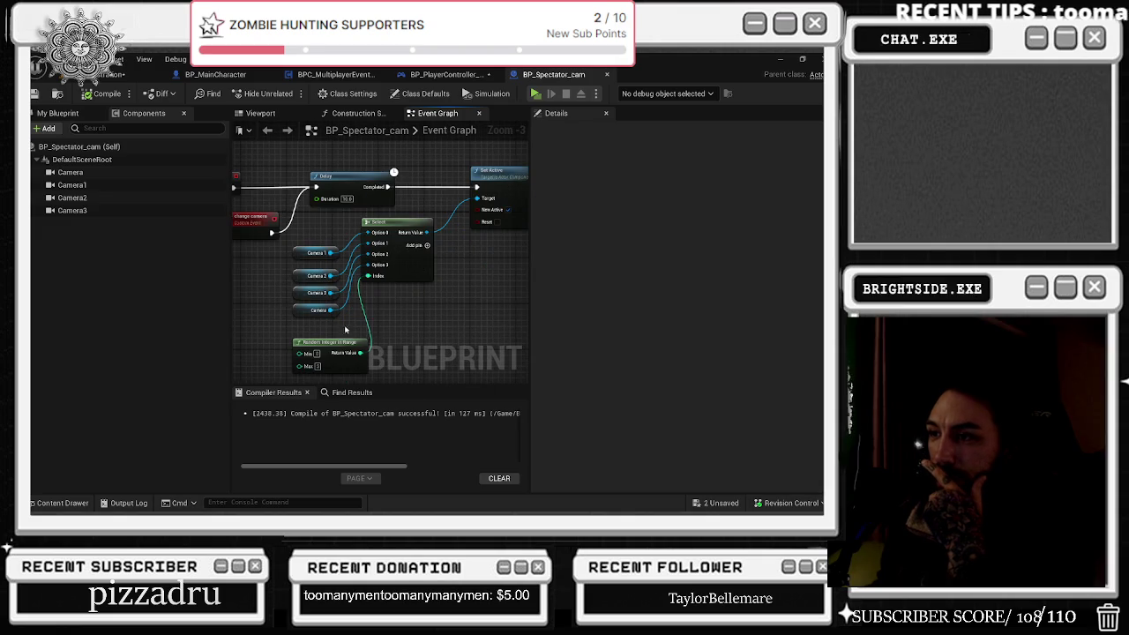
pyautogui.moveTo(395, 327); pyautogui.dragTo(349, 336)
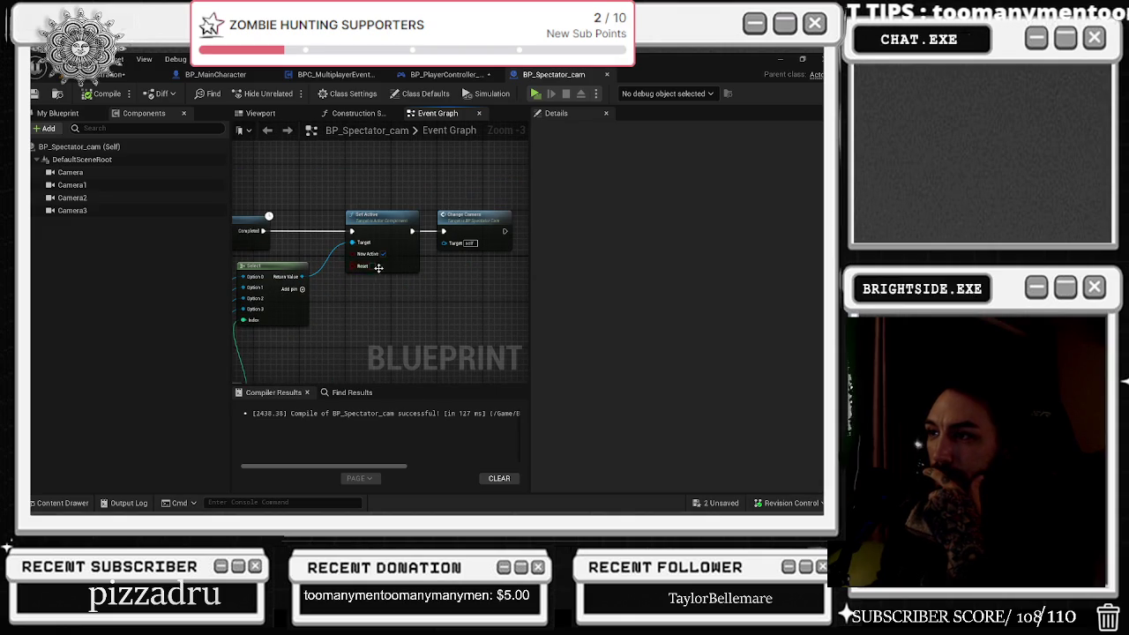
pyautogui.moveTo(373, 271); pyautogui.dragTo(501, 290)
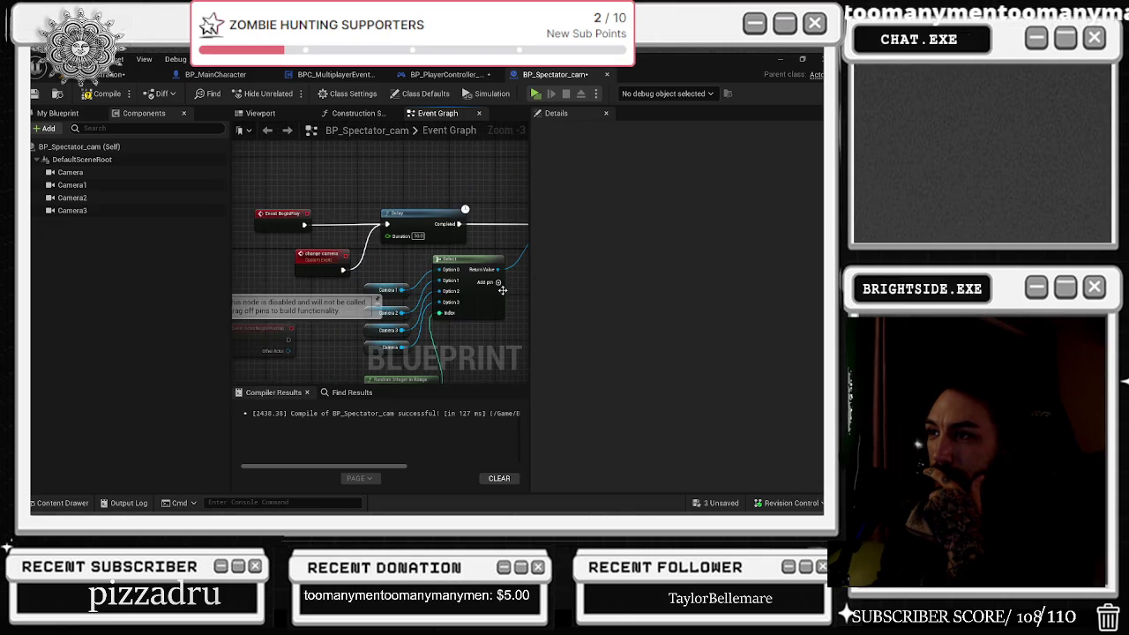
pyautogui.click(329, 268)
pyautogui.moveTo(234, 376); pyautogui.dragTo(310, 291)
pyautogui.press('Delete')
pyautogui.moveTo(476, 248)
pyautogui.mouseDown()
pyautogui.moveTo(316, 274)
pyautogui.moveTo(282, 375)
pyautogui.mouseUp()
# Step: Select the Camera 1 reference node and filter its Details for activation settings
pyautogui.click(391, 292)
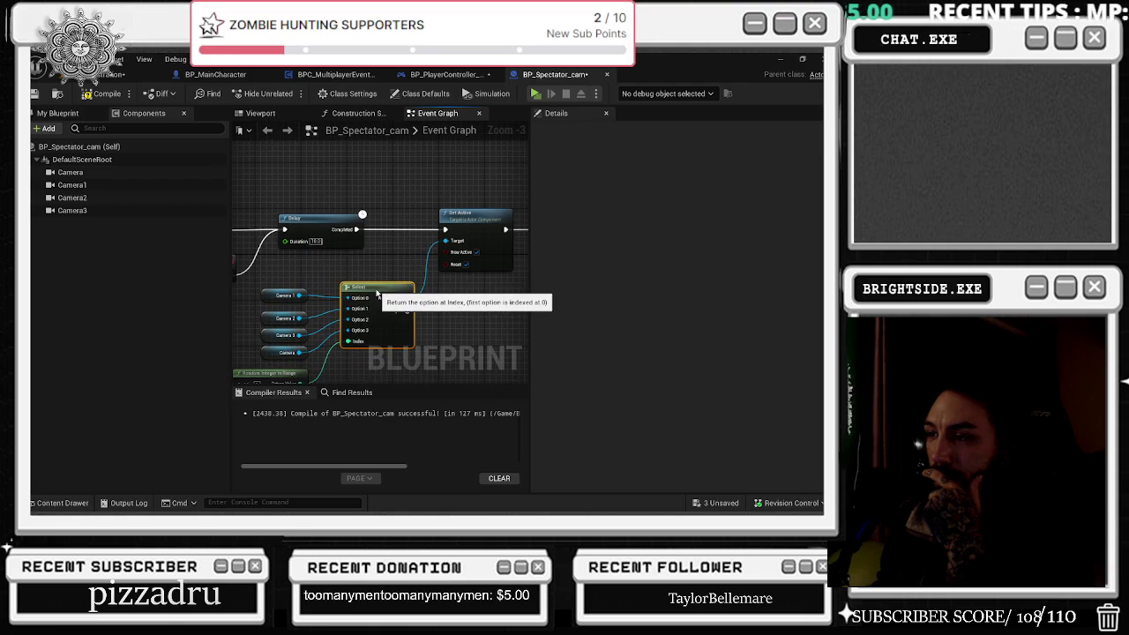
pyautogui.moveTo(367, 272)
pyautogui.mouseDown()
pyautogui.moveTo(300, 280)
pyautogui.moveTo(406, 301)
pyautogui.mouseUp()
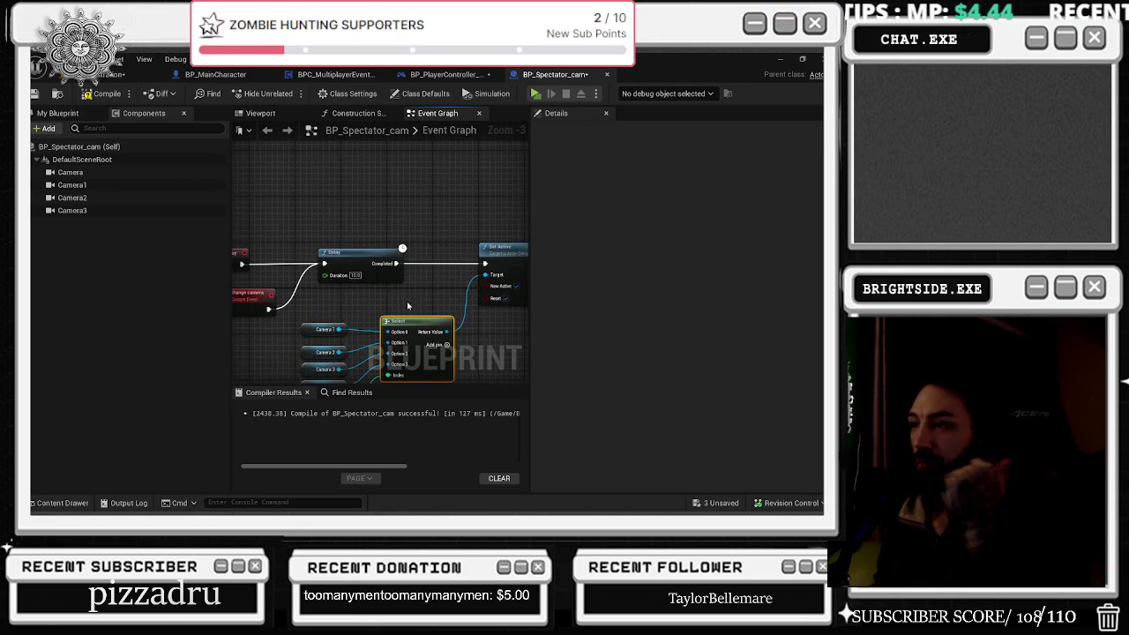
pyautogui.click(327, 328)
pyautogui.click(591, 131)
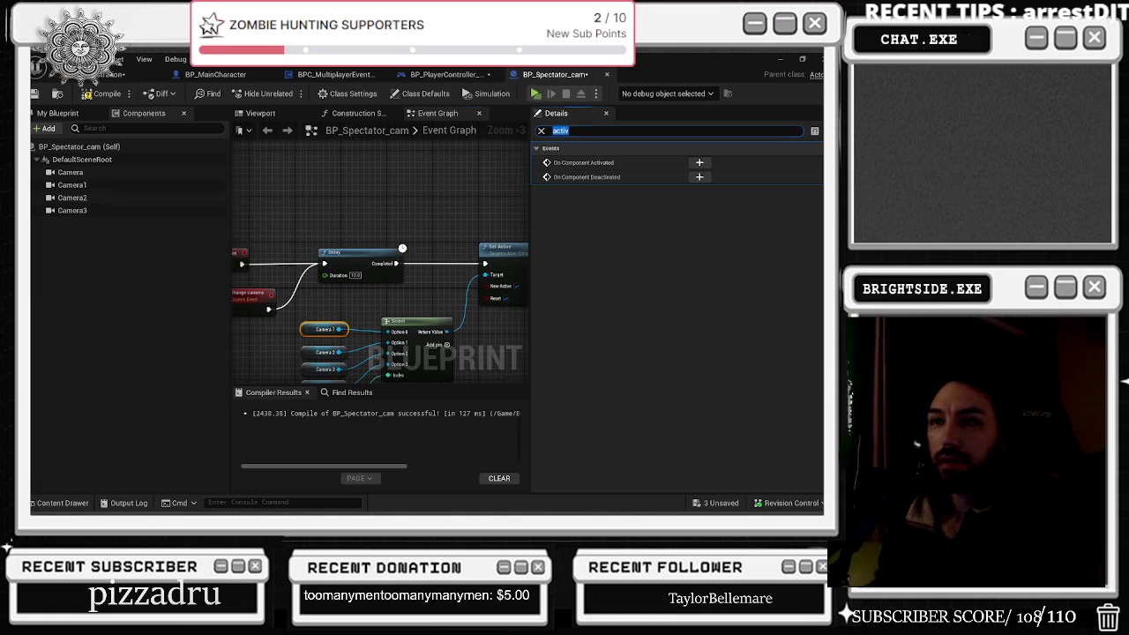
# Step: Confirm Auto Activate is on for the first Camera and compile BP_Spectator_cam
pyautogui.moveTo(386, 272); pyautogui.dragTo(363, 285)
pyautogui.click(71, 172)
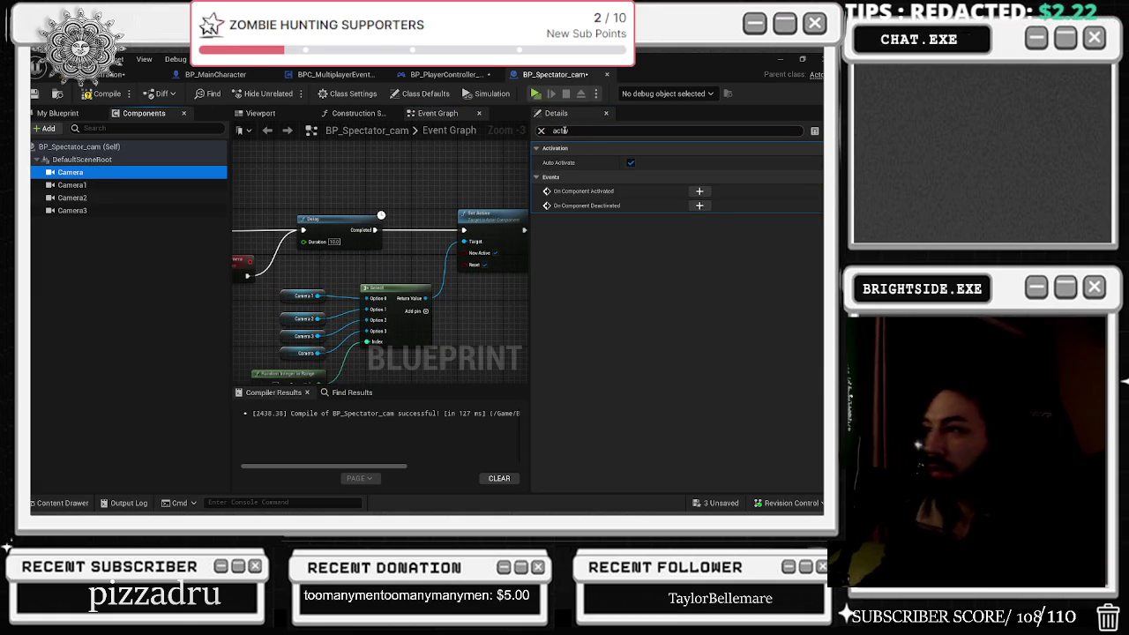
pyautogui.click(106, 95)
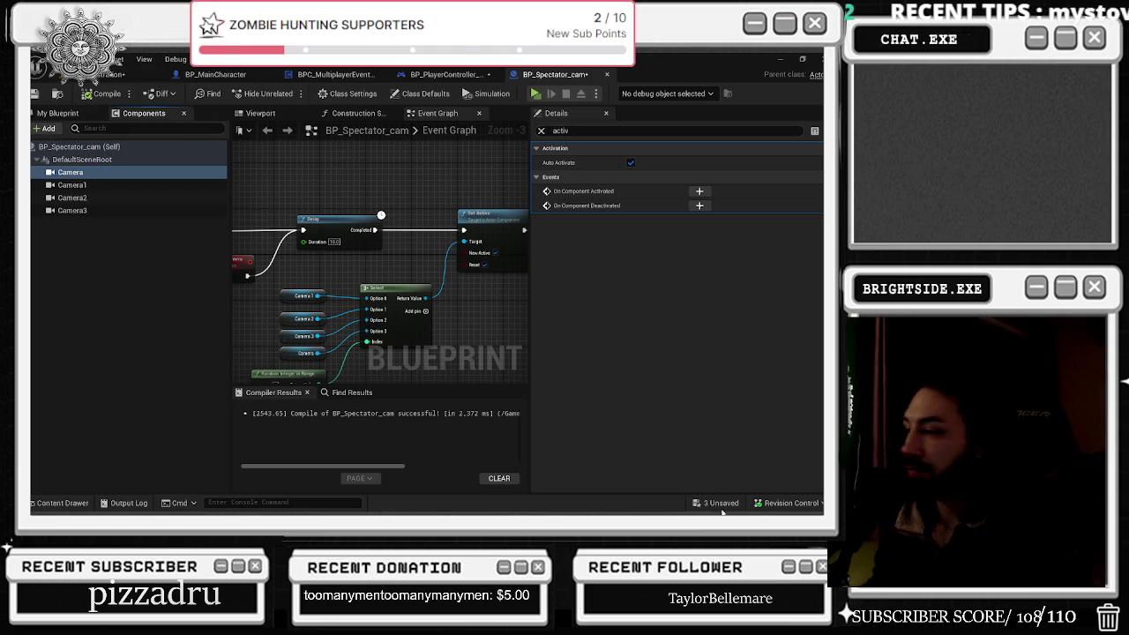
# Step: Save the unsaved assets via Save Selected and save the Demonstration map
pyautogui.click(717, 503)
pyautogui.click(514, 411)
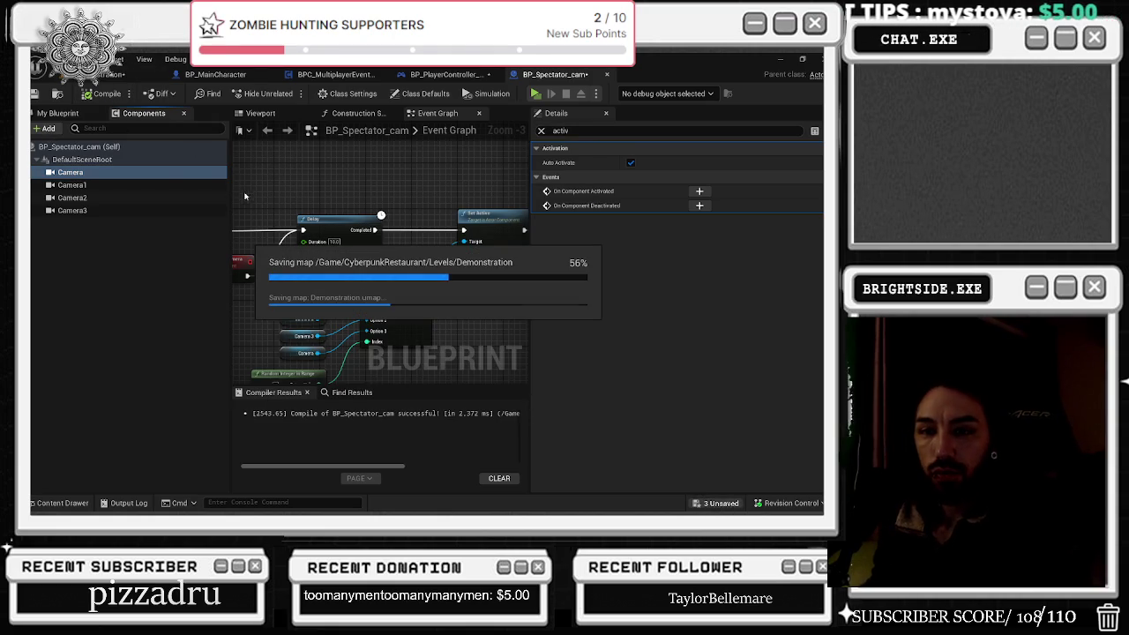
pyautogui.click(33, 93)
pyautogui.click(34, 94)
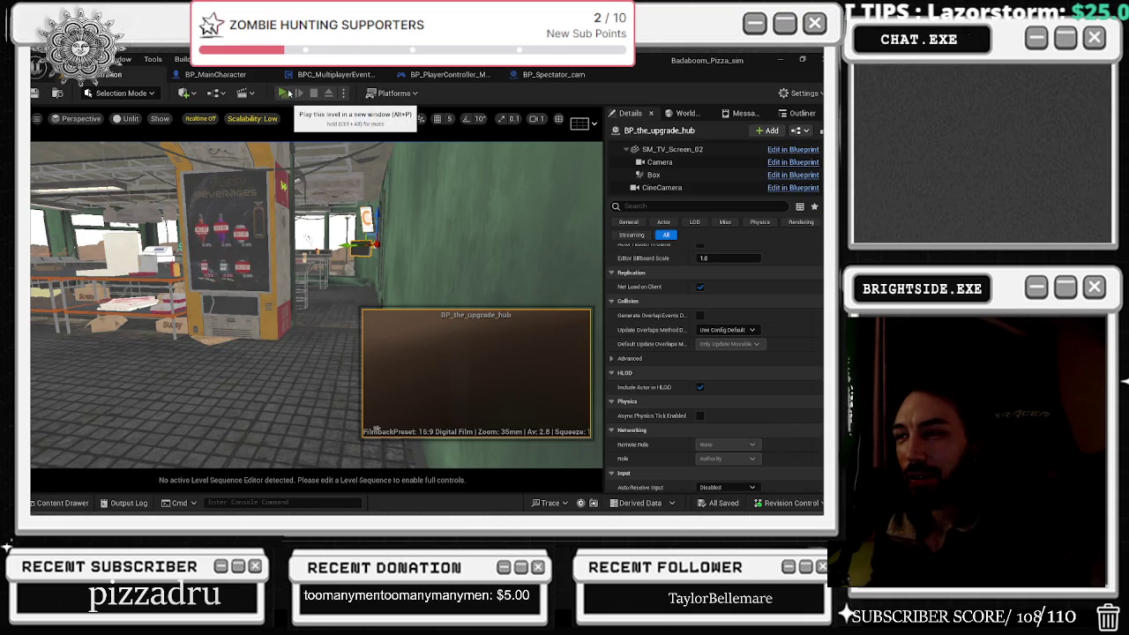
# Step: Play-test the spectator cameras in server and client windows, then stop and reopen BP_Spectator_cam
pyautogui.click(283, 91)
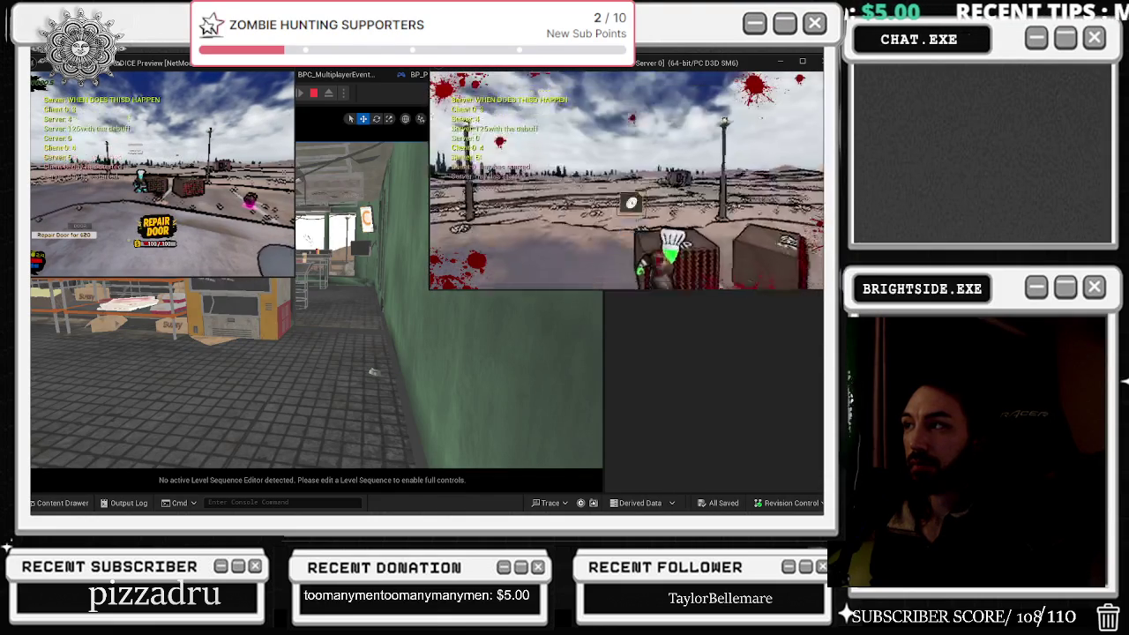
pyautogui.press('Escape')
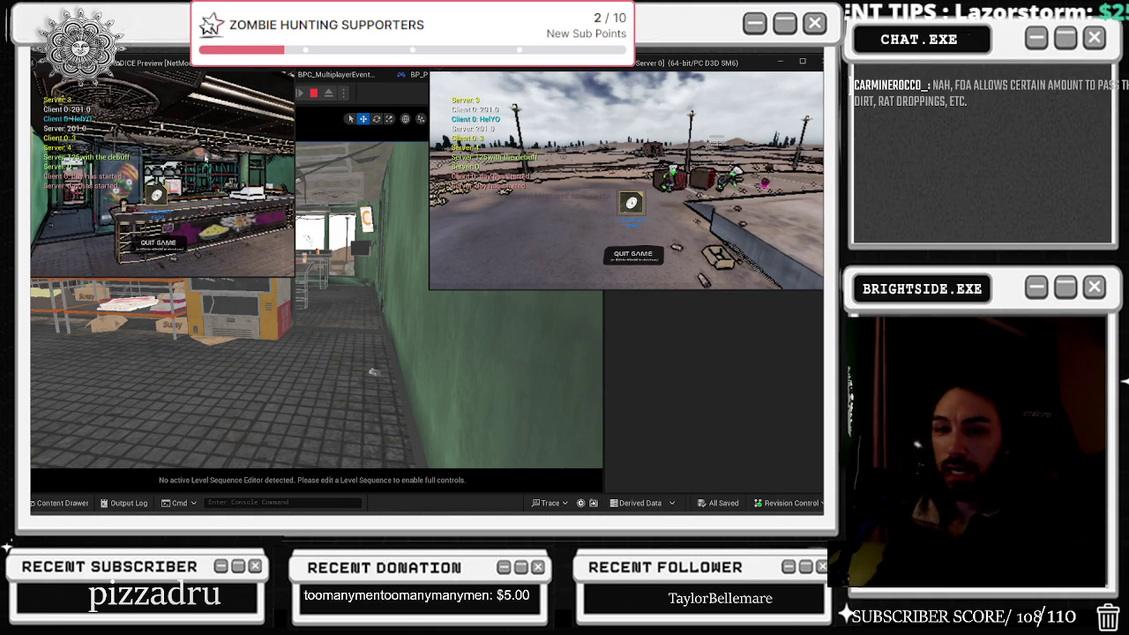
pyautogui.click(257, 143)
pyautogui.press('Escape')
pyautogui.click(554, 74)
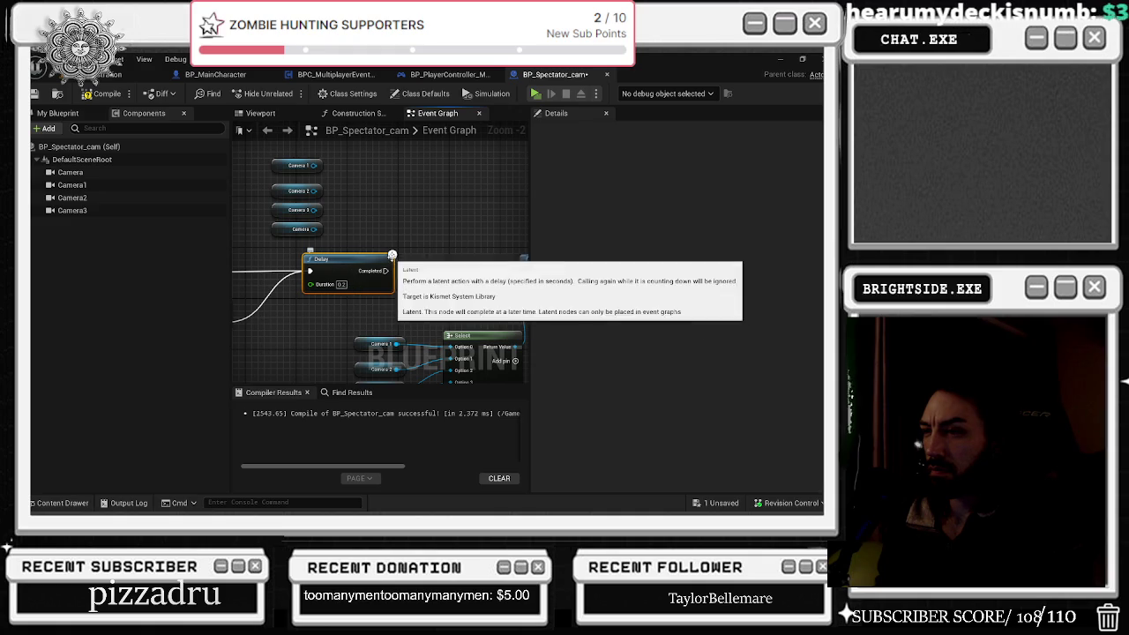
# Step: Wire the Camera getters into the Target pins of both Set Active and Set Auto Activate
pyautogui.moveTo(391, 271)
pyautogui.mouseDown()
pyautogui.moveTo(520, 274)
pyautogui.moveTo(436, 271)
pyautogui.mouseUp()
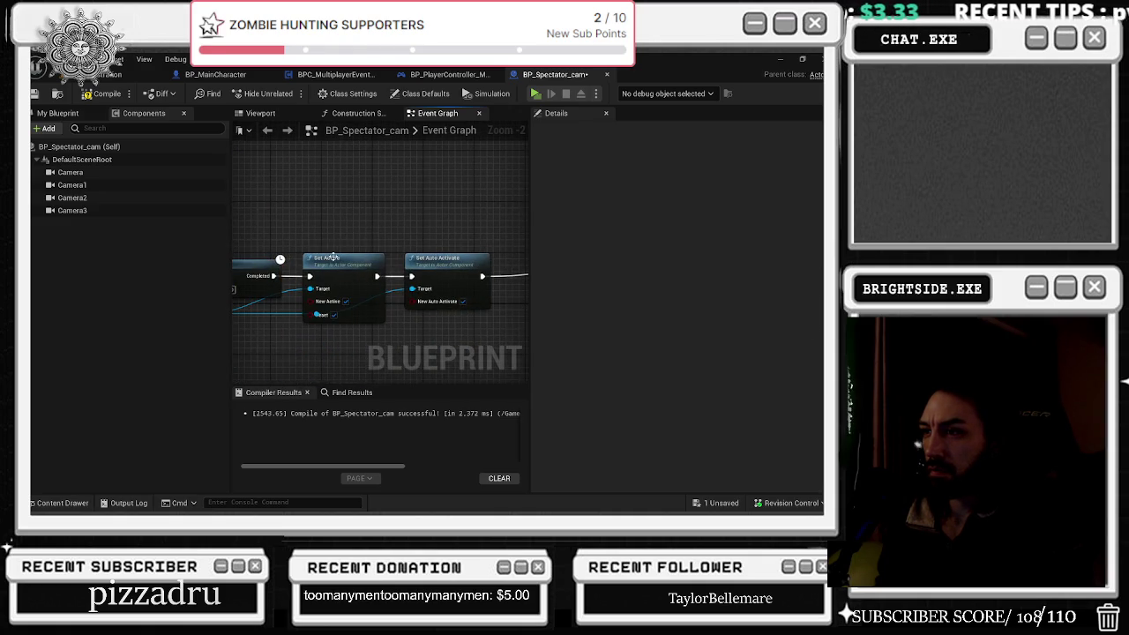
pyautogui.moveTo(501, 216); pyautogui.dragTo(646, 211)
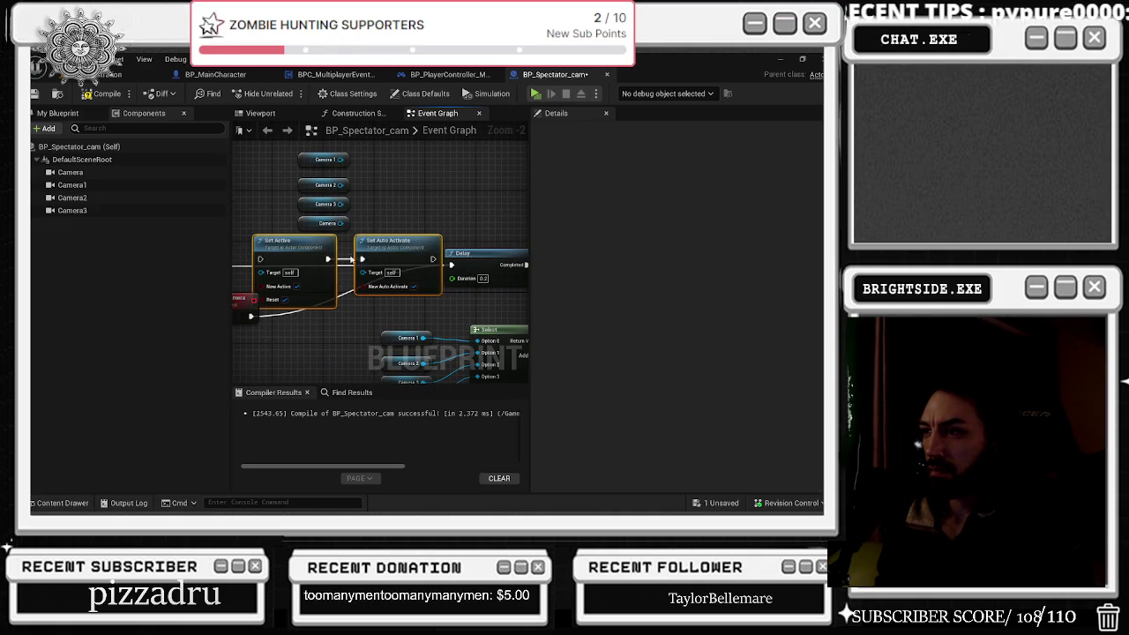
pyautogui.moveTo(224, 303)
pyautogui.mouseDown()
pyautogui.moveTo(369, 305)
pyautogui.moveTo(225, 298)
pyautogui.moveTo(370, 232)
pyautogui.moveTo(377, 250)
pyautogui.mouseUp()
pyautogui.scroll(-1, 376, 249)
pyautogui.click(389, 251)
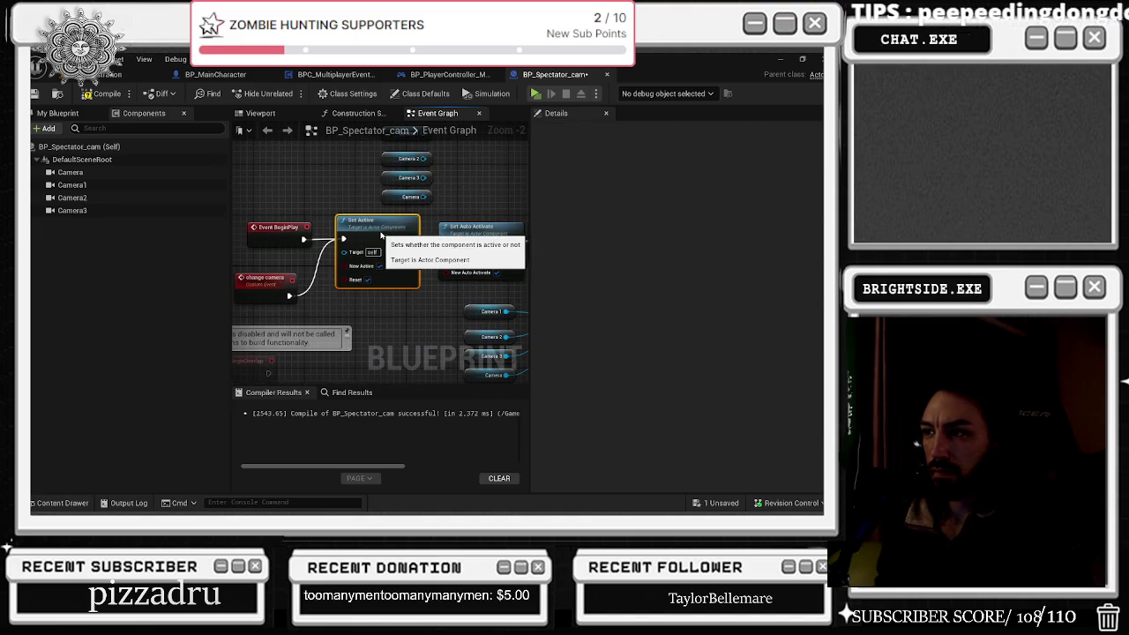
pyautogui.moveTo(399, 261); pyautogui.dragTo(381, 317)
pyautogui.moveTo(353, 189)
pyautogui.mouseDown()
pyautogui.moveTo(416, 270)
pyautogui.moveTo(333, 311)
pyautogui.mouseUp()
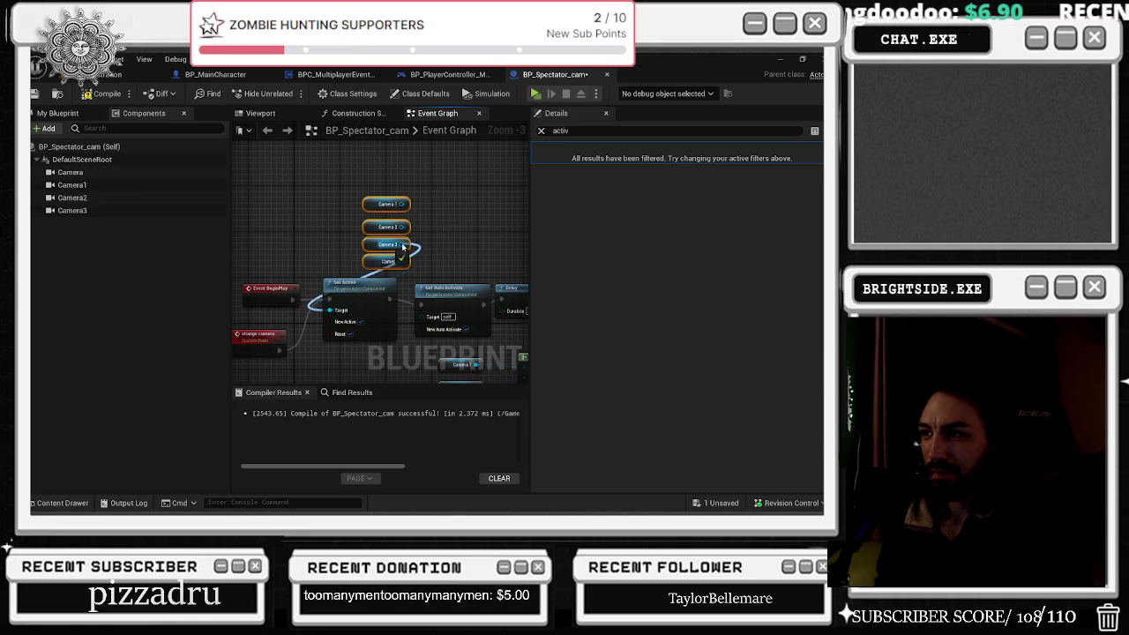
pyautogui.moveTo(401, 227); pyautogui.dragTo(340, 319)
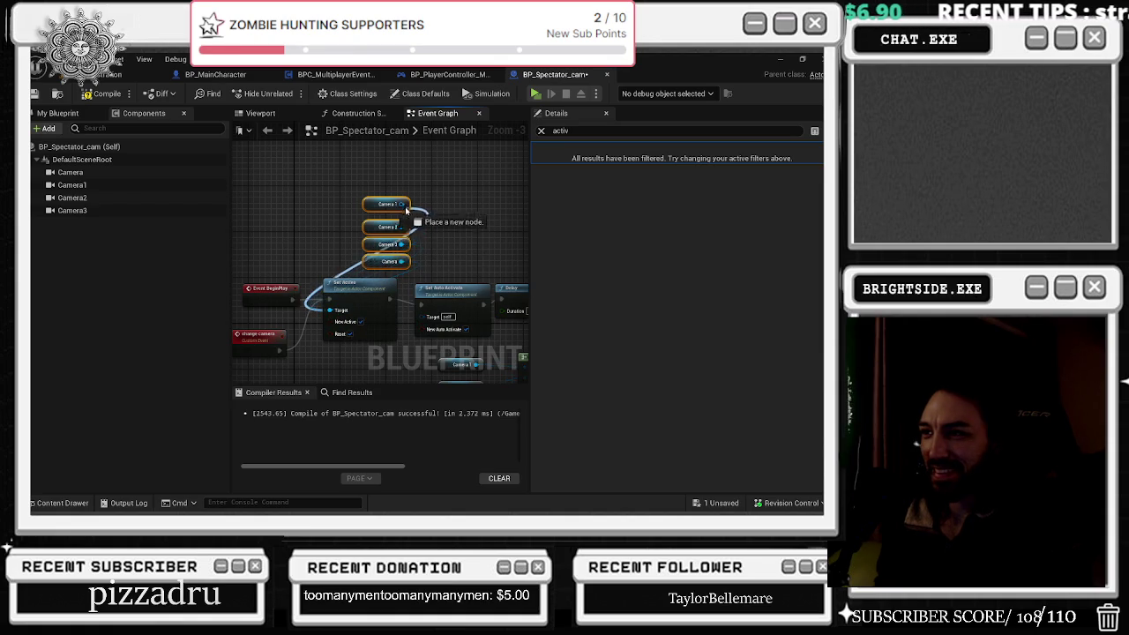
pyautogui.moveTo(402, 204); pyautogui.dragTo(425, 315)
pyautogui.moveTo(402, 227)
pyautogui.mouseDown()
pyautogui.moveTo(446, 252)
pyautogui.moveTo(422, 315)
pyautogui.mouseUp()
pyautogui.moveTo(399, 244); pyautogui.dragTo(424, 315)
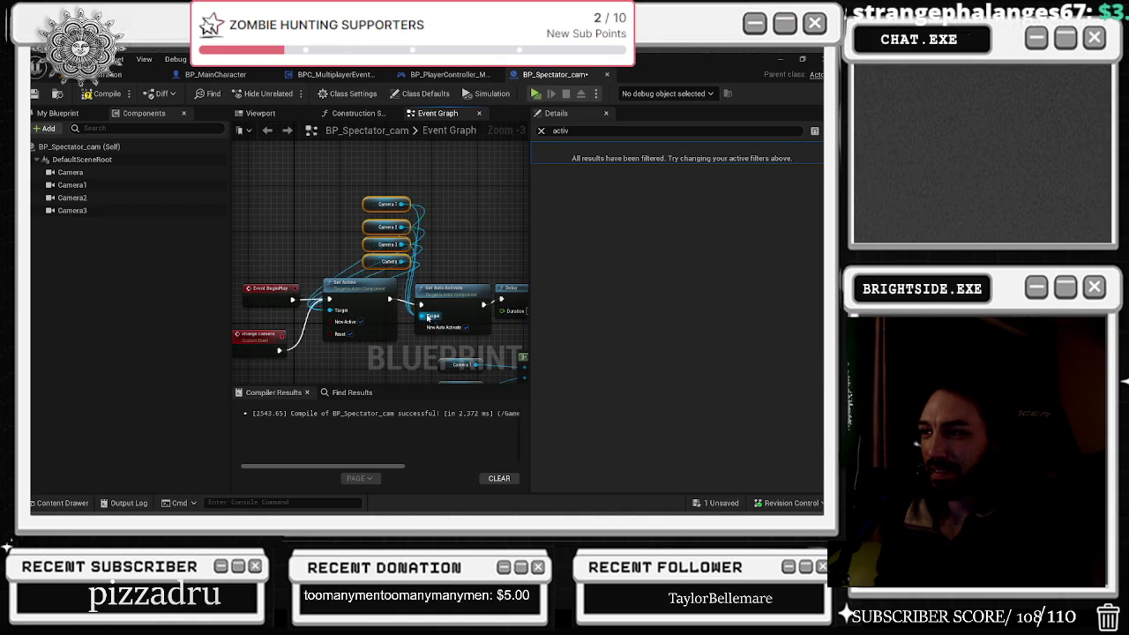
# Step: Move the four Camera nodes further left to tidy the graph layout
pyautogui.moveTo(374, 262); pyautogui.dragTo(276, 257)
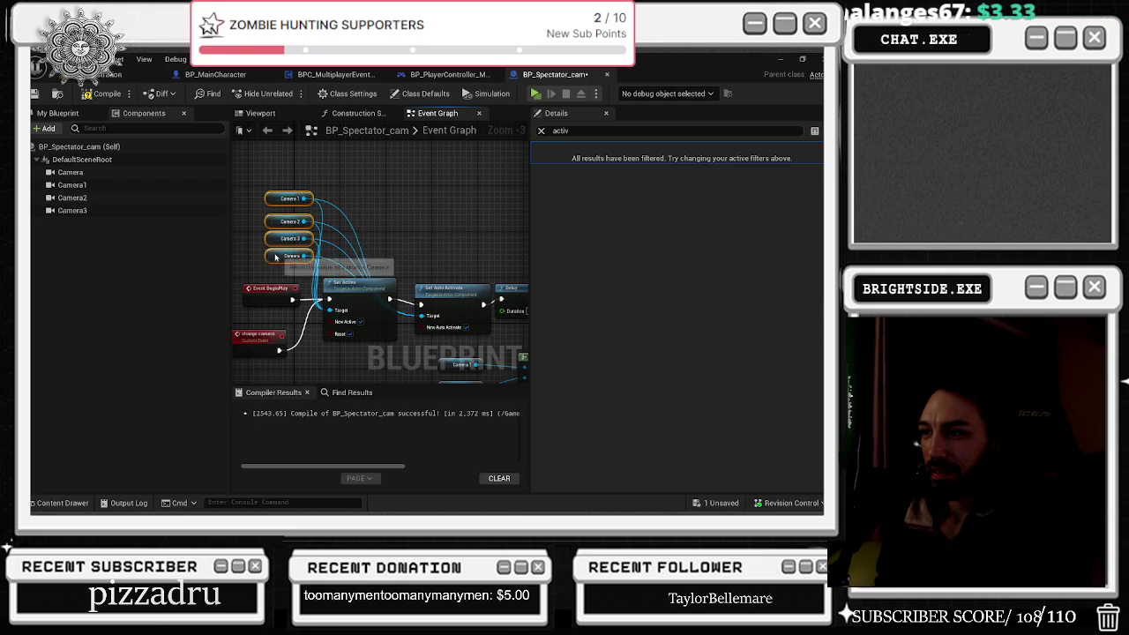
pyautogui.scroll(-2, 368, 304)
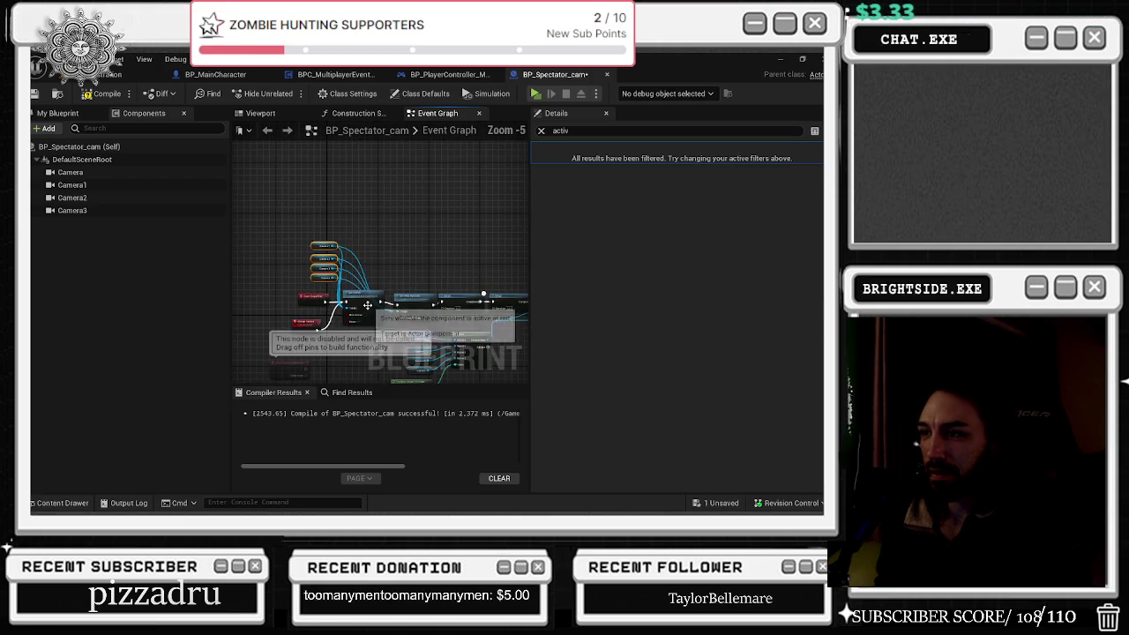
pyautogui.scroll(1, 391, 306)
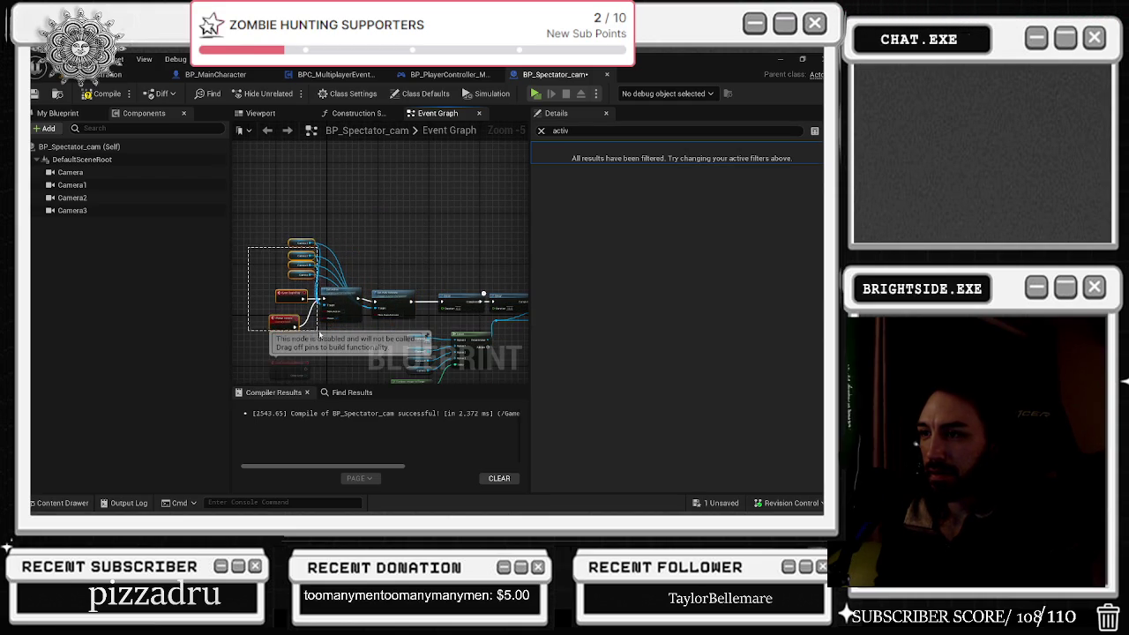
pyautogui.hotkey('ctrl', 'z')
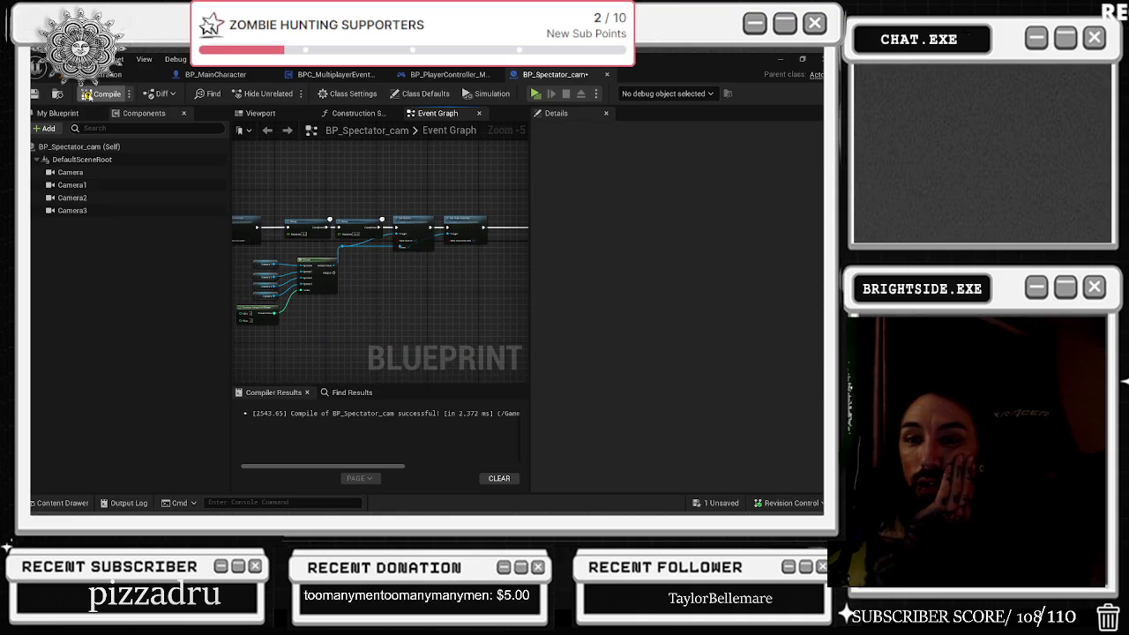
# Step: Compile BP_Spectator_cam and save it through '1 Unsaved' > Save Selected
pyautogui.click(104, 94)
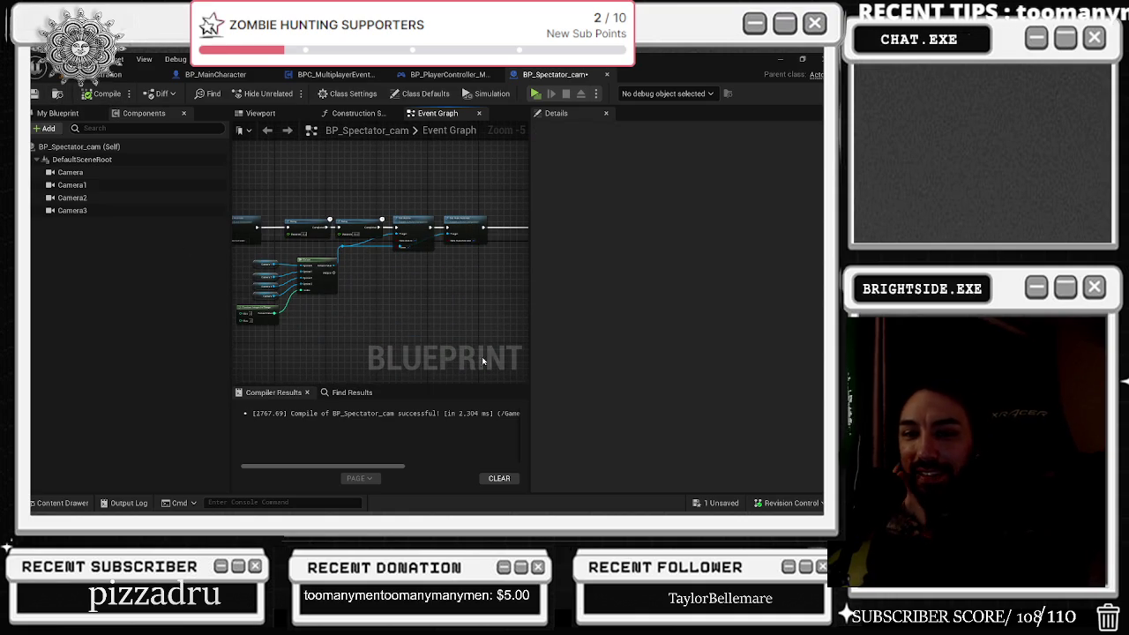
pyautogui.click(717, 502)
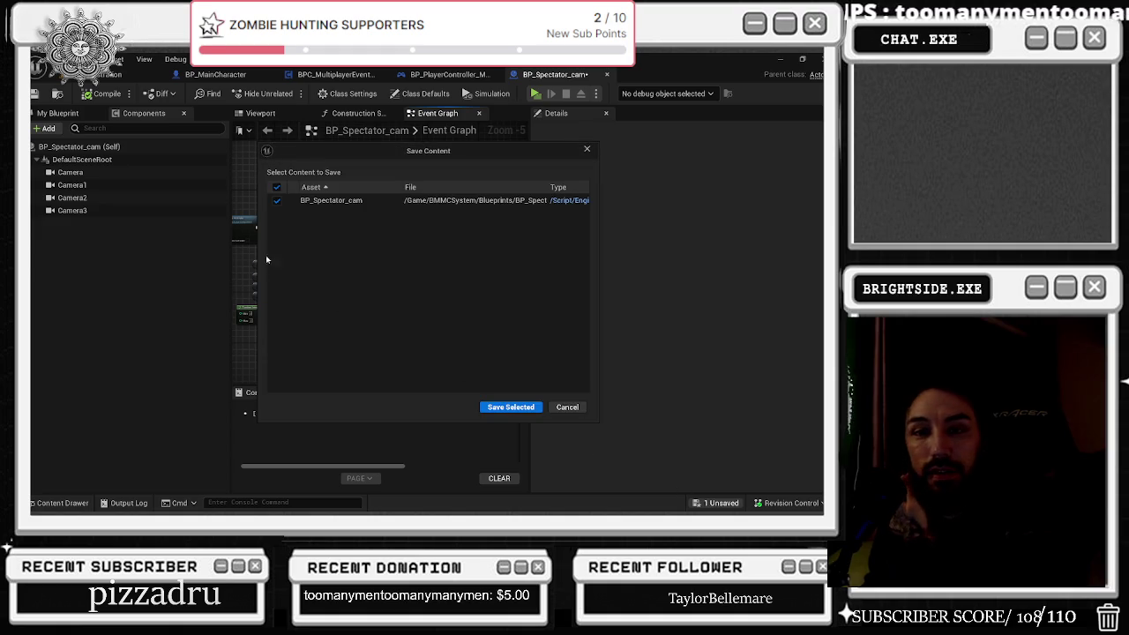
pyautogui.click(507, 408)
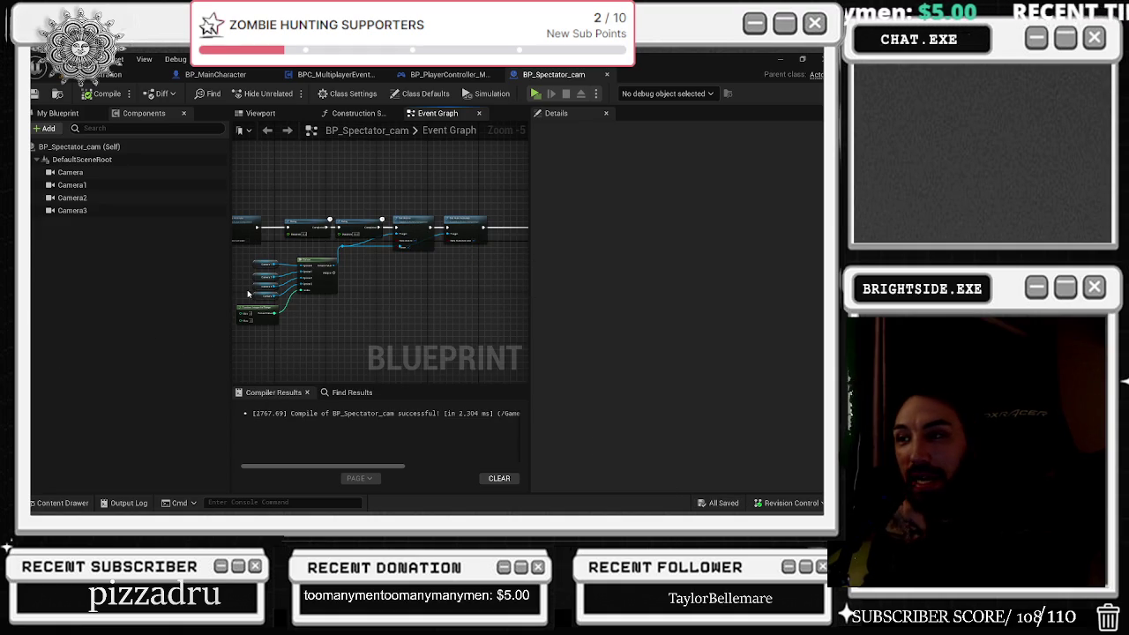
pyautogui.hotkey('ctrl', 'a')
pyautogui.press('Home')
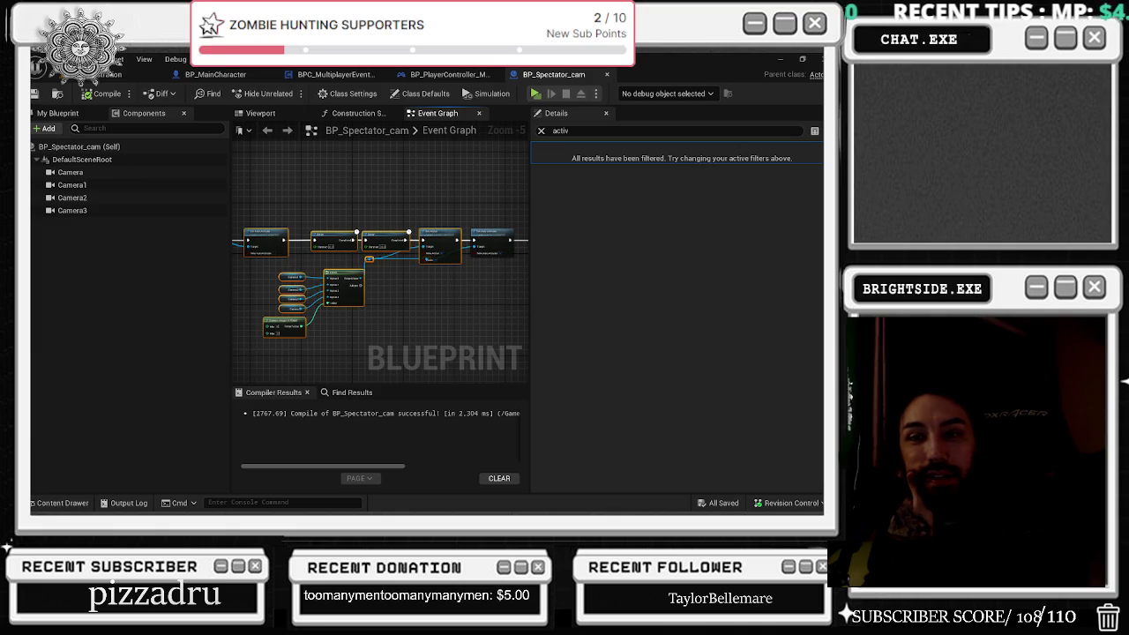
# Step: Save the Demonstration level and launch a new multiplayer test in New Editor Window
pyautogui.click(110, 74)
pyautogui.click(35, 94)
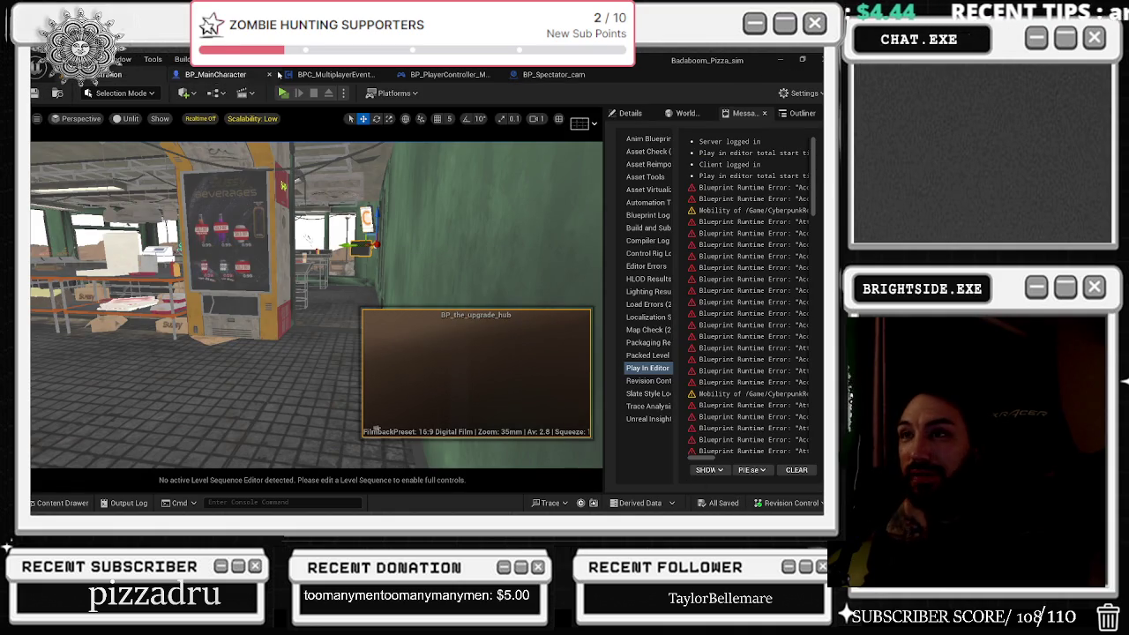
pyautogui.click(280, 92)
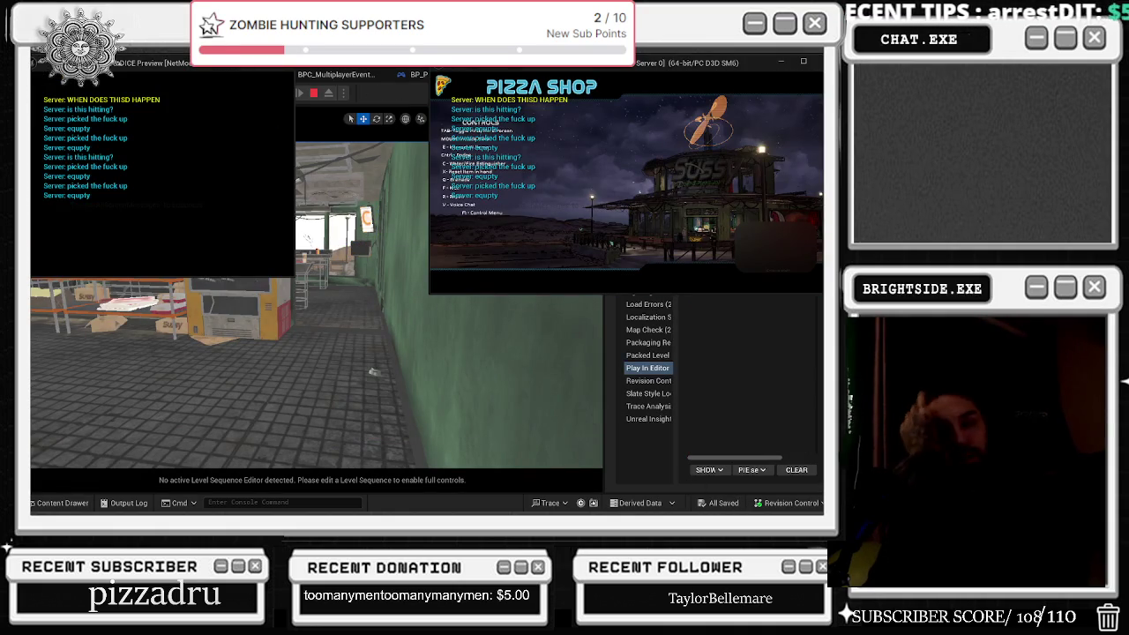
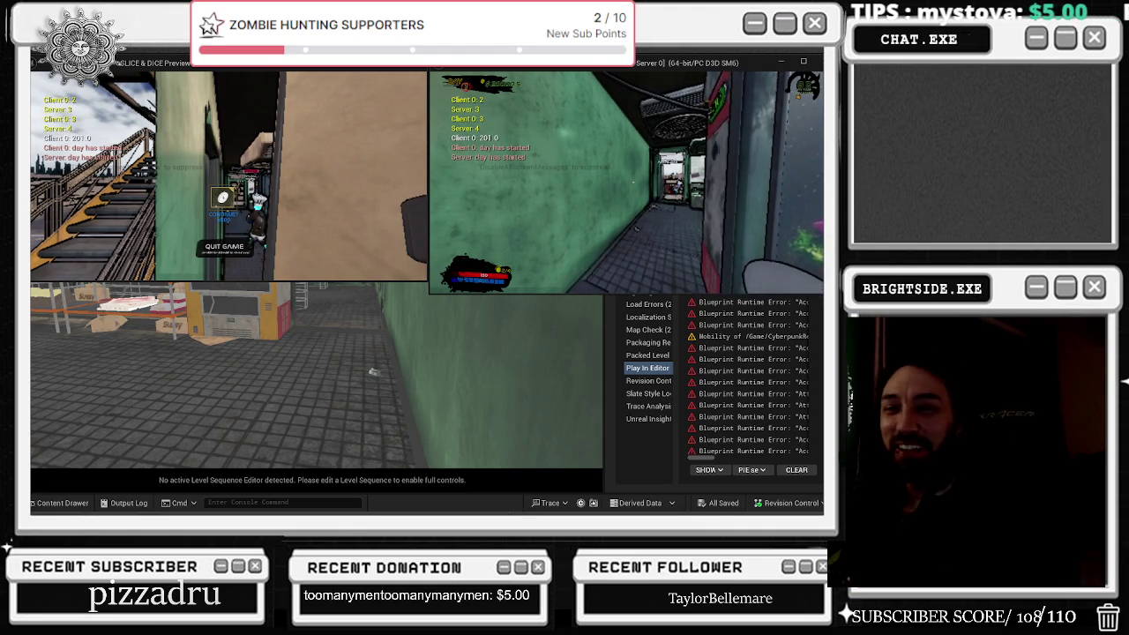
# Step: Stop Play In Editor and return to BP_MainCharacter's Event Graph with Set View Target with Blend
pyautogui.press('Escape')
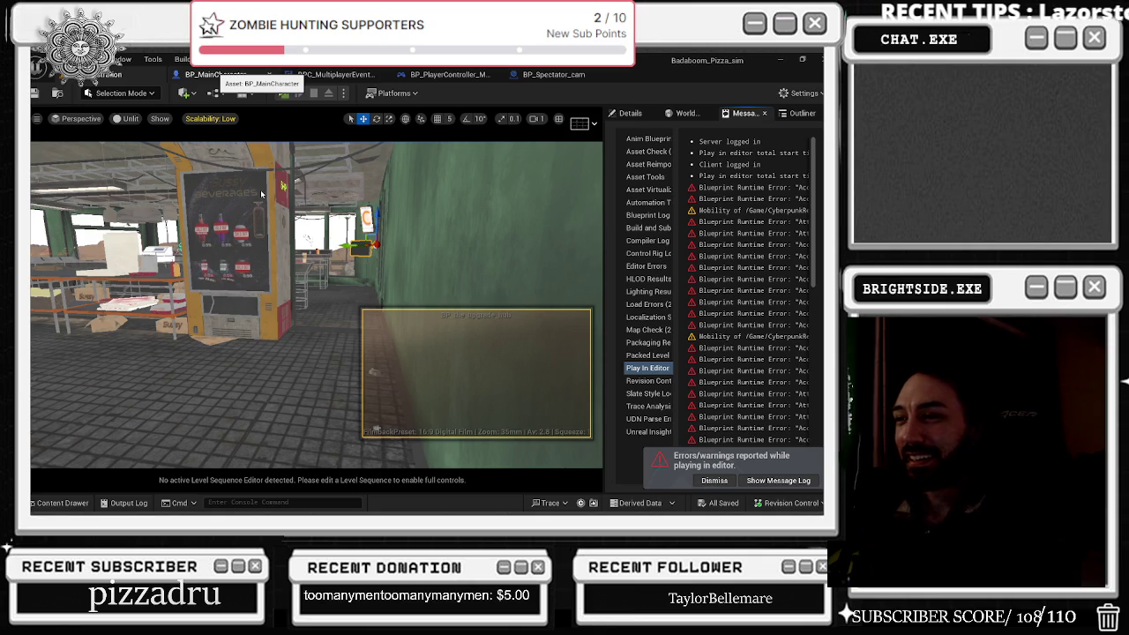
pyautogui.click(216, 74)
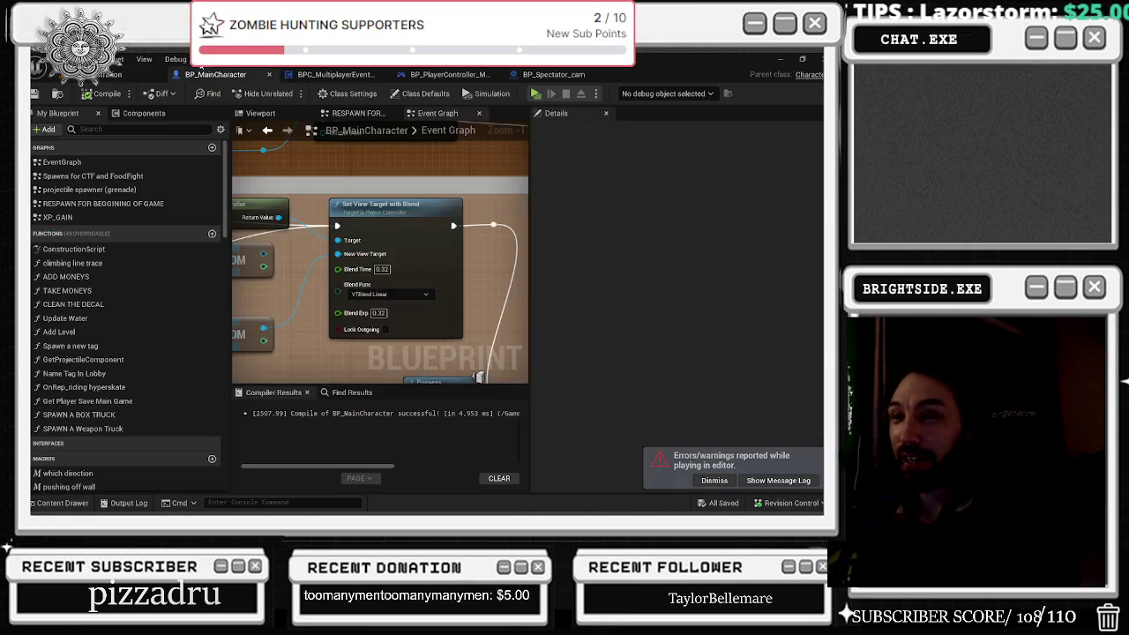
# Step: Delete the untagged Get All Actors Of Class lookup and its RANDOM node
pyautogui.scroll(-3, 448, 259)
pyautogui.press('f')
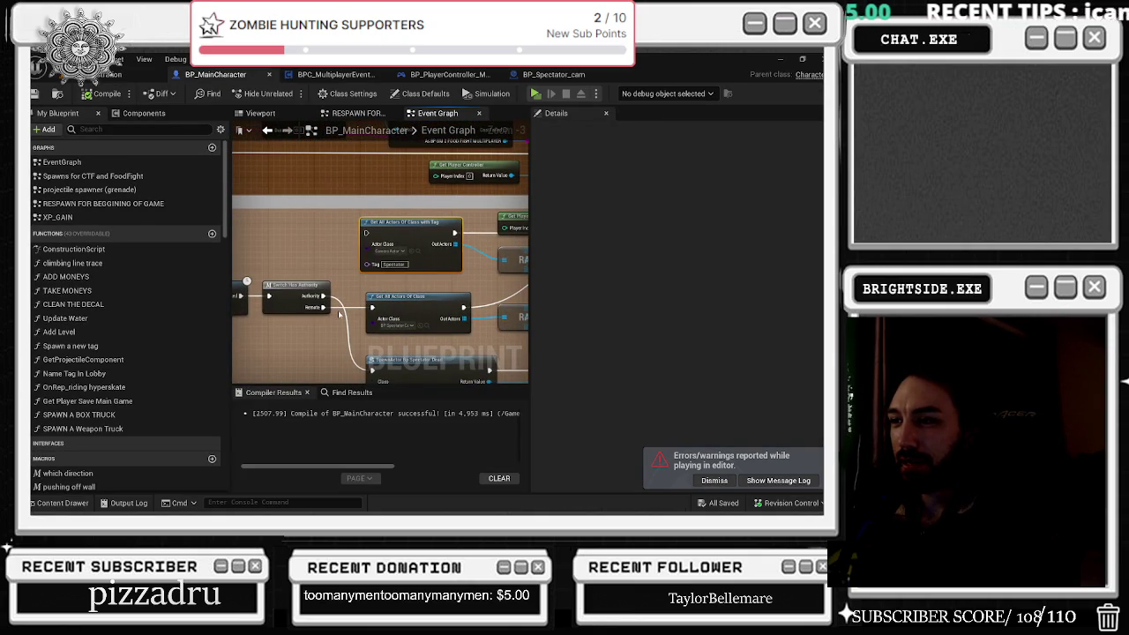
pyautogui.moveTo(363, 282); pyautogui.dragTo(303, 270)
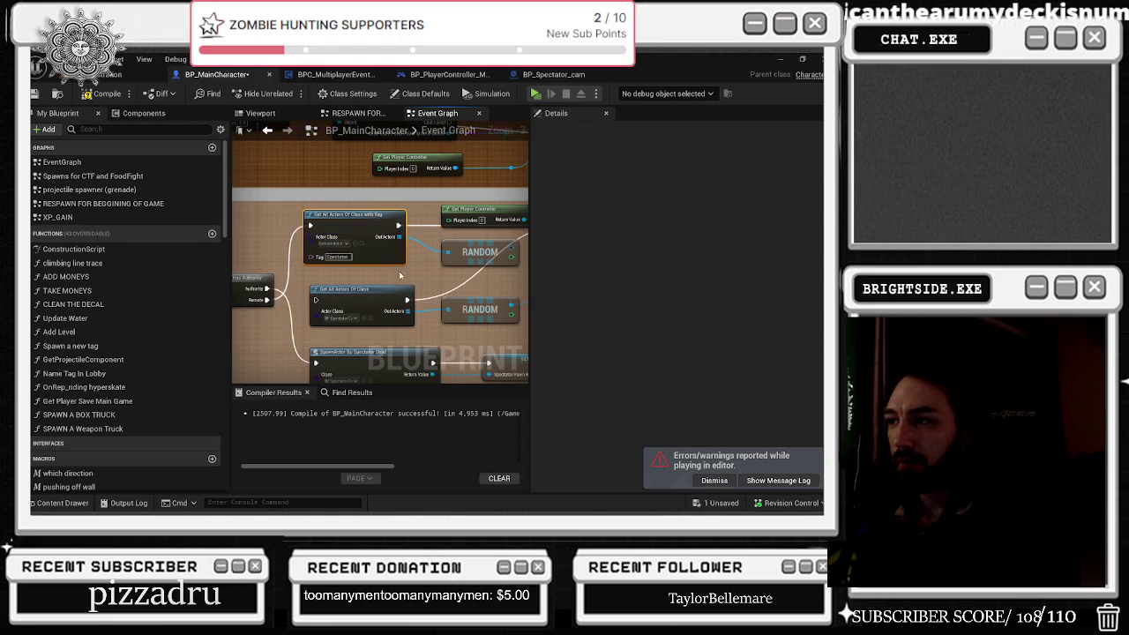
pyautogui.moveTo(393, 285); pyautogui.dragTo(288, 270)
pyautogui.click(288, 270)
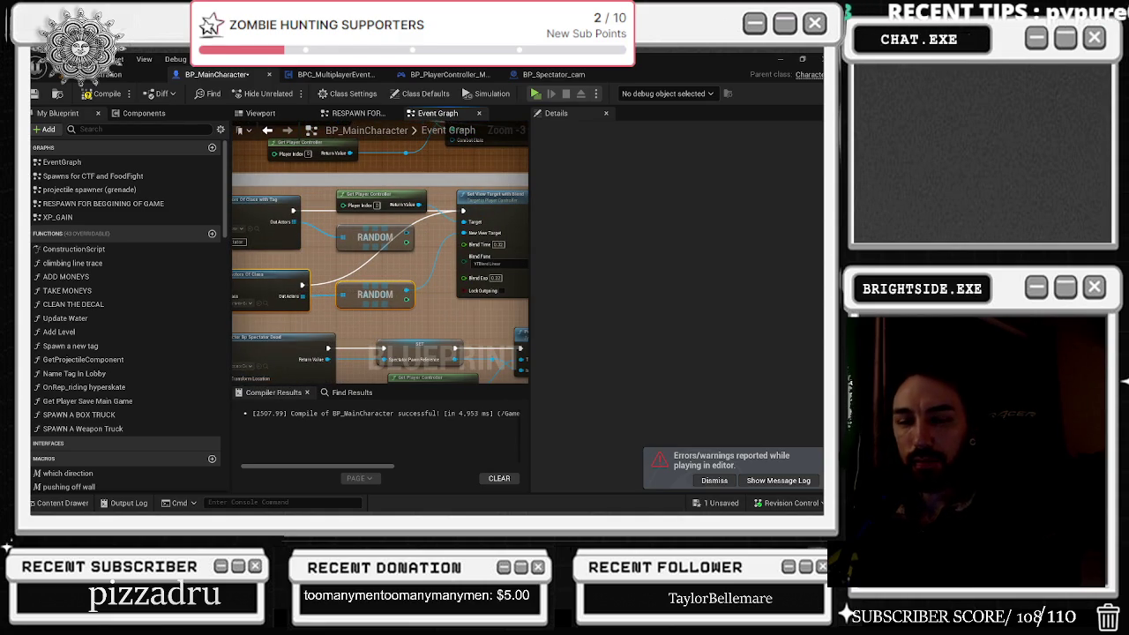
pyautogui.press('Delete')
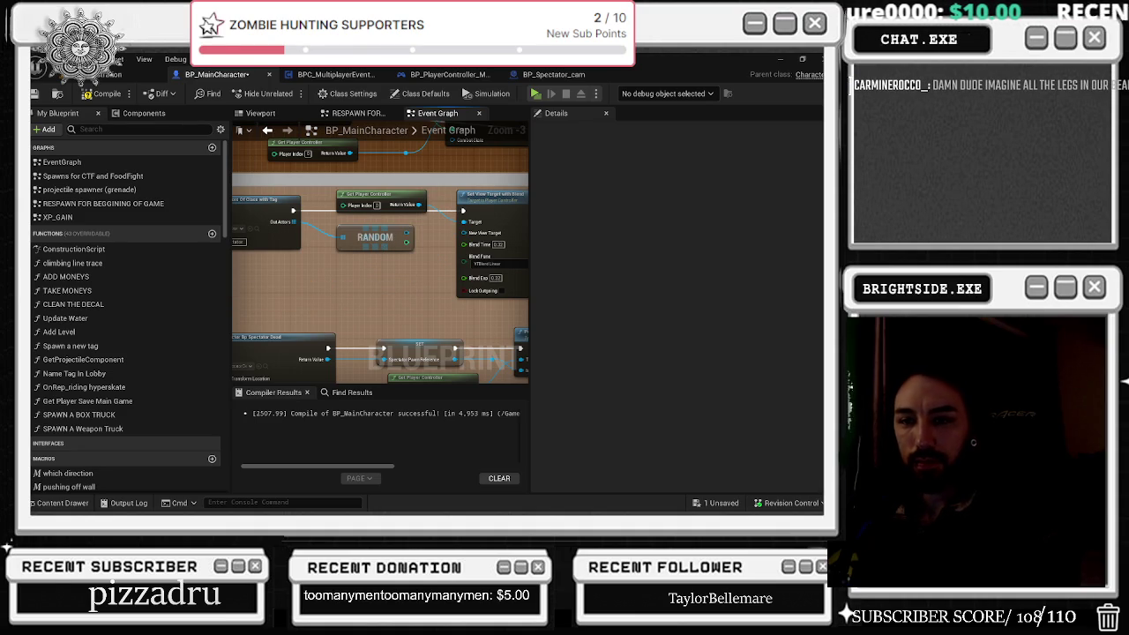
# Step: Try wiring RANDOM into New View Target, undo it, and delete the leftover lookup and second RANDOM
pyautogui.scroll(2, 350, 277)
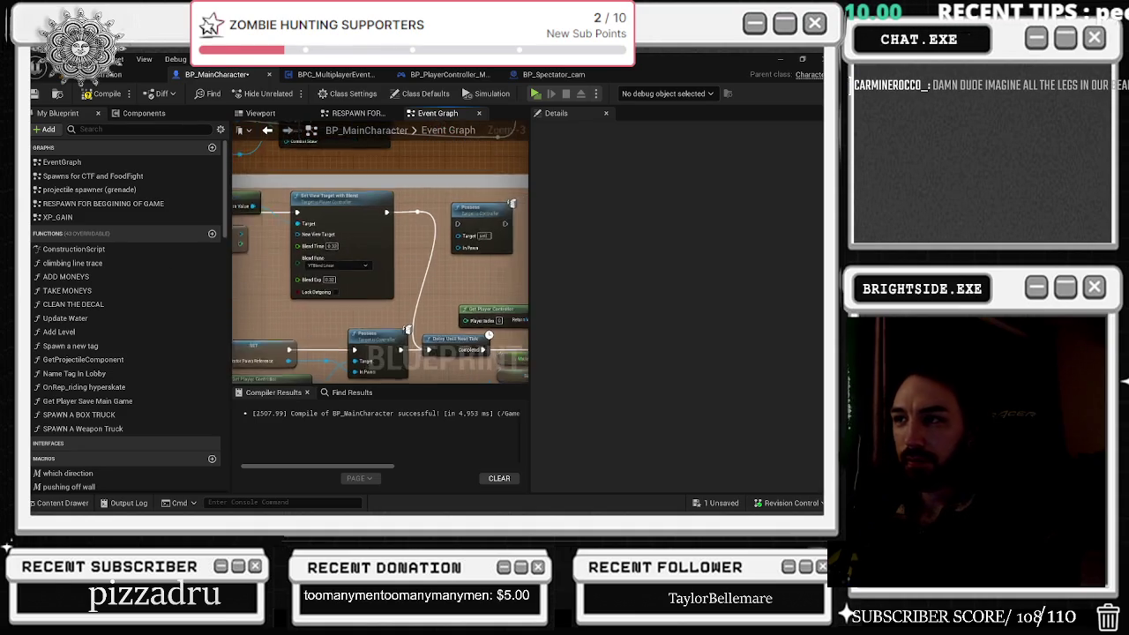
pyautogui.scroll(-2, 469, 269)
pyautogui.moveTo(414, 234); pyautogui.dragTo(474, 232)
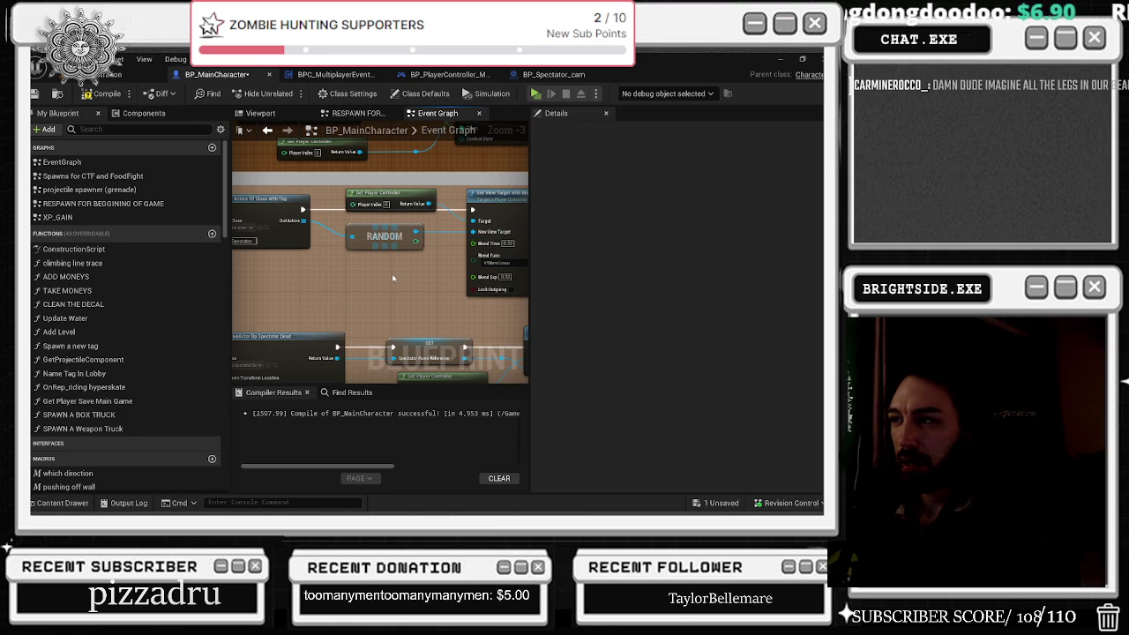
pyautogui.moveTo(389, 275); pyautogui.dragTo(350, 269)
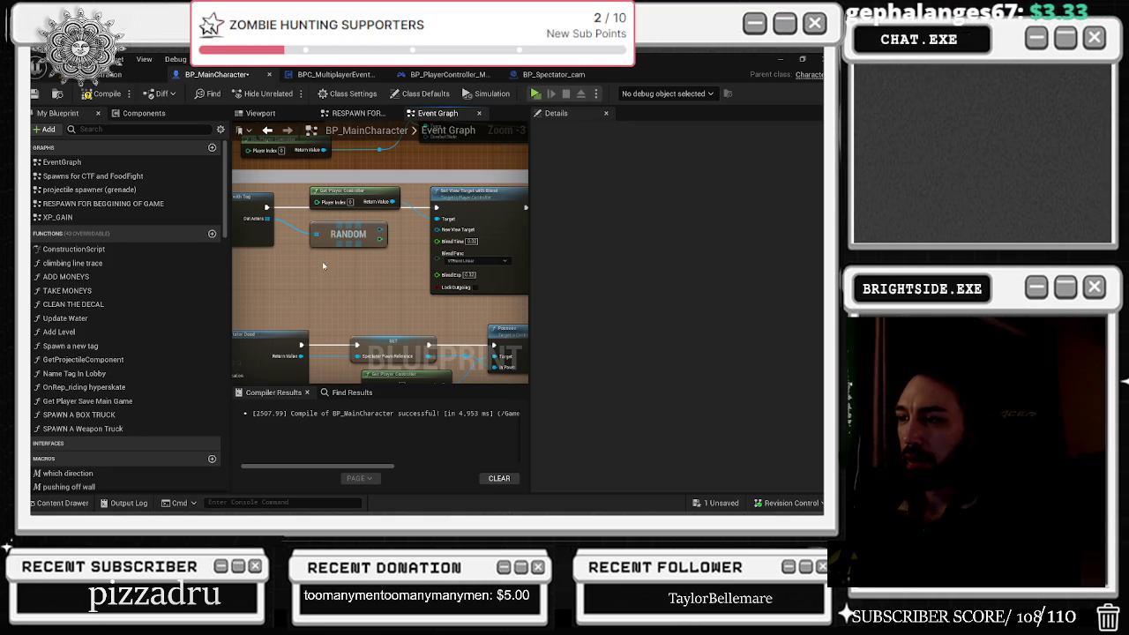
pyautogui.hotkey('ctrl', 'z')
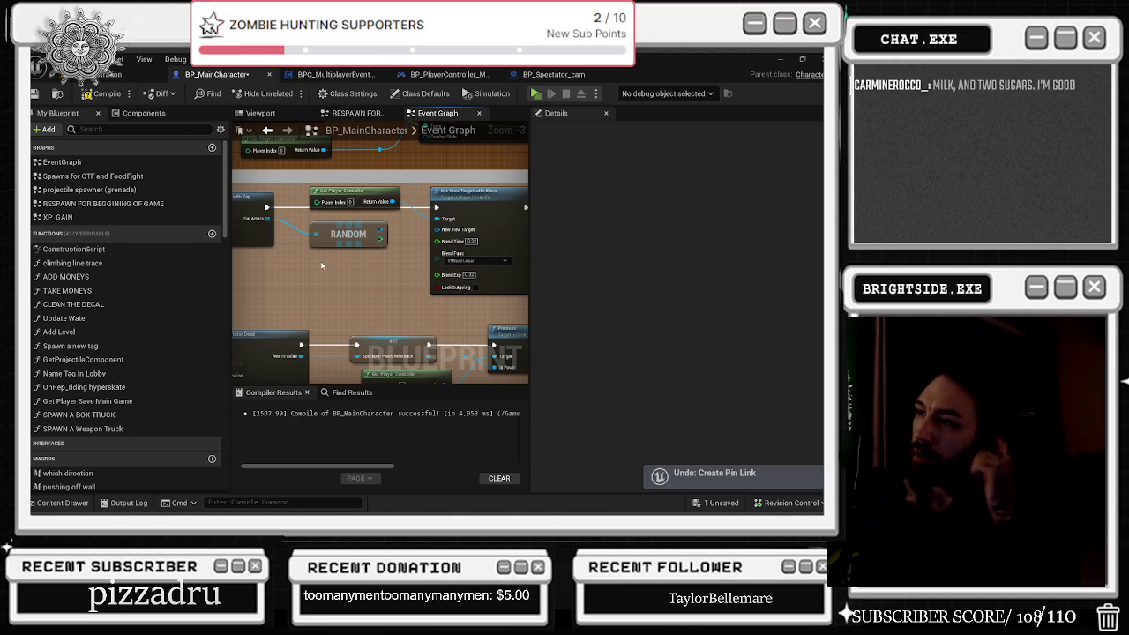
pyautogui.scroll(-1, 322, 264)
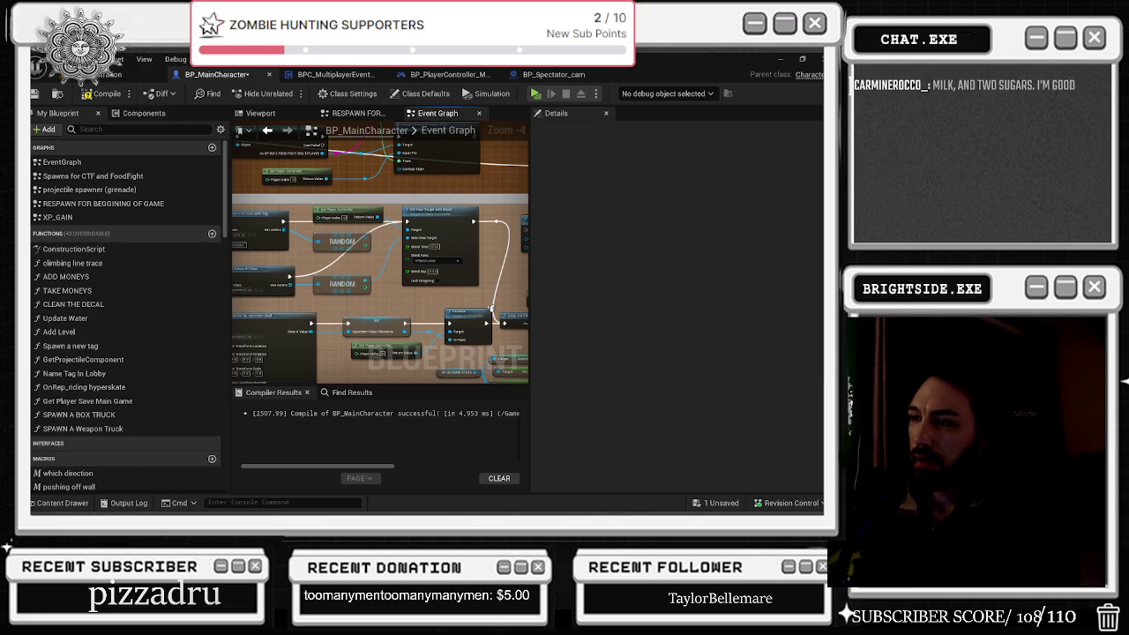
pyautogui.scroll(1, 348, 276)
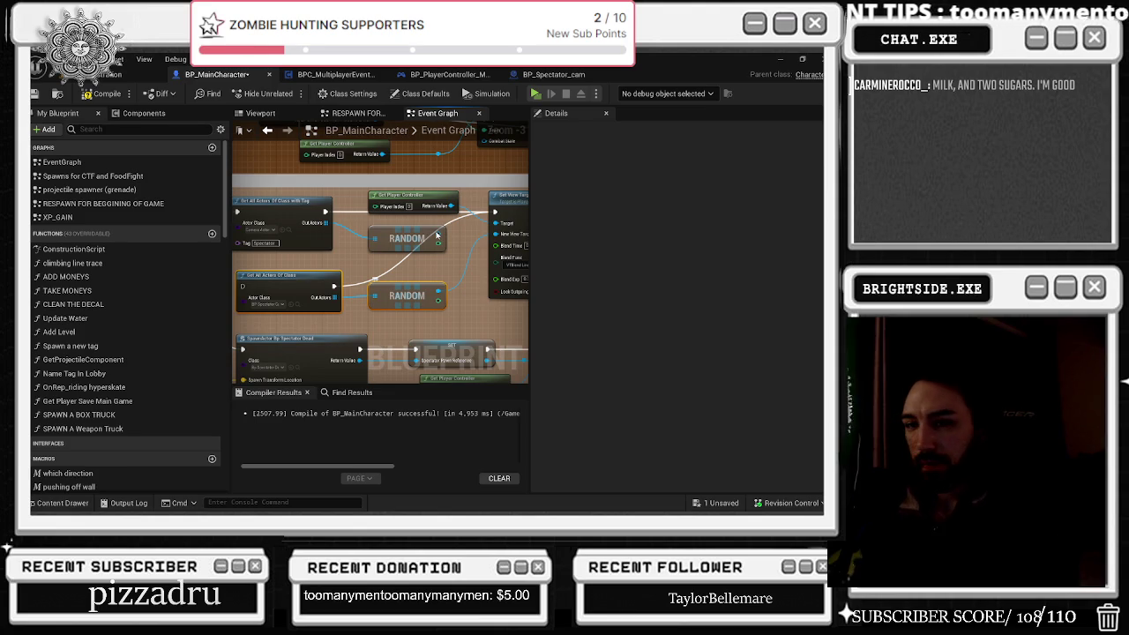
pyautogui.press('Delete')
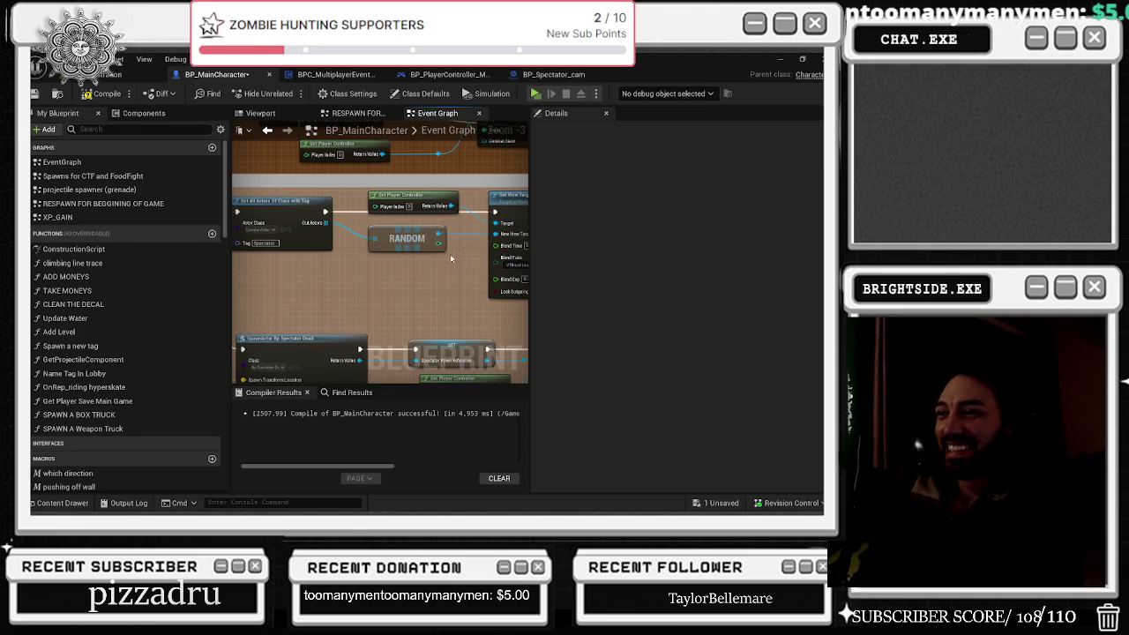
# Step: Compile BP_MainCharacter and save it through Save Selected
pyautogui.moveTo(450, 257); pyautogui.dragTo(344, 279)
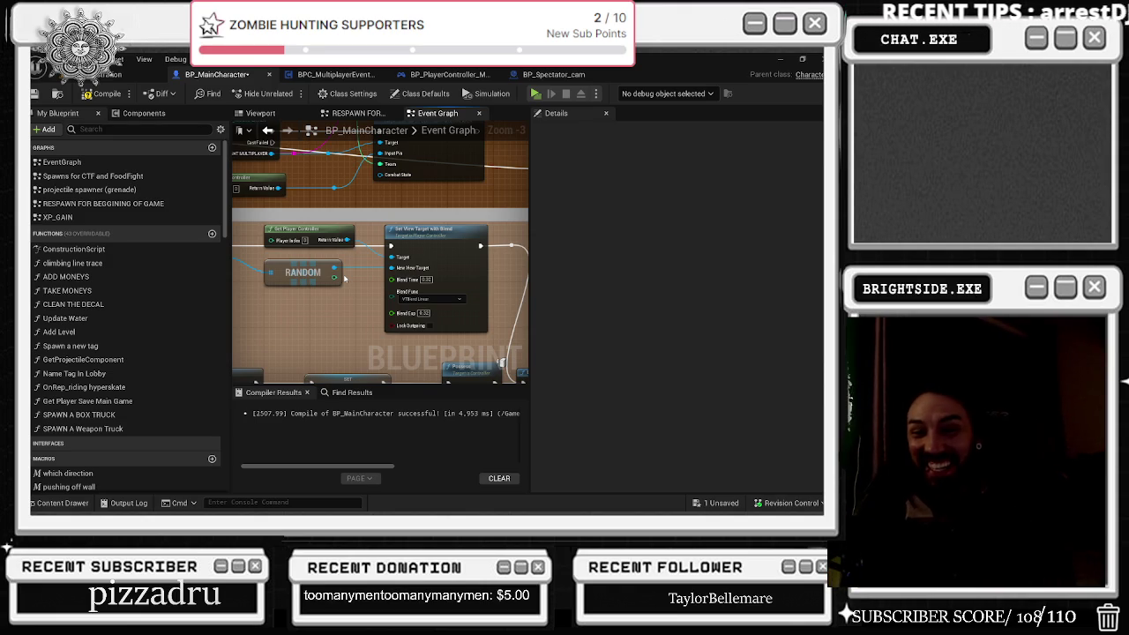
pyautogui.hotkey('alt', 'Tab')
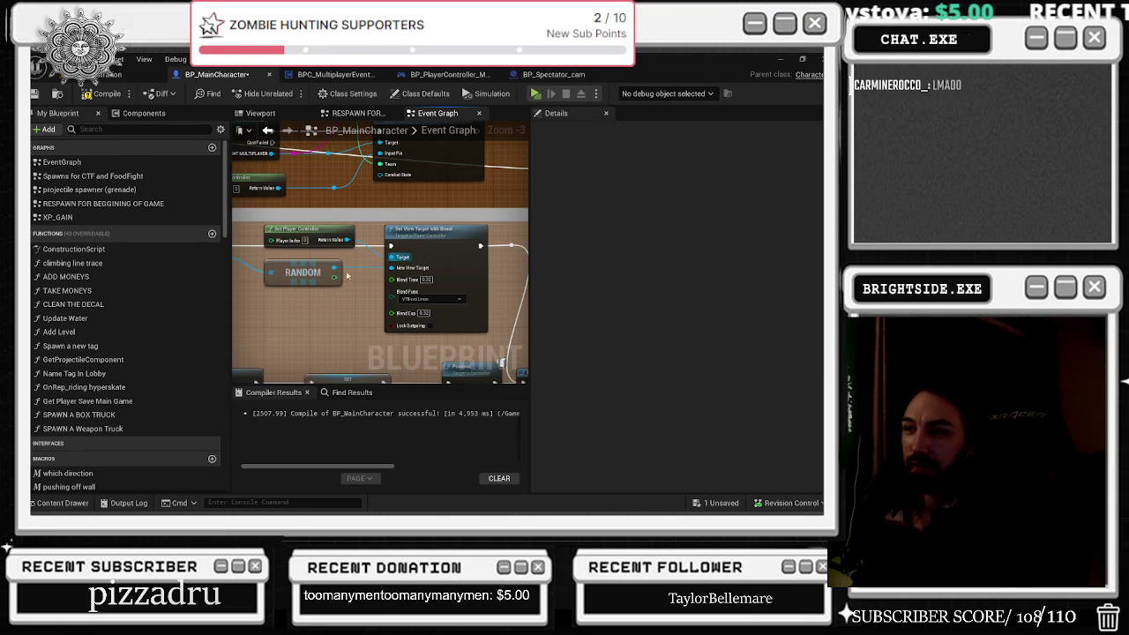
pyautogui.moveTo(332, 276)
pyautogui.mouseDown()
pyautogui.moveTo(509, 302)
pyautogui.moveTo(302, 286)
pyautogui.moveTo(406, 304)
pyautogui.moveTo(396, 300)
pyautogui.mouseUp()
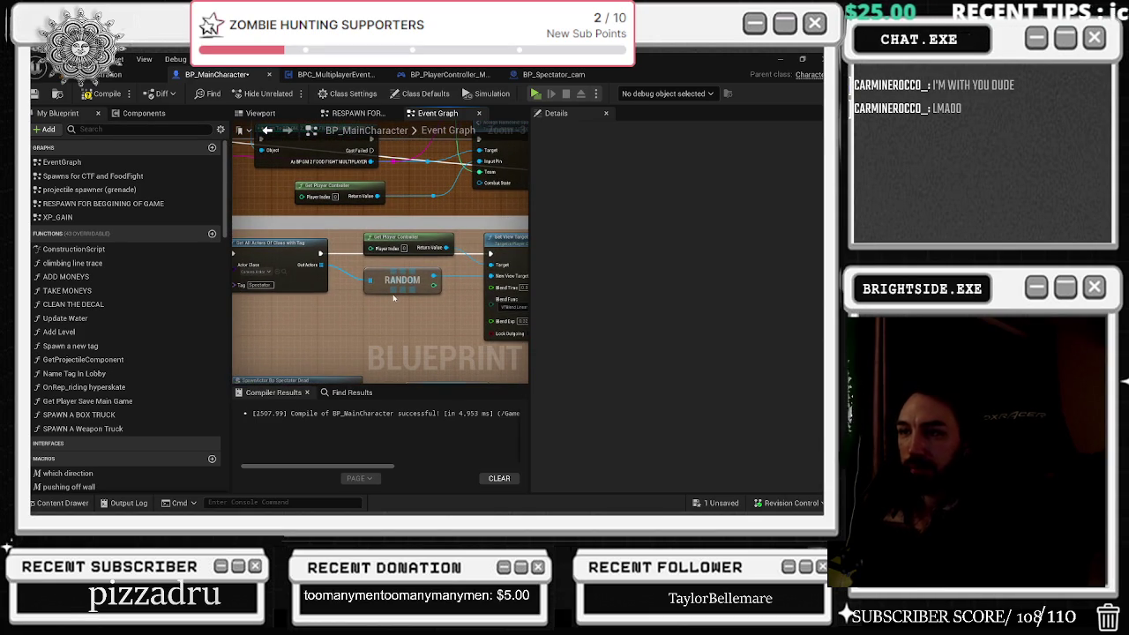
pyautogui.click(100, 95)
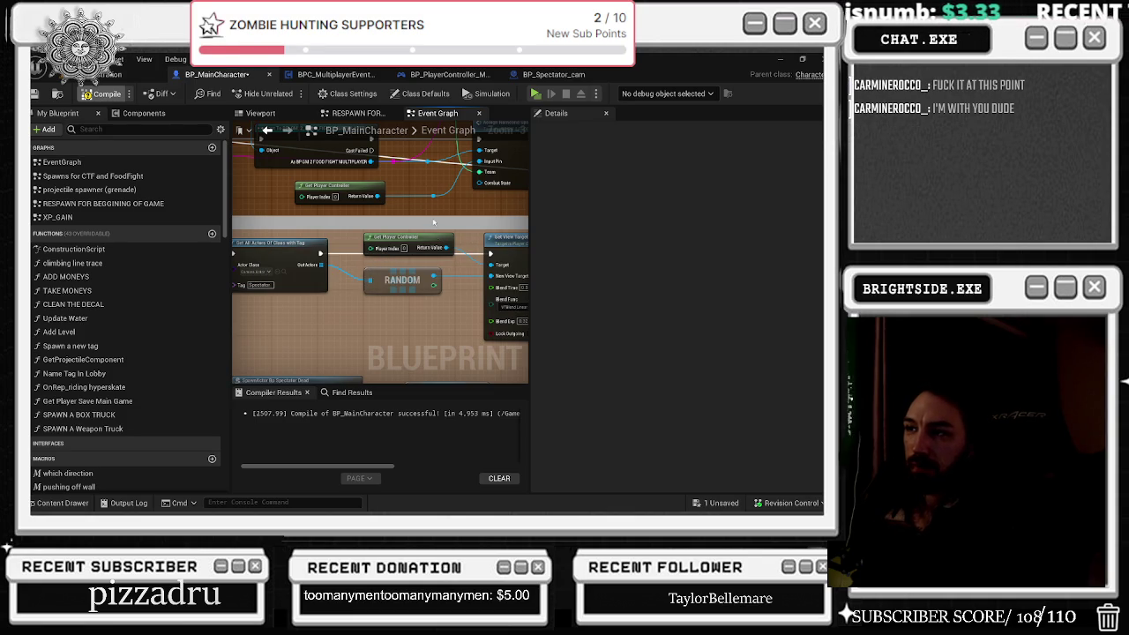
pyautogui.scroll(-2, 393, 277)
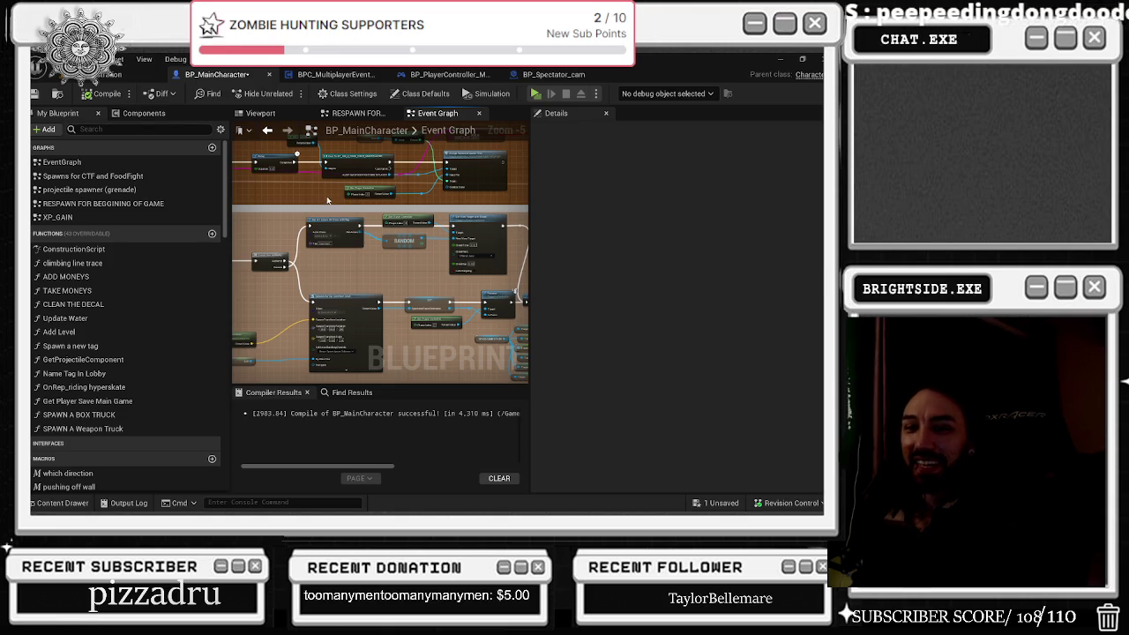
pyautogui.scroll(1, 325, 200)
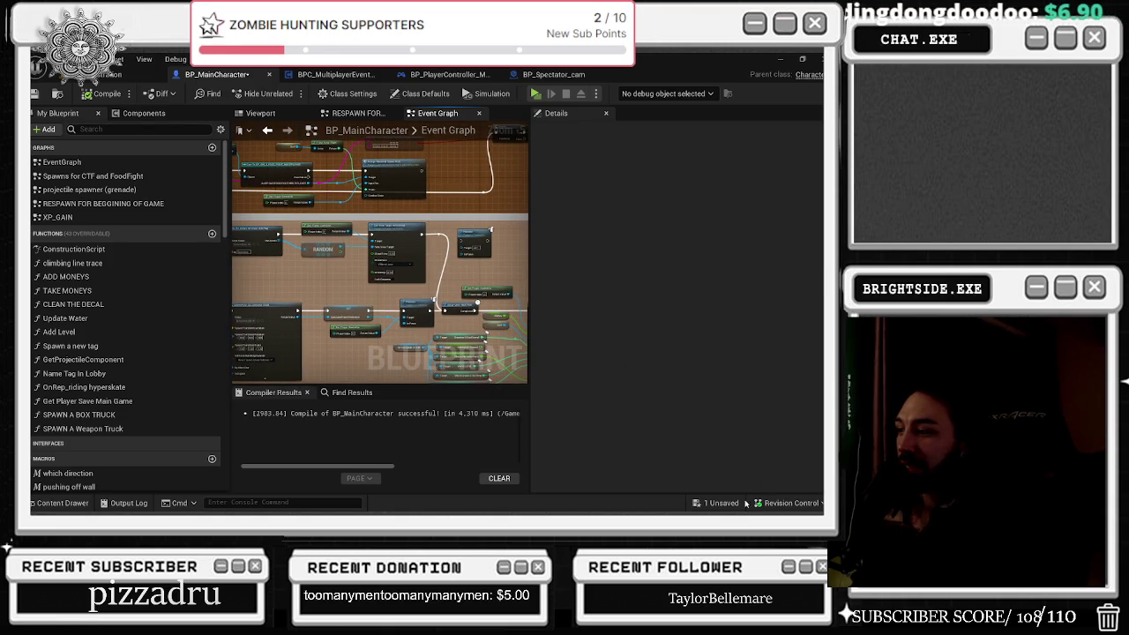
pyautogui.click(717, 503)
pyautogui.click(511, 411)
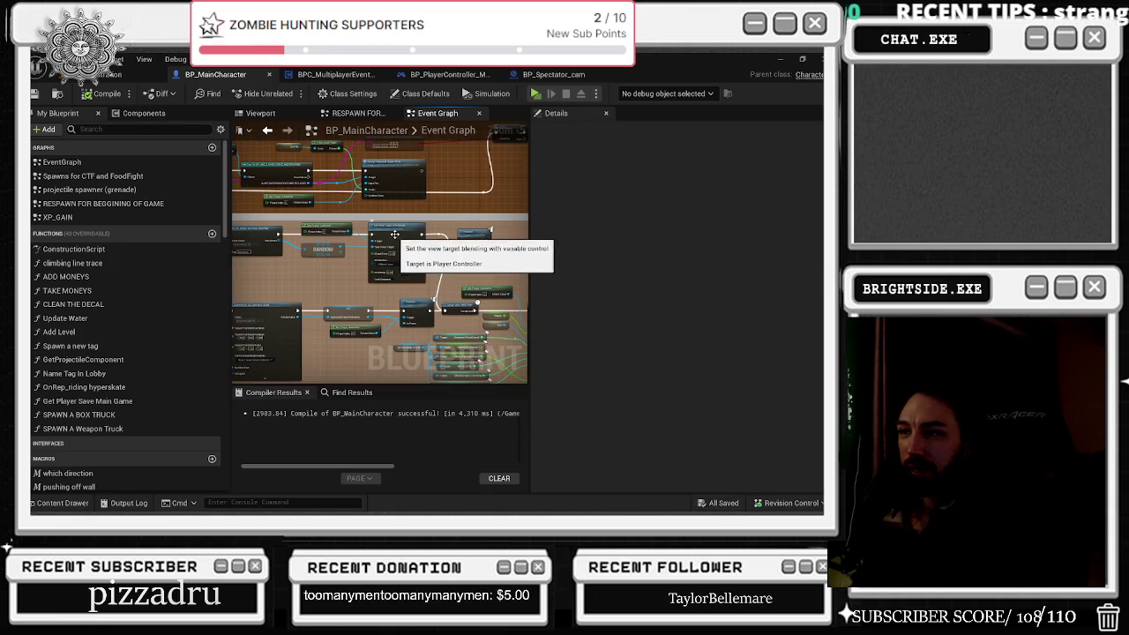
# Step: Check the level's World Settings and Outliner, then open BP_Spectator_cam's Event Graph
pyautogui.click(133, 75)
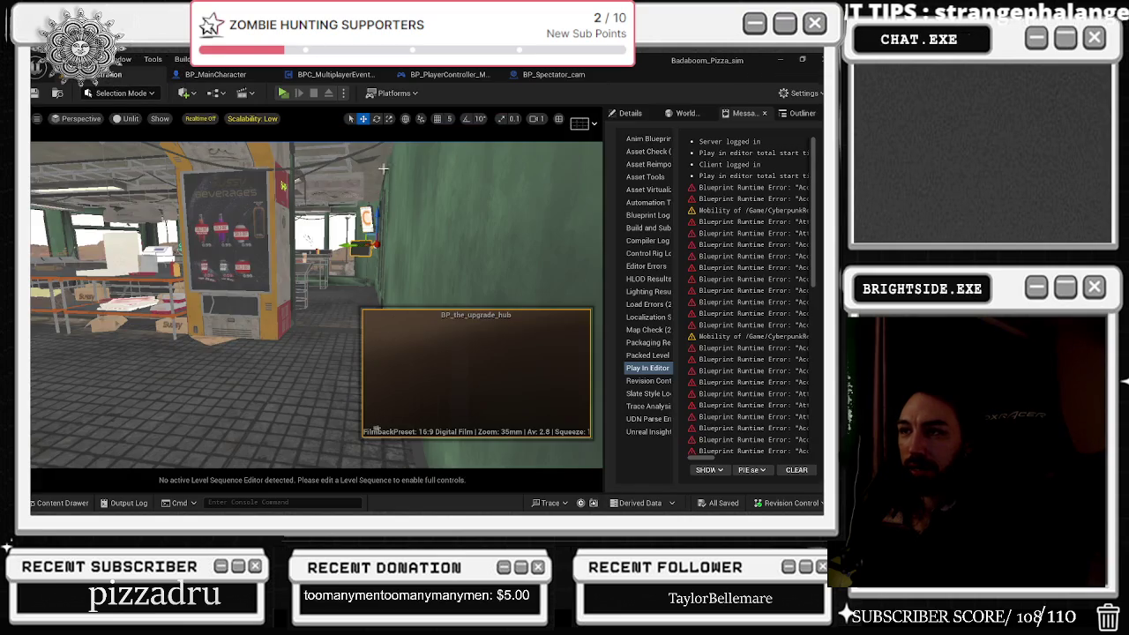
pyautogui.click(686, 113)
pyautogui.click(743, 113)
pyautogui.click(802, 113)
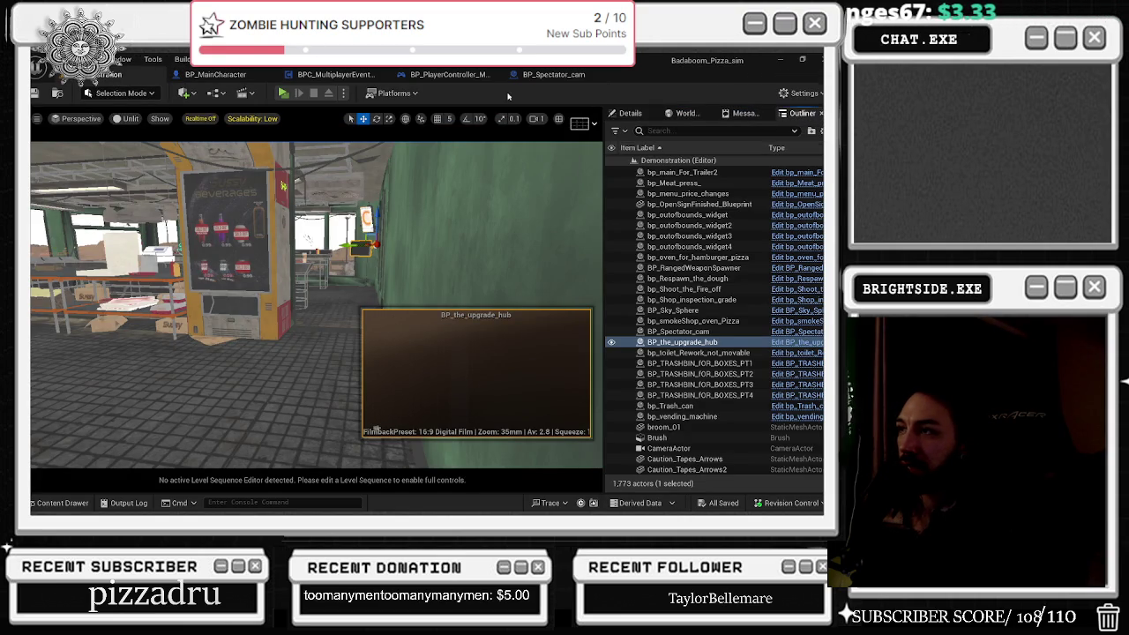
pyautogui.click(560, 75)
pyautogui.scroll(1, 388, 211)
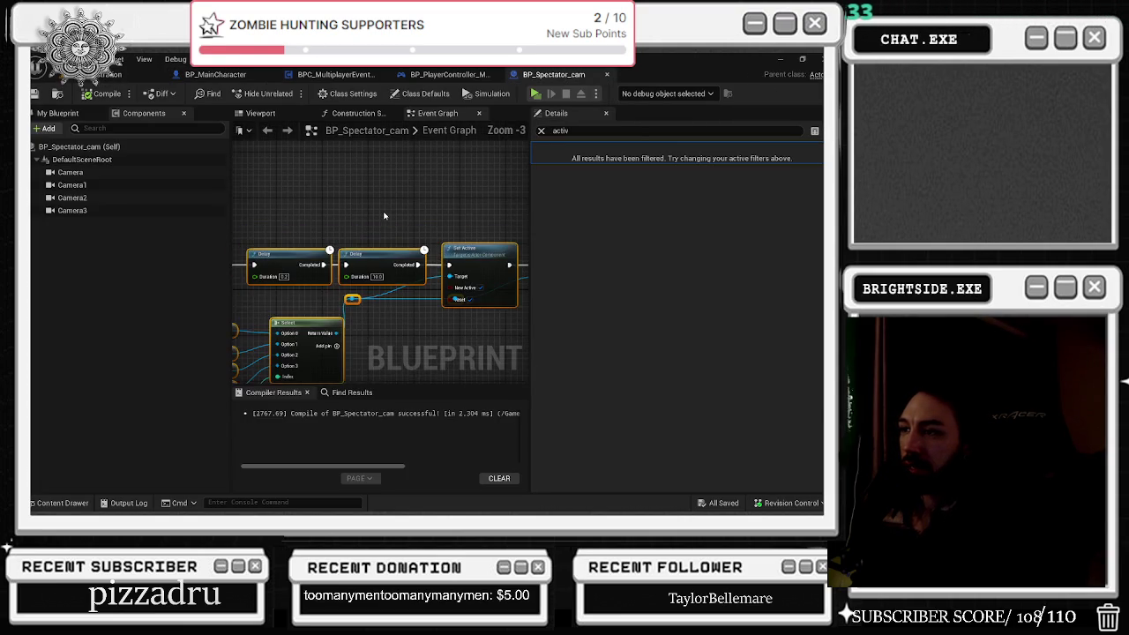
# Step: Tidy the Delay and Select nodes and wire the first Delay's completion into Set Active
pyautogui.scroll(1, 388, 211)
pyautogui.moveTo(266, 173); pyautogui.dragTo(329, 180)
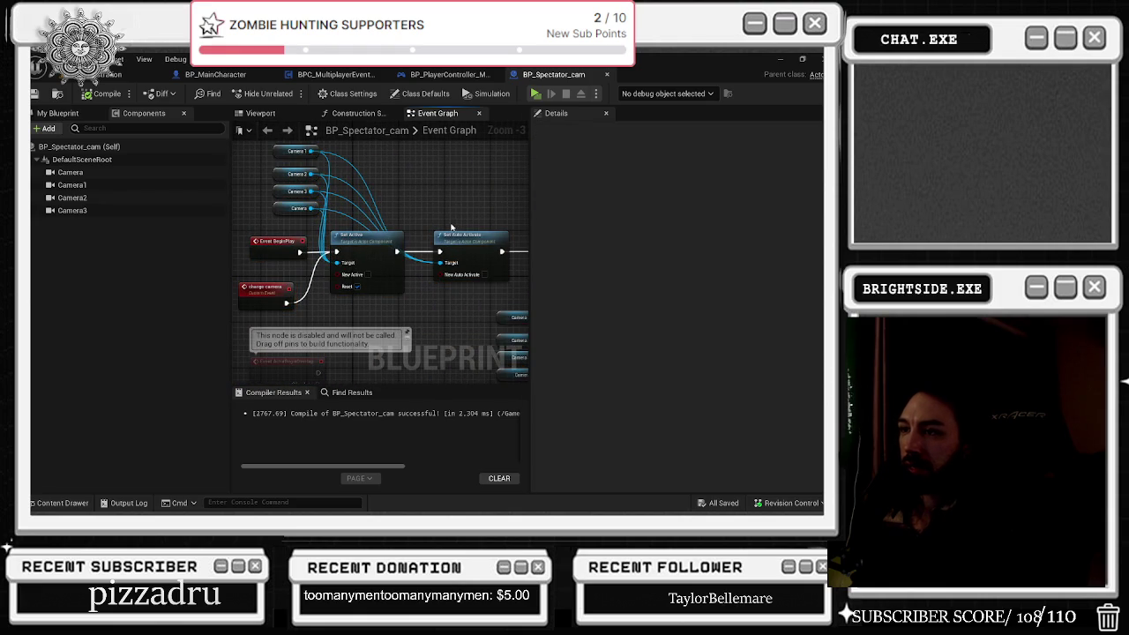
pyautogui.moveTo(434, 295)
pyautogui.mouseDown()
pyautogui.moveTo(415, 317)
pyautogui.moveTo(209, 277)
pyautogui.mouseUp()
pyautogui.moveTo(348, 233); pyautogui.dragTo(317, 233)
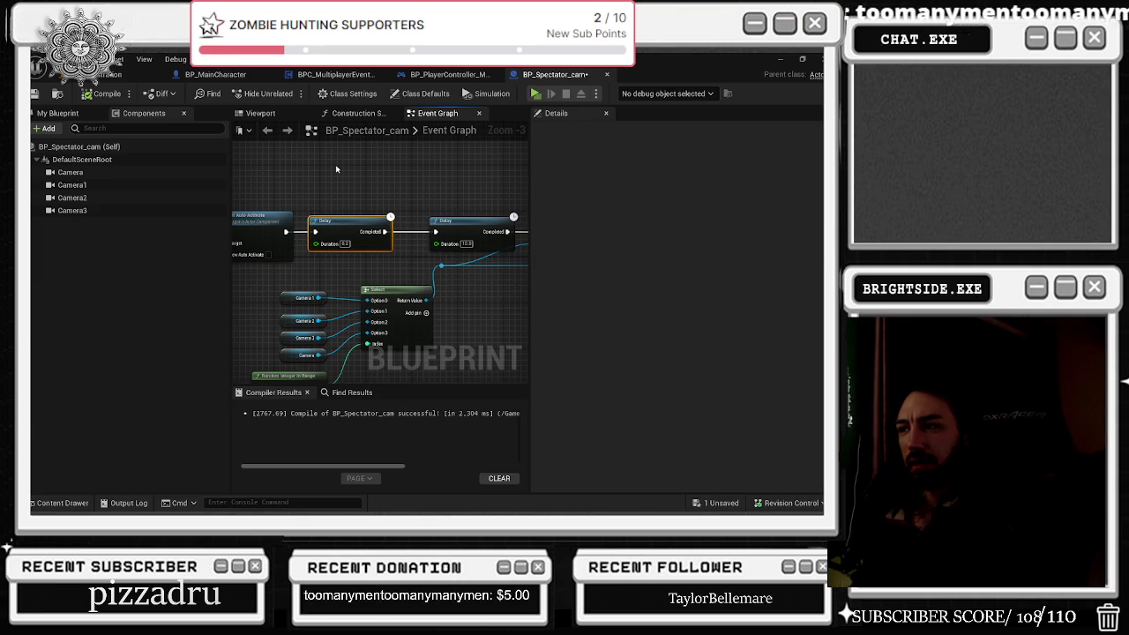
pyautogui.moveTo(339, 171); pyautogui.dragTo(115, 170)
pyautogui.moveTo(234, 198); pyautogui.dragTo(361, 196)
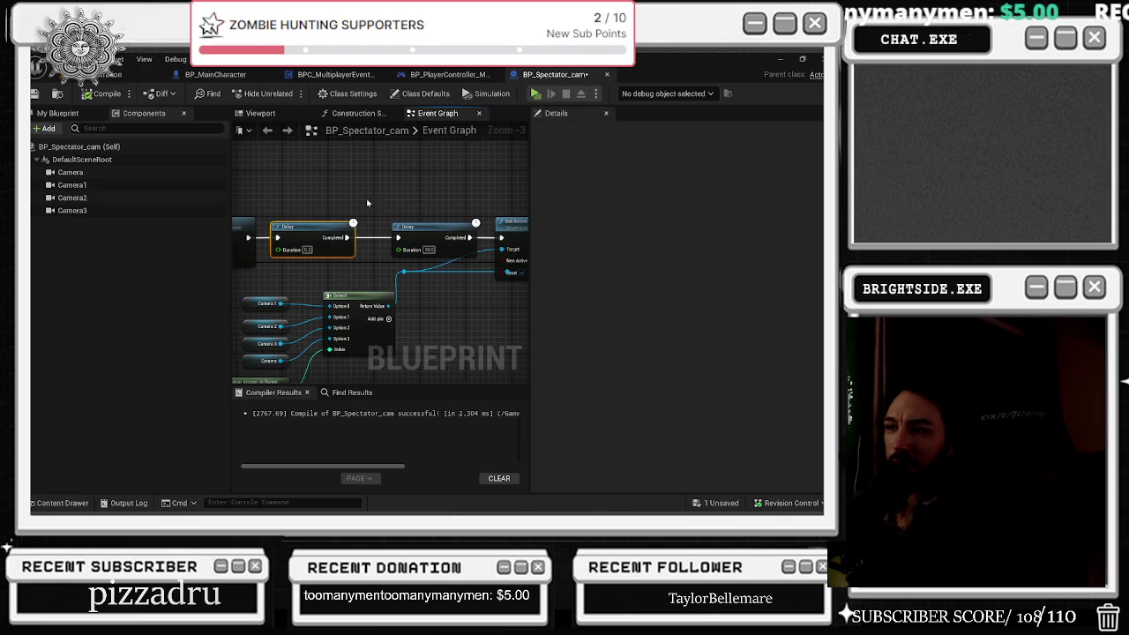
pyautogui.moveTo(348, 238)
pyautogui.mouseDown()
pyautogui.moveTo(501, 241)
pyautogui.moveTo(431, 226)
pyautogui.moveTo(455, 228)
pyautogui.moveTo(165, 230)
pyautogui.moveTo(516, 251)
pyautogui.moveTo(291, 236)
pyautogui.moveTo(528, 236)
pyautogui.mouseUp()
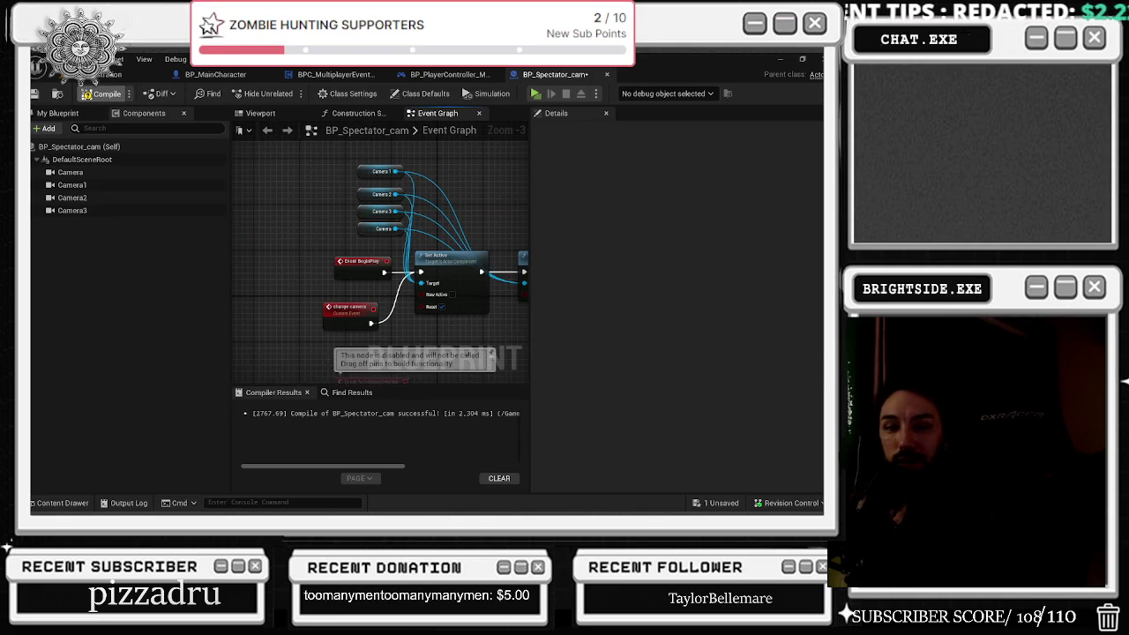
# Step: Recompile and save BP_Spectator_cam, then return to the main level view
pyautogui.click(99, 93)
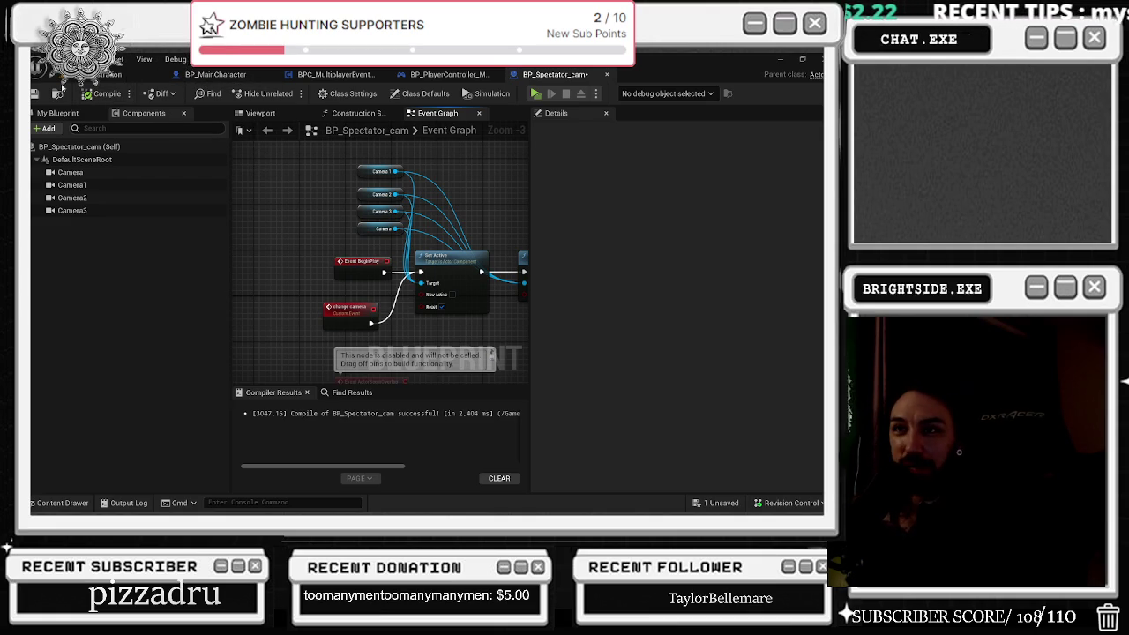
pyautogui.hotkey('ctrl', 's')
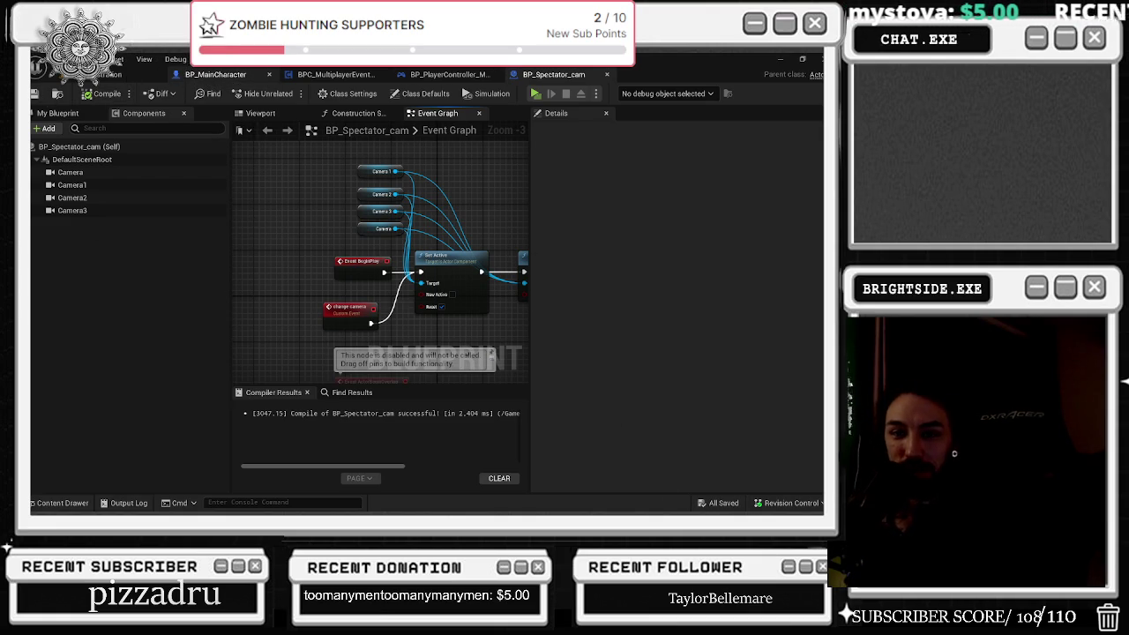
pyautogui.moveTo(215, 74)
pyautogui.mouseDown()
pyautogui.moveTo(441, 294)
pyautogui.moveTo(124, 76)
pyautogui.mouseUp()
pyautogui.click(115, 76)
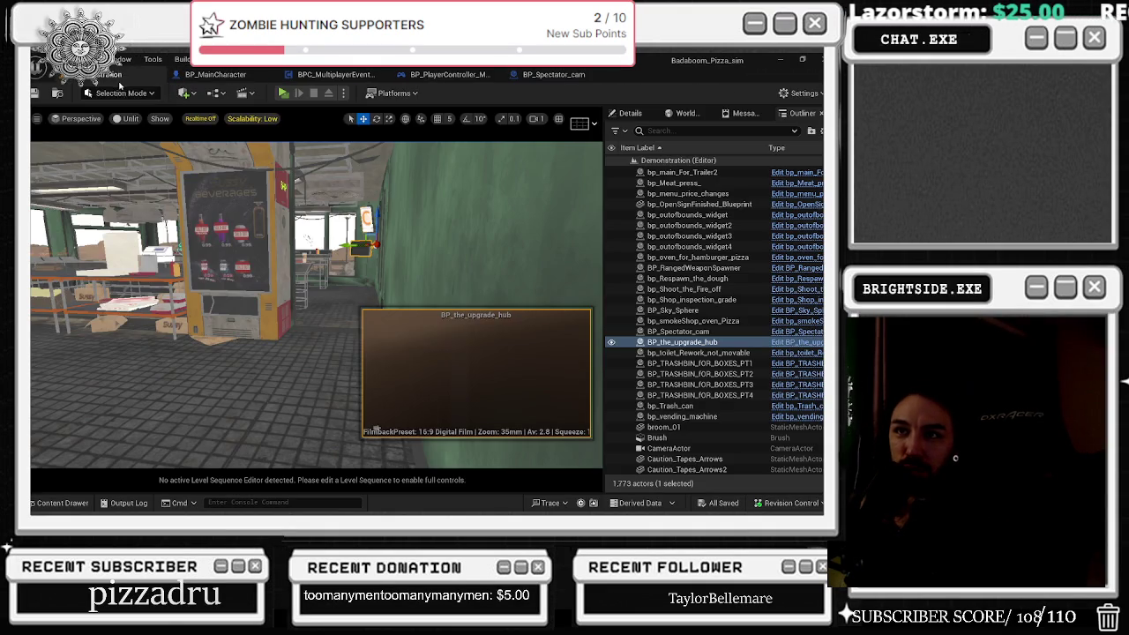
# Step: Inspect the spiked 5 HP defense block in the level and open the Level Blueprint
pyautogui.click(215, 93)
pyautogui.moveTo(264, 309)
pyautogui.mouseDown()
pyautogui.moveTo(335, 273)
pyautogui.moveTo(317, 221)
pyautogui.moveTo(326, 252)
pyautogui.moveTo(308, 273)
pyautogui.moveTo(291, 264)
pyautogui.moveTo(317, 247)
pyautogui.moveTo(317, 225)
pyautogui.moveTo(309, 265)
pyautogui.moveTo(300, 230)
pyautogui.moveTo(300, 265)
pyautogui.mouseUp()
pyautogui.click(327, 251)
pyautogui.click(252, 93)
pyautogui.click(254, 173)
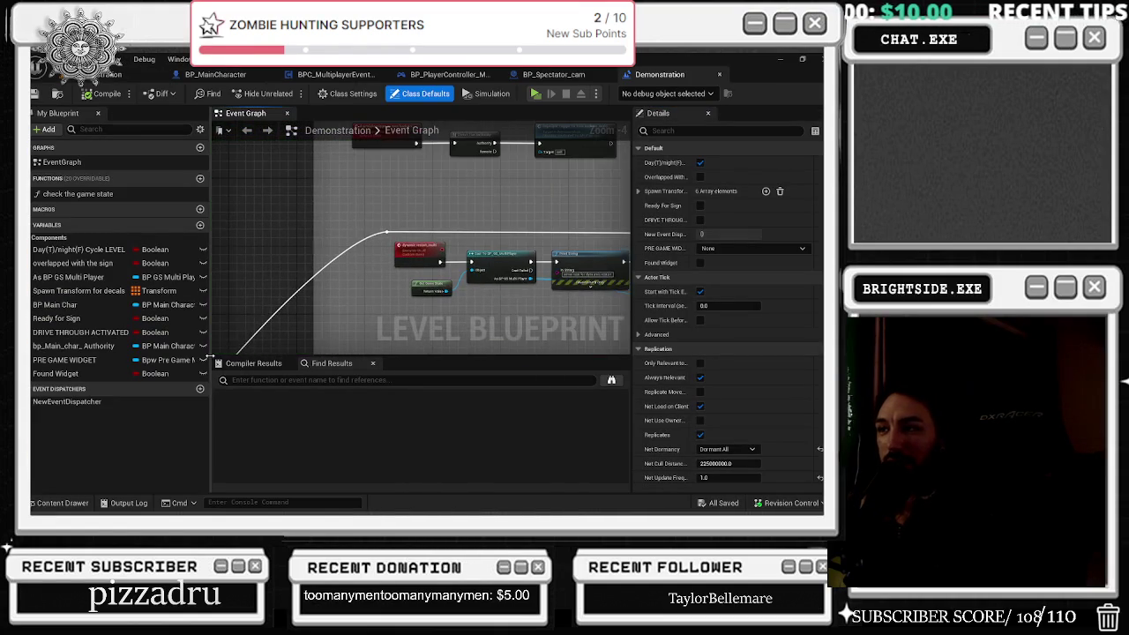
pyautogui.click(388, 234)
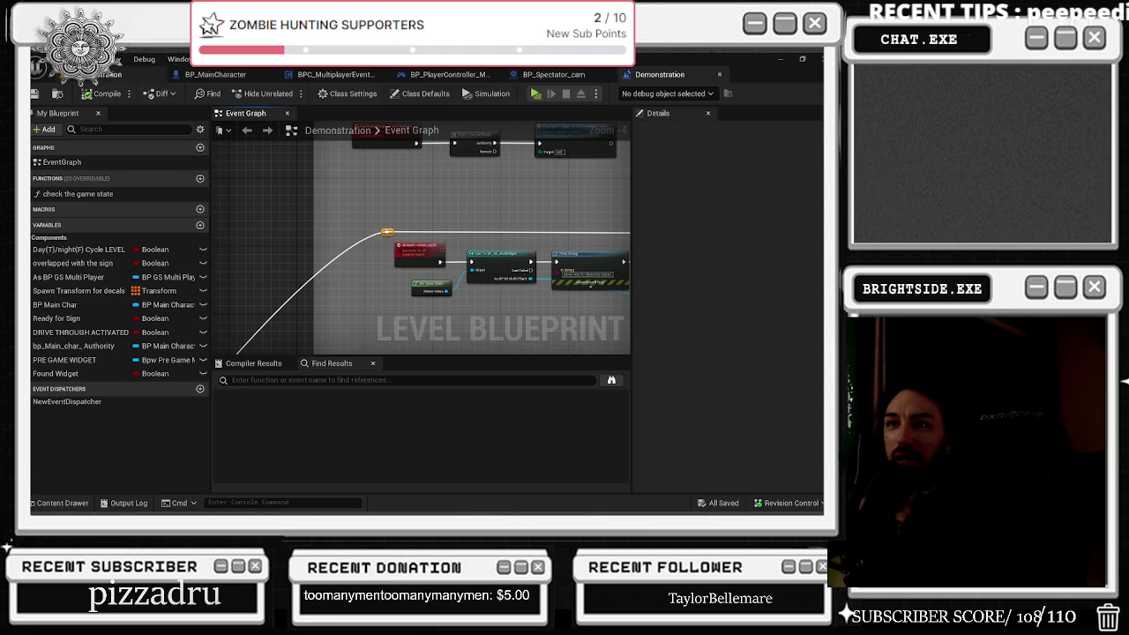
# Step: Return to the level and reopen BP_MainCharacter's Event Graph at Set View Target with Blend
pyautogui.click(115, 74)
pyautogui.moveTo(353, 435); pyautogui.dragTo(283, 270)
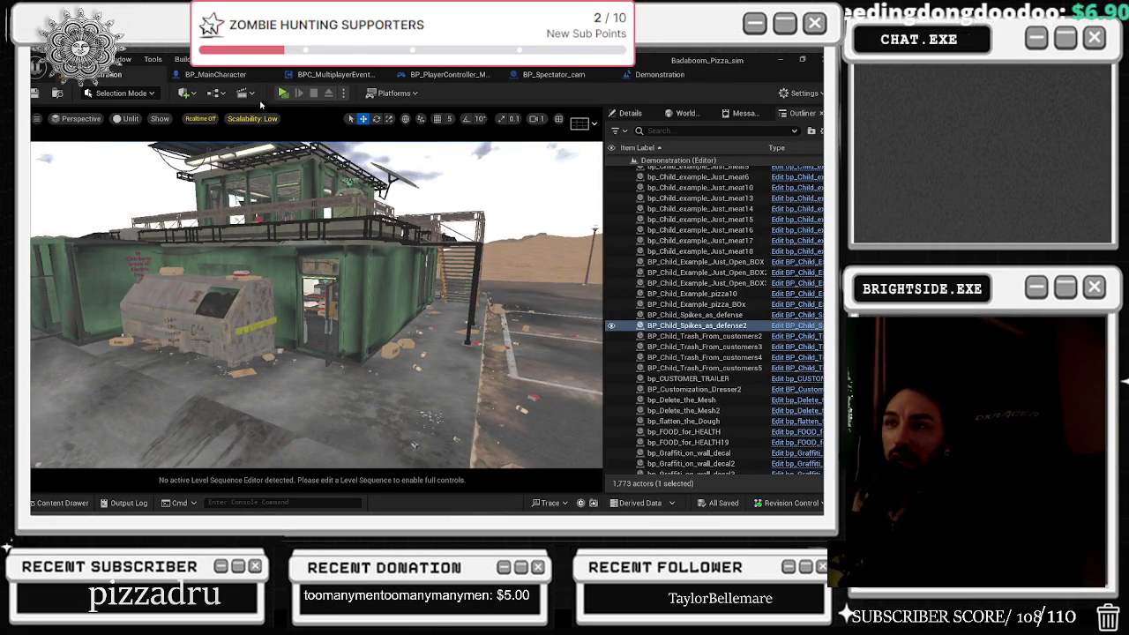
pyautogui.click(256, 75)
pyautogui.scroll(2, 409, 234)
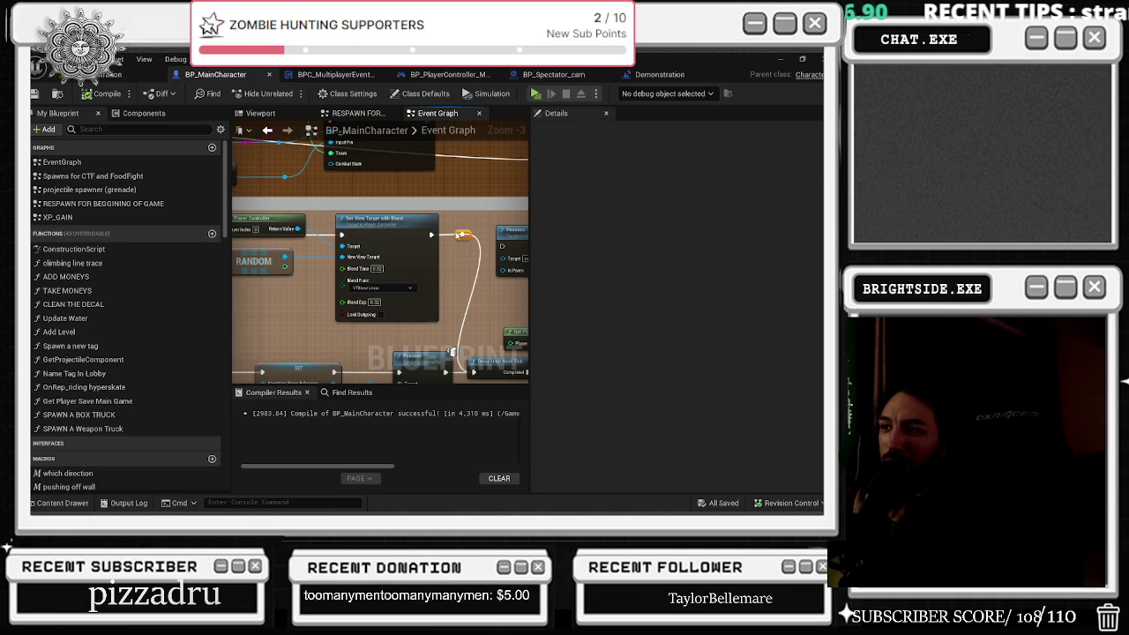
# Step: Pan to the Switch Has Authority spectator spawn logic and pull a wire from the Remote pin
pyautogui.moveTo(458, 235); pyautogui.dragTo(454, 235)
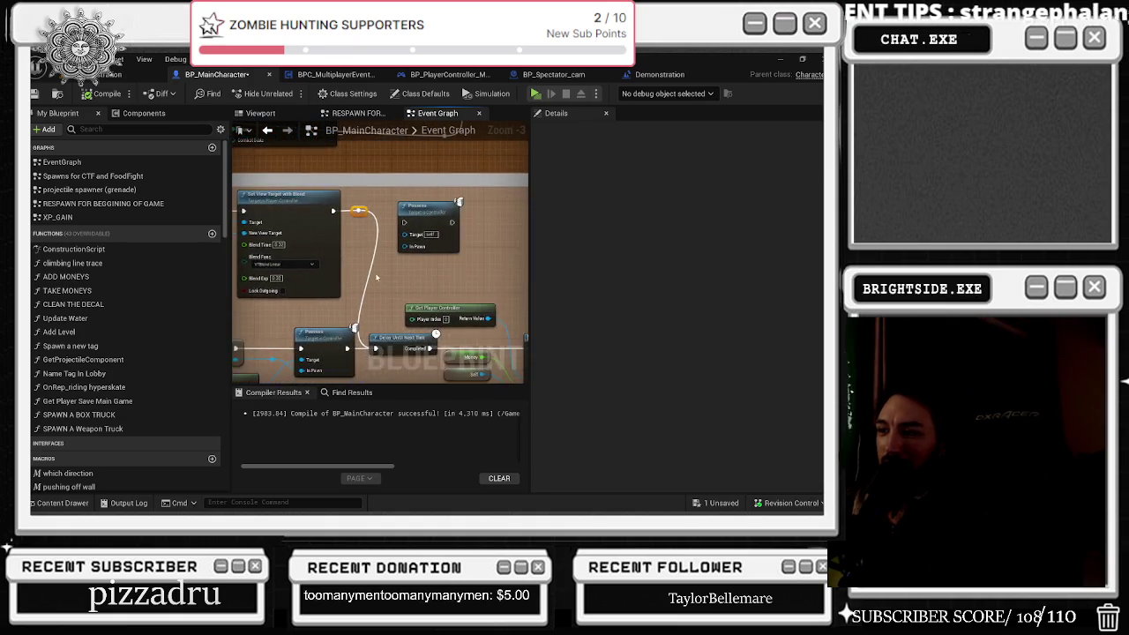
pyautogui.moveTo(373, 275); pyautogui.dragTo(329, 239)
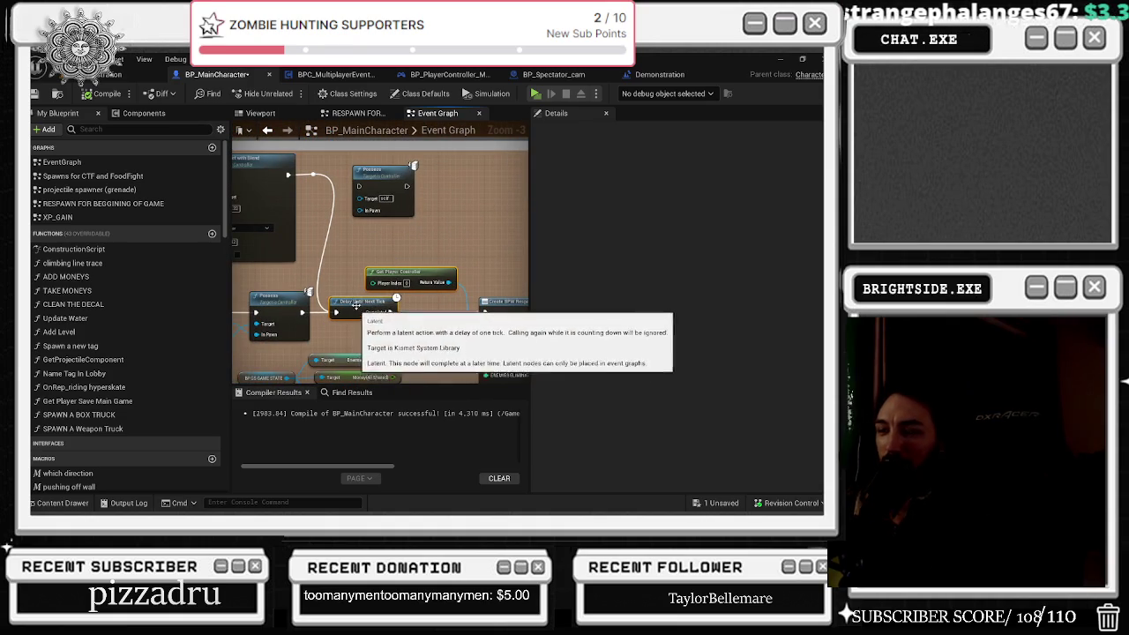
pyautogui.moveTo(397, 273); pyautogui.dragTo(383, 268)
pyautogui.moveTo(282, 227); pyautogui.dragTo(405, 209)
pyautogui.moveTo(291, 242)
pyautogui.mouseDown()
pyautogui.moveTo(400, 249)
pyautogui.moveTo(407, 272)
pyautogui.moveTo(514, 280)
pyautogui.moveTo(433, 271)
pyautogui.mouseUp()
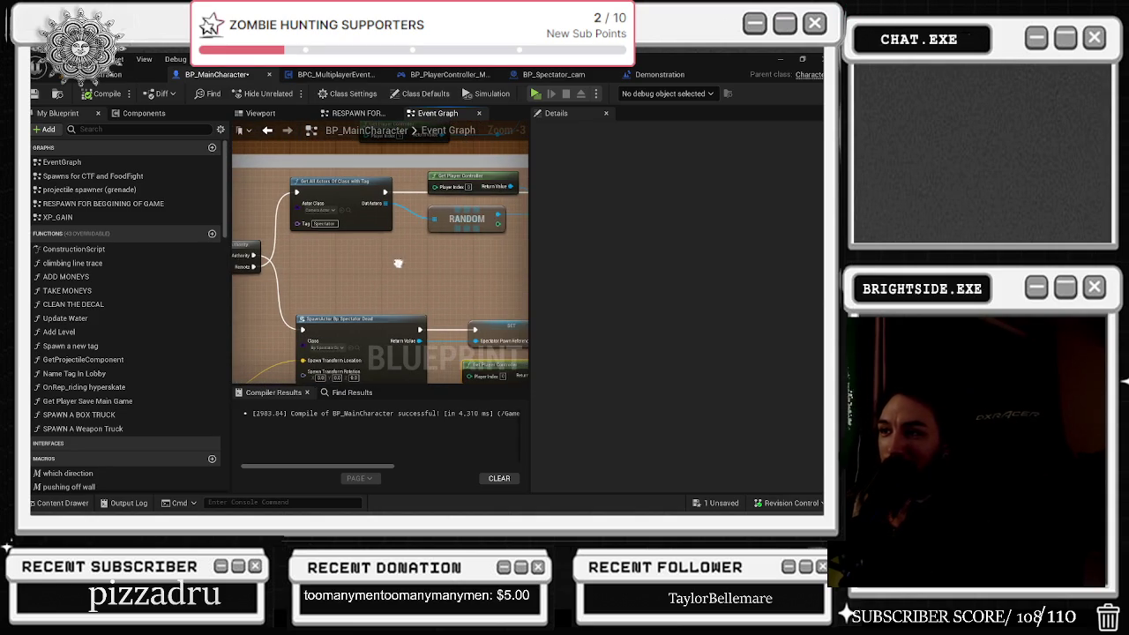
pyautogui.moveTo(254, 267); pyautogui.dragTo(298, 277)
# Step: Add a Get All Actors Of Class node off Remote with Actor Class BP_Spectator_Cam
pyautogui.write('get all')
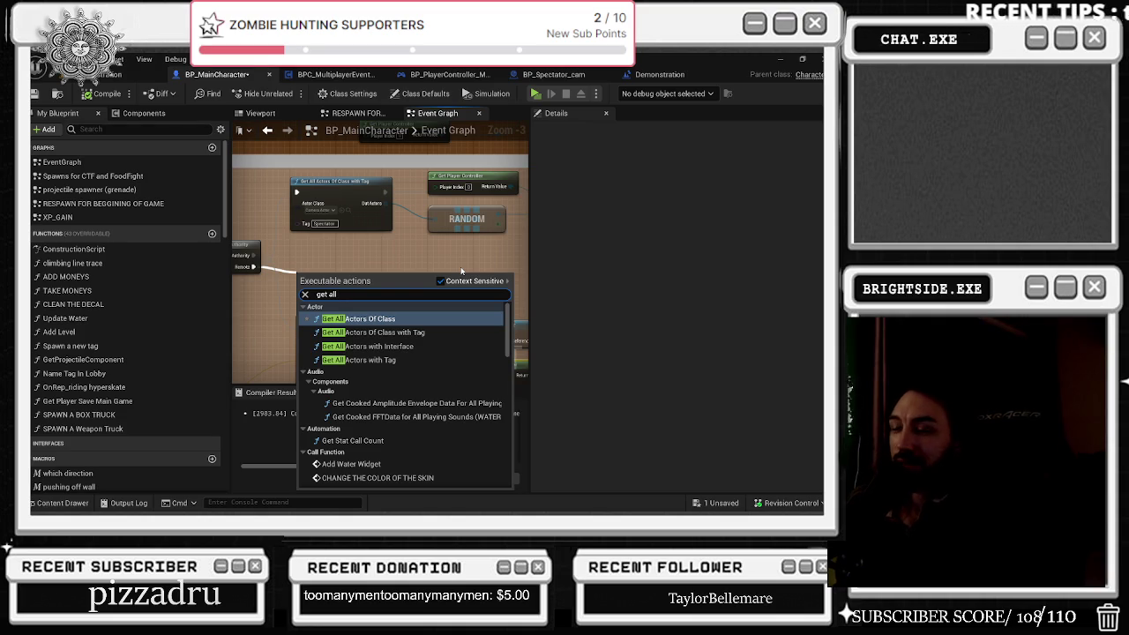
pyautogui.press('Down')
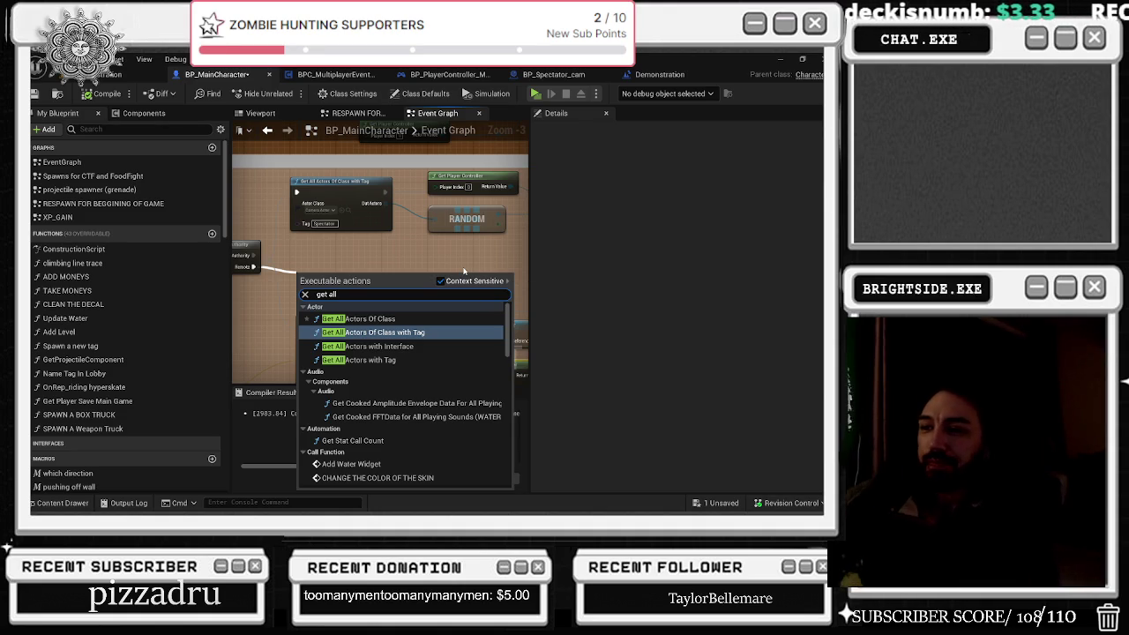
pyautogui.press('Up')
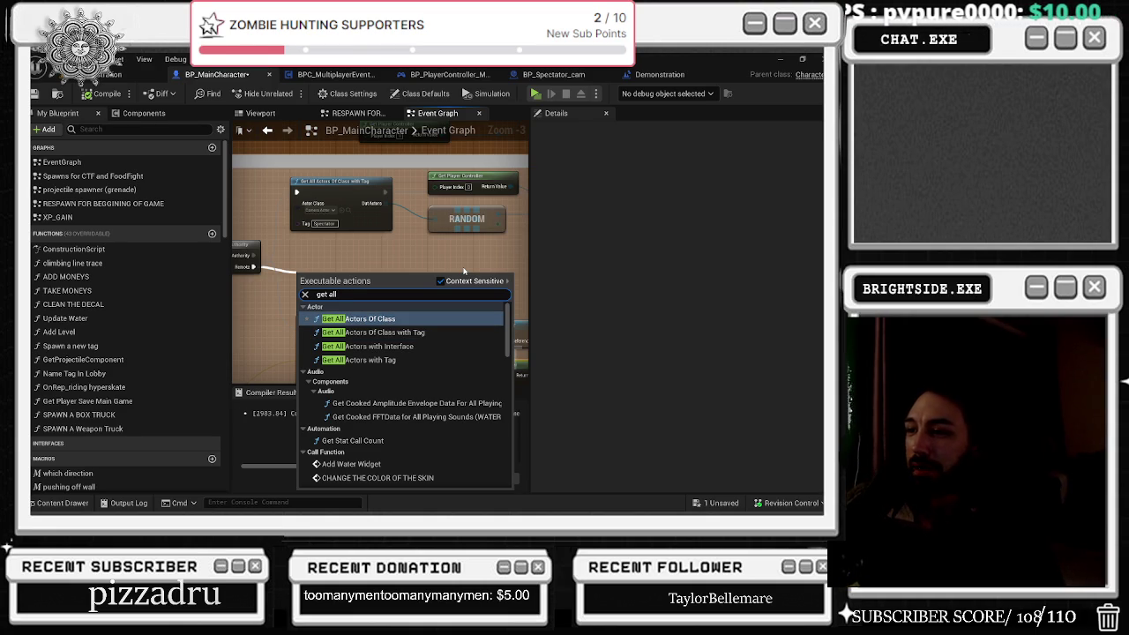
pyautogui.press('Return')
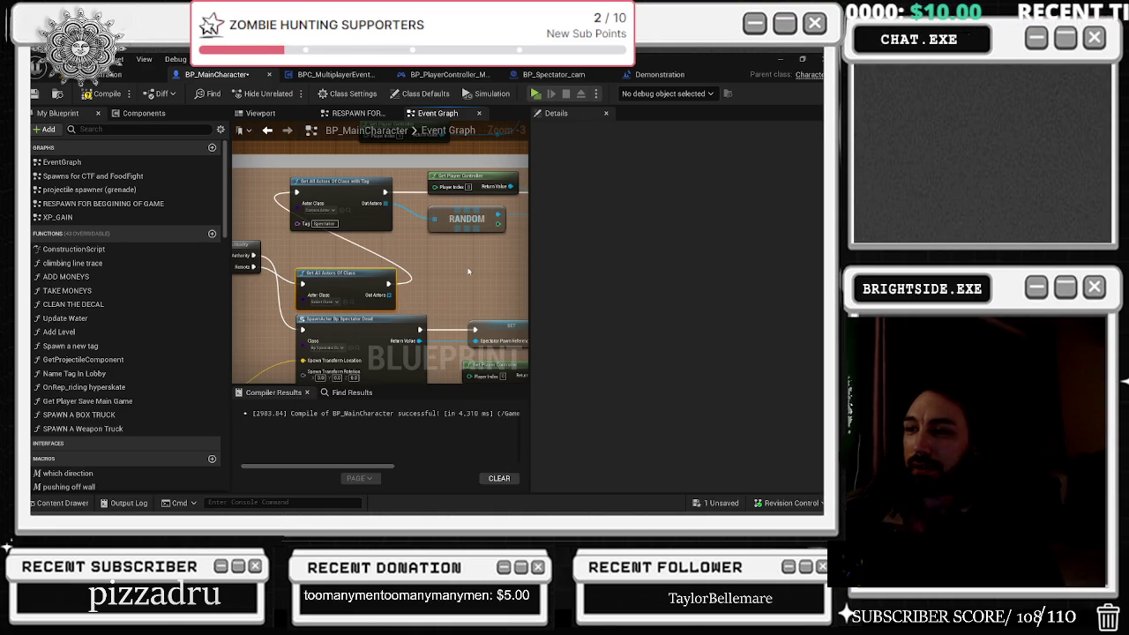
pyautogui.moveTo(315, 274); pyautogui.dragTo(315, 251)
pyautogui.click(334, 280)
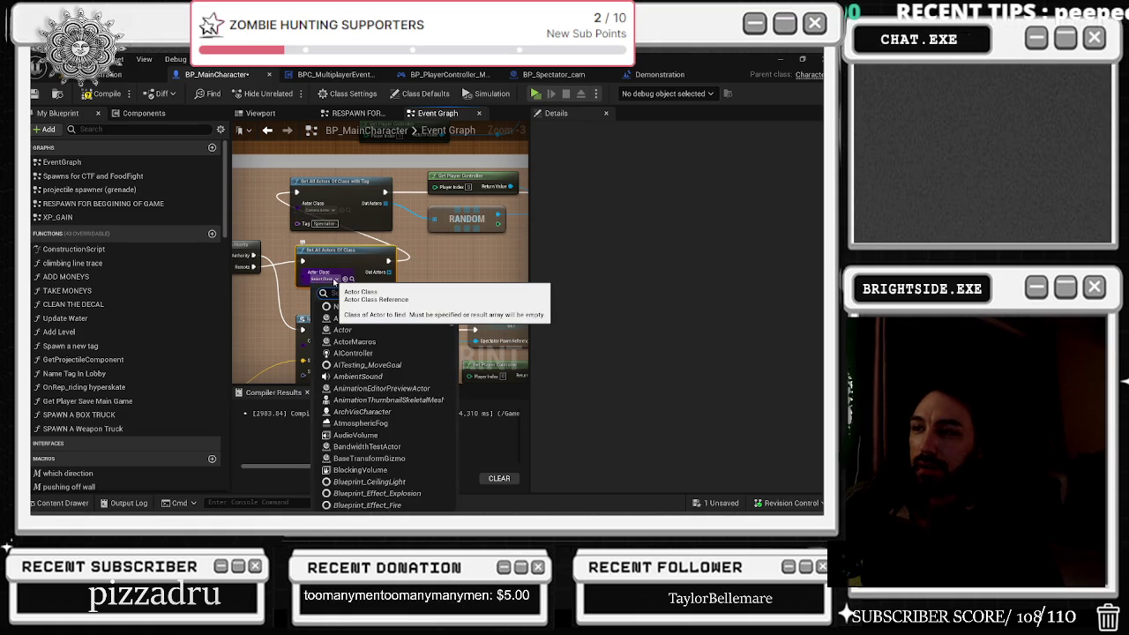
pyautogui.write('sbp')
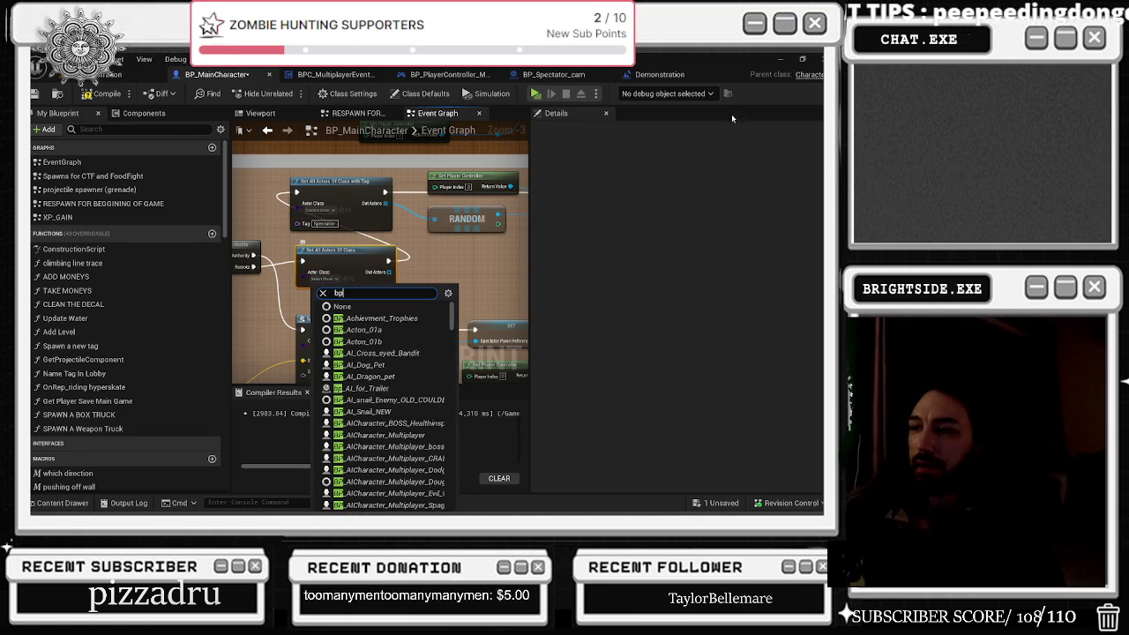
pyautogui.write('_soect')
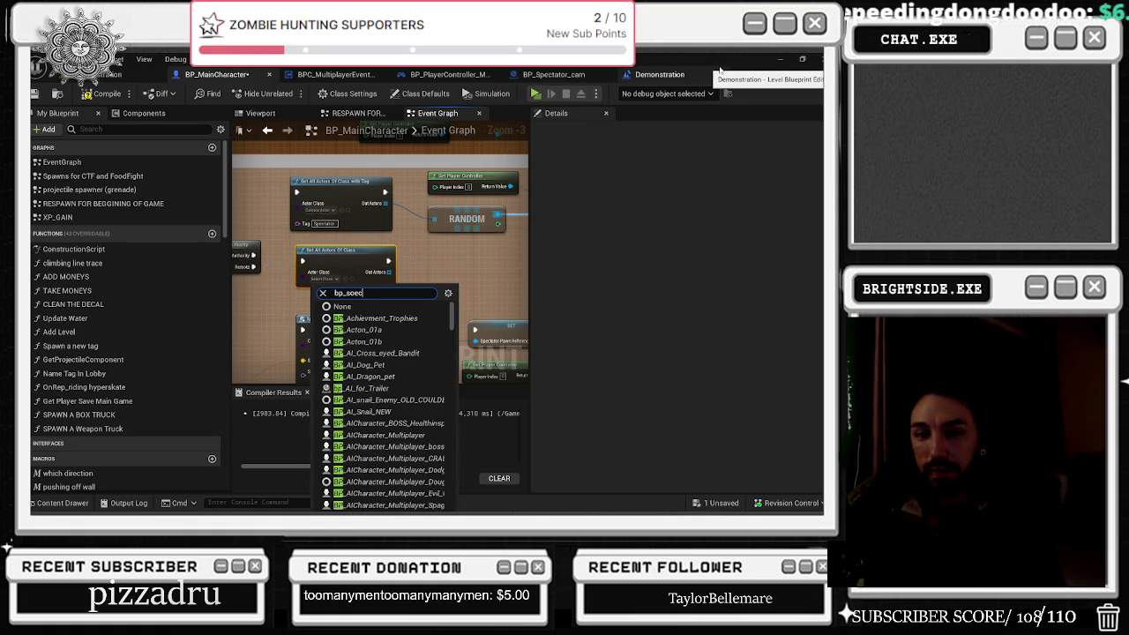
pyautogui.press('BackSpace')
pyautogui.press('BackSpace')
pyautogui.press('BackSpace')
pyautogui.write('pe')
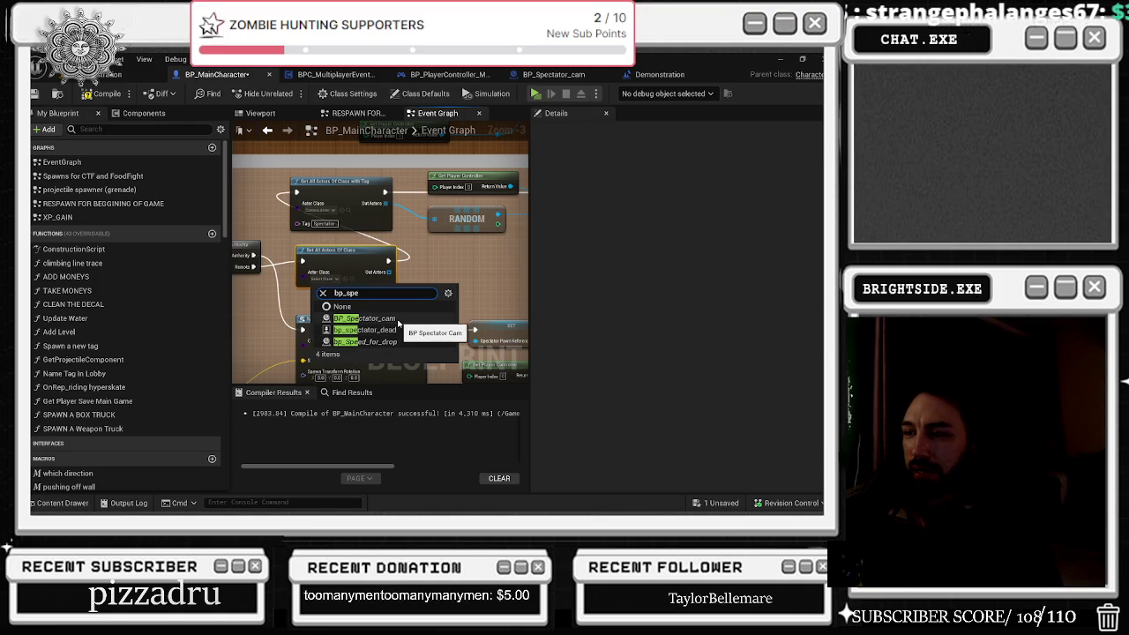
pyautogui.click(398, 325)
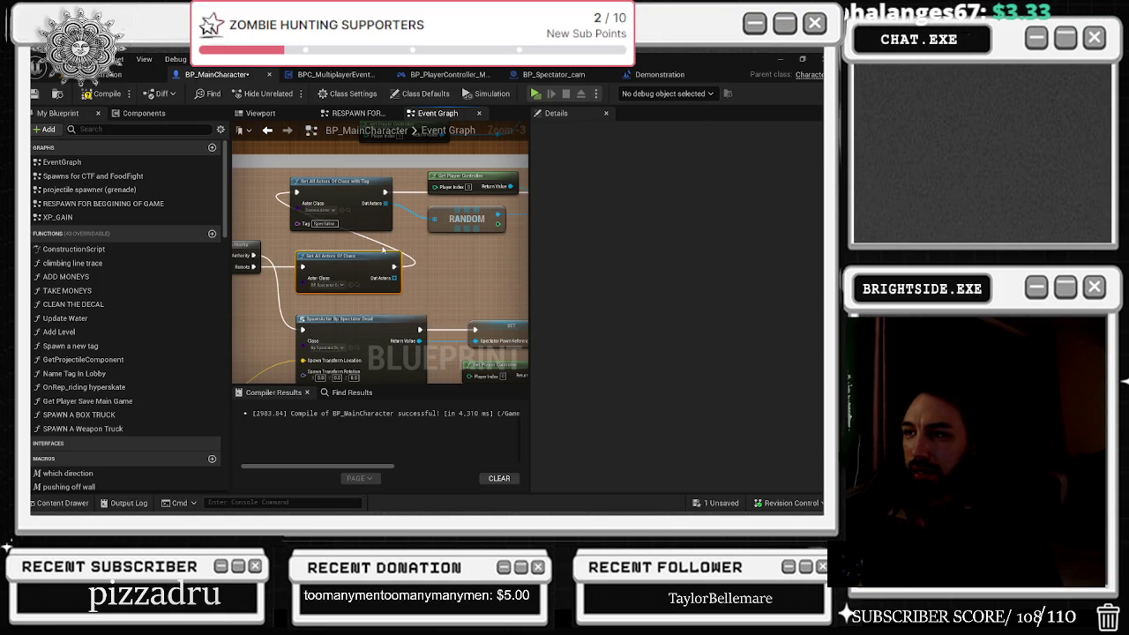
pyautogui.moveTo(468, 251); pyautogui.dragTo(400, 256)
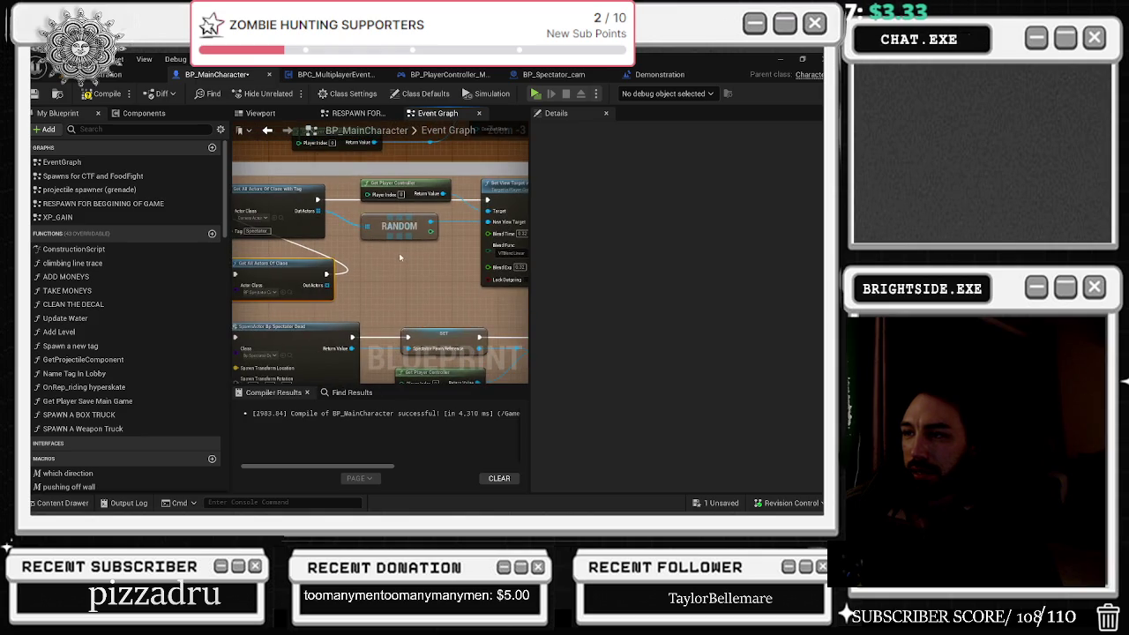
# Step: Connect Out Actors to a RANDOM node and carry execution on from Get All Actors Of Class
pyautogui.moveTo(336, 277)
pyautogui.mouseDown()
pyautogui.moveTo(468, 204)
pyautogui.moveTo(397, 278)
pyautogui.moveTo(354, 278)
pyautogui.moveTo(381, 237)
pyautogui.mouseUp()
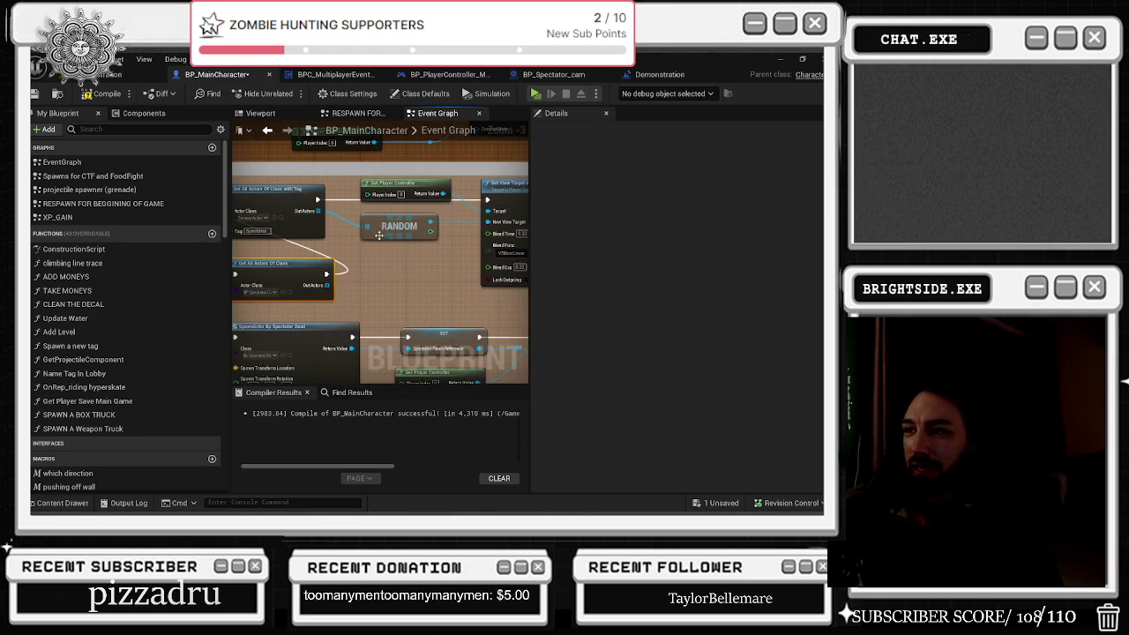
pyautogui.moveTo(328, 284); pyautogui.dragTo(367, 285)
pyautogui.write('Random')
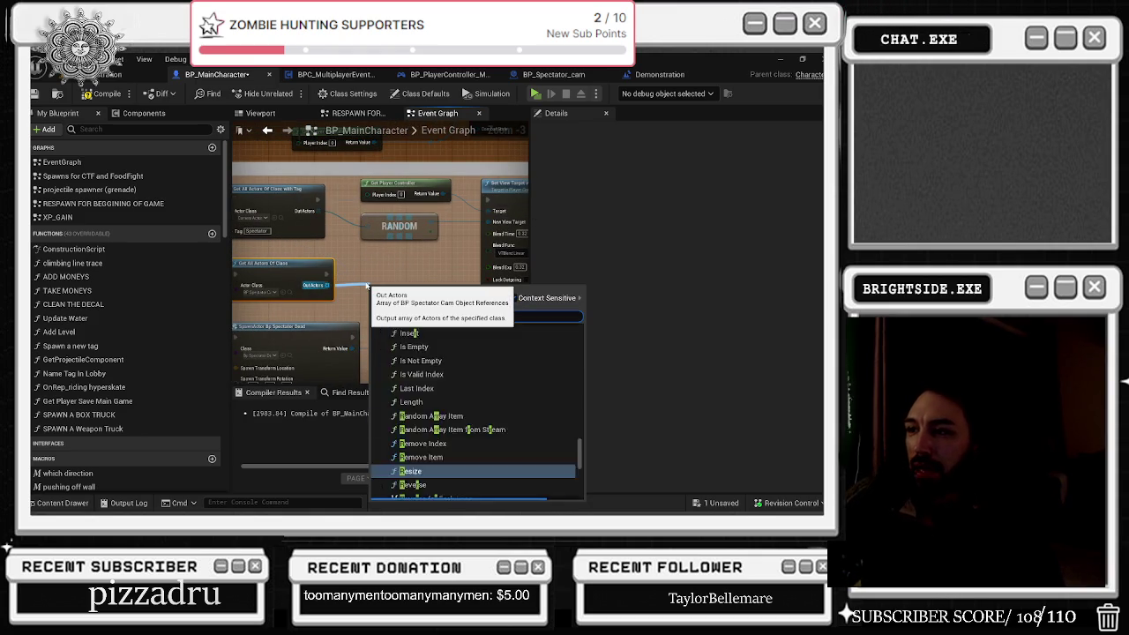
pyautogui.press('Escape')
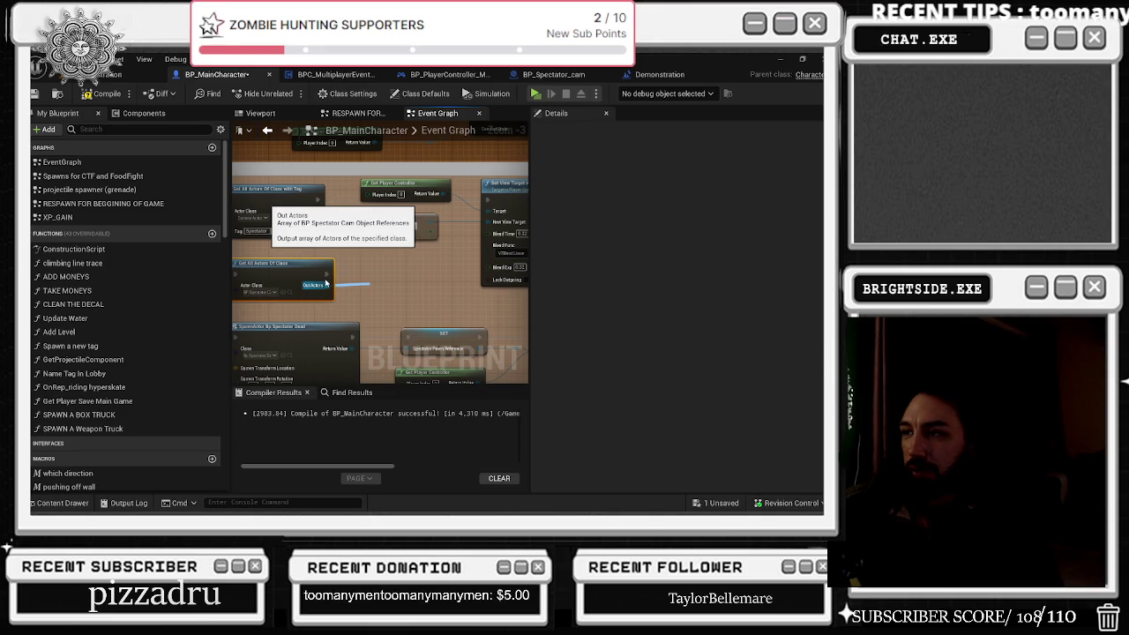
pyautogui.moveTo(326, 273); pyautogui.dragTo(487, 201)
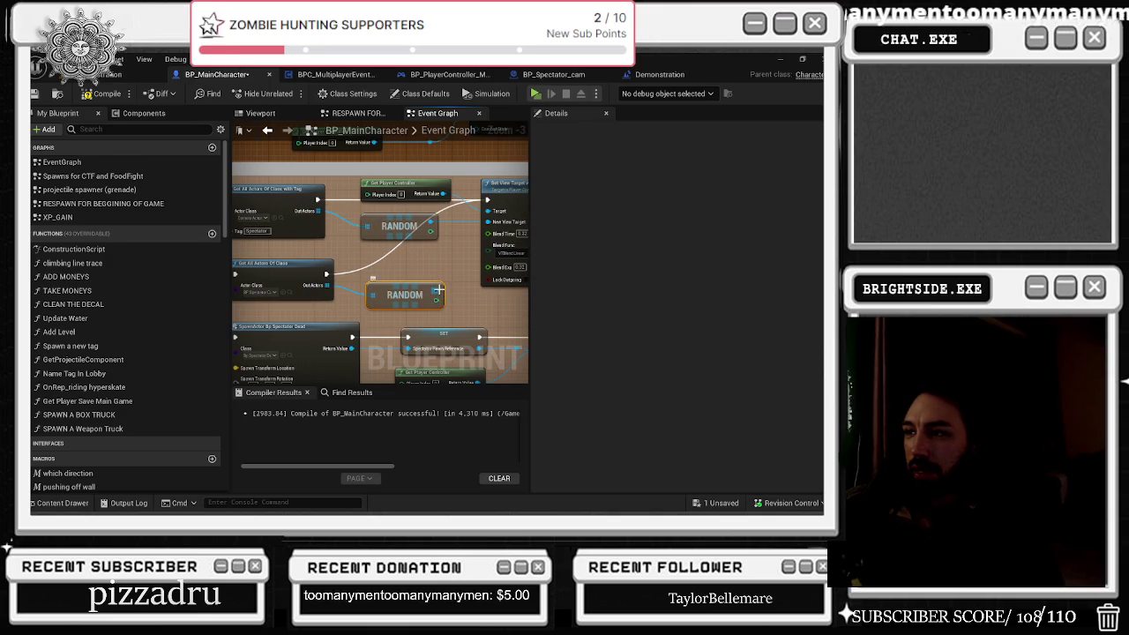
pyautogui.moveTo(433, 220); pyautogui.dragTo(427, 214)
# Step: Inspect the lower RANDOM, Delay Until Next Tick and Set View Target with Blend nodes
pyautogui.click(392, 291)
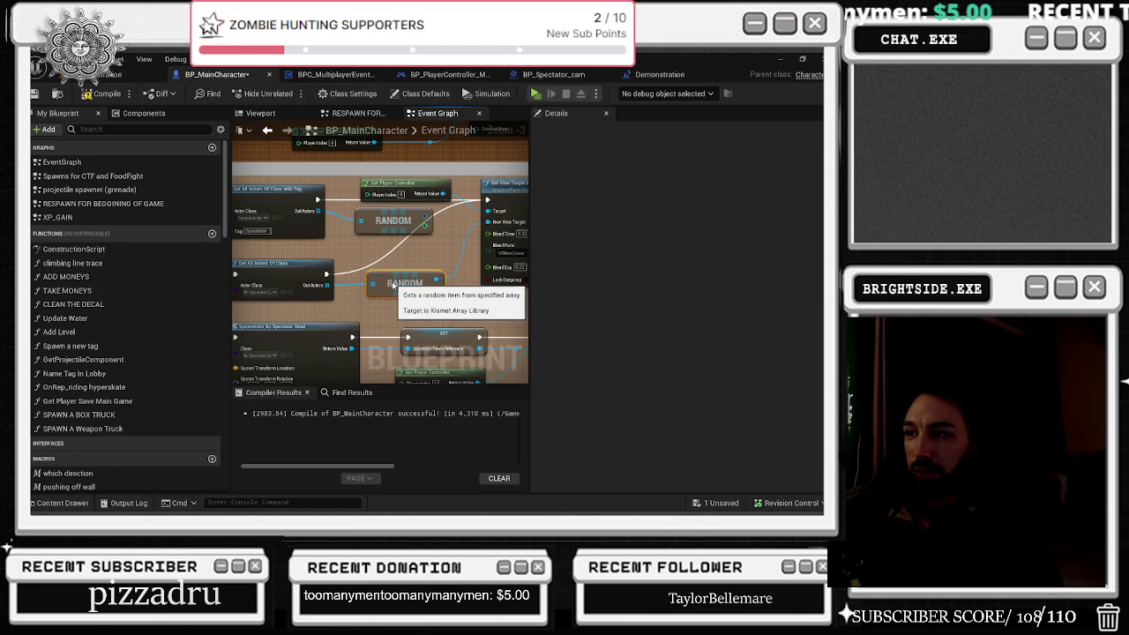
pyautogui.moveTo(396, 261); pyautogui.dragTo(270, 252)
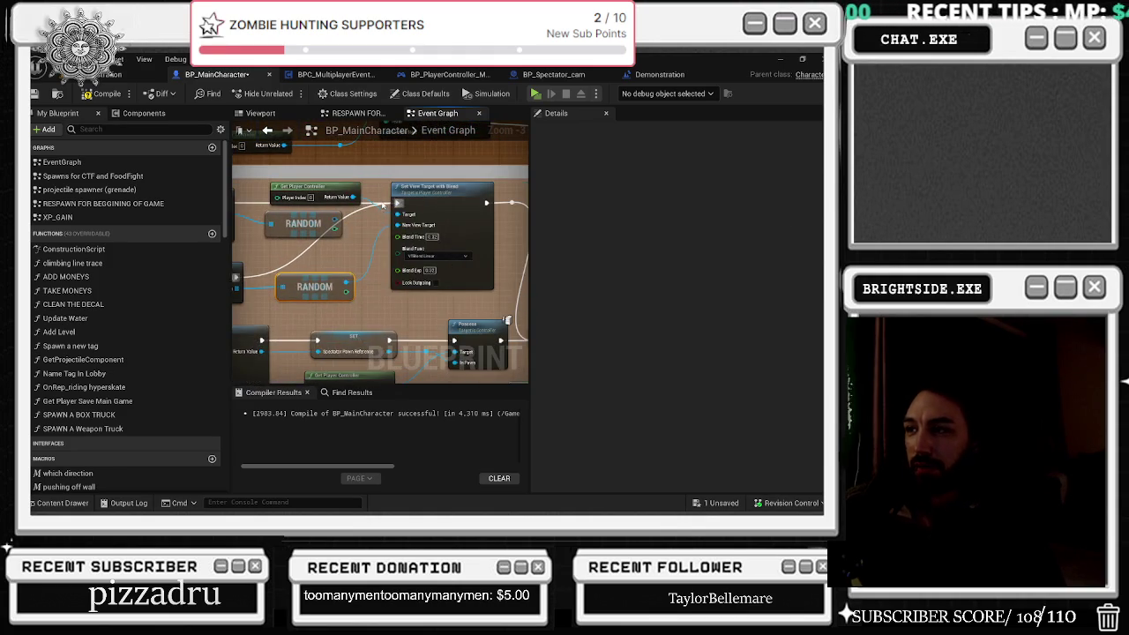
pyautogui.moveTo(456, 208)
pyautogui.mouseDown()
pyautogui.moveTo(374, 307)
pyautogui.moveTo(374, 262)
pyautogui.moveTo(414, 311)
pyautogui.moveTo(392, 306)
pyautogui.mouseUp()
pyautogui.click(335, 267)
pyautogui.moveTo(337, 151)
pyautogui.mouseDown()
pyautogui.moveTo(397, 184)
pyautogui.moveTo(531, 211)
pyautogui.mouseUp()
pyautogui.click(410, 188)
pyautogui.moveTo(335, 235)
pyautogui.mouseDown()
pyautogui.moveTo(370, 264)
pyautogui.moveTo(344, 252)
pyautogui.moveTo(359, 245)
pyautogui.moveTo(335, 238)
pyautogui.moveTo(316, 245)
pyautogui.moveTo(325, 264)
pyautogui.moveTo(299, 272)
pyautogui.moveTo(371, 276)
pyautogui.mouseUp()
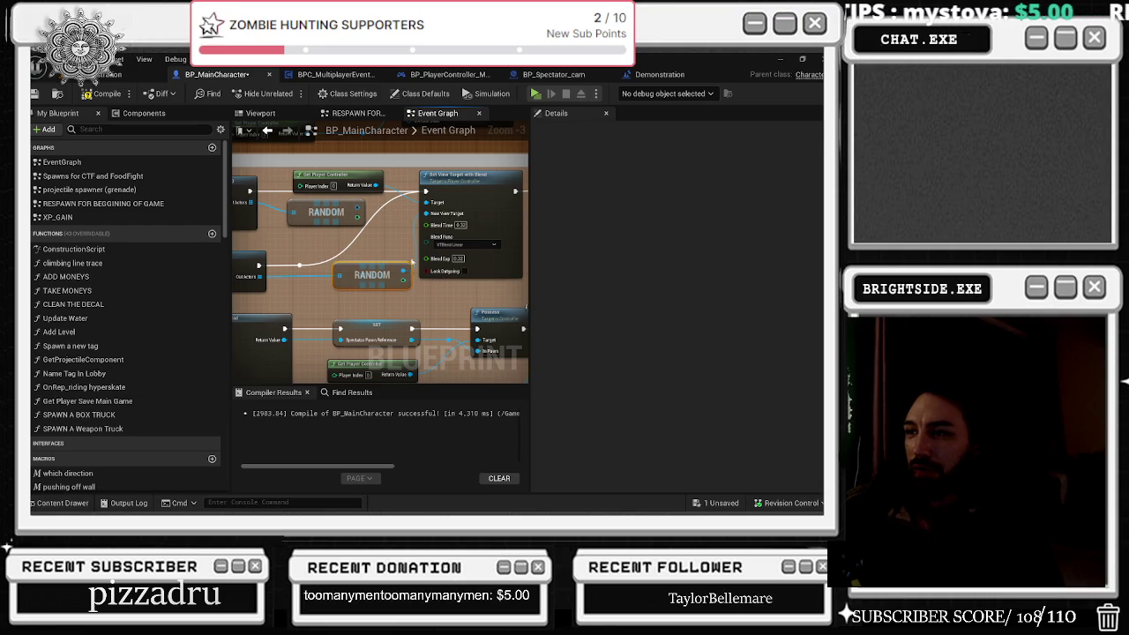
pyautogui.scroll(-2, 377, 260)
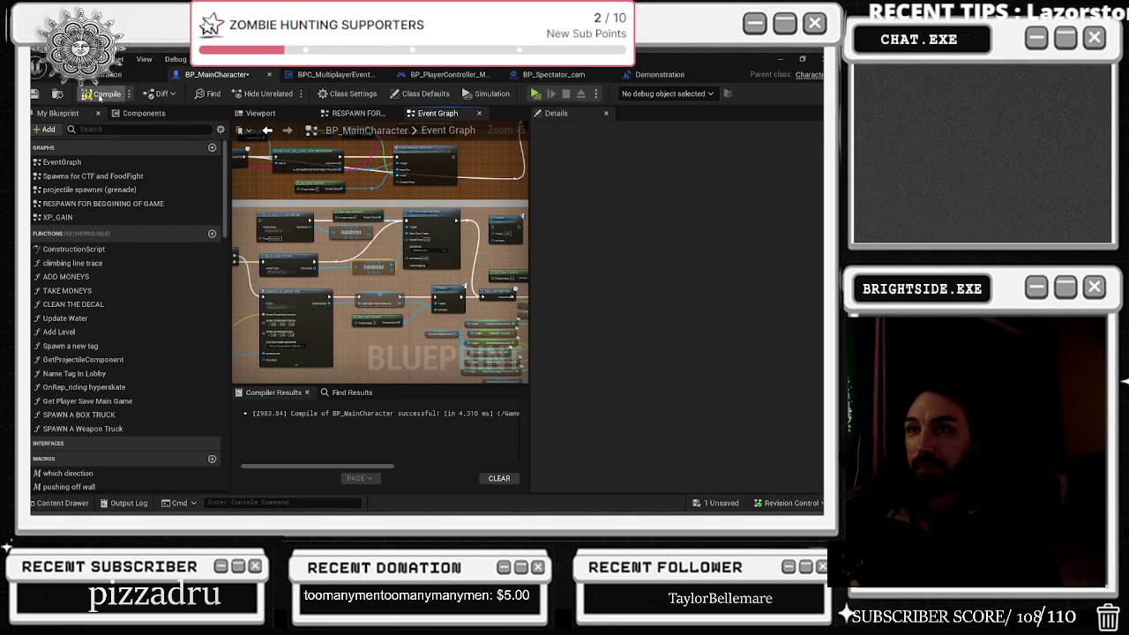
# Step: Compile BP_MainCharacter twice with F7 to check the new nodes
pyautogui.press('F7')
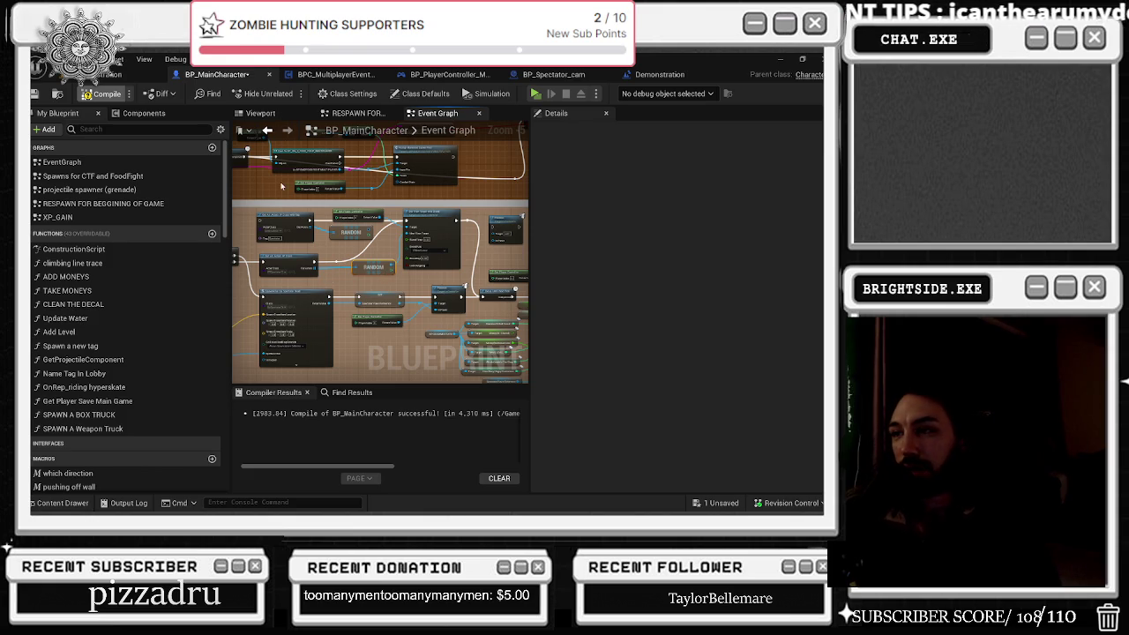
pyautogui.press('F7')
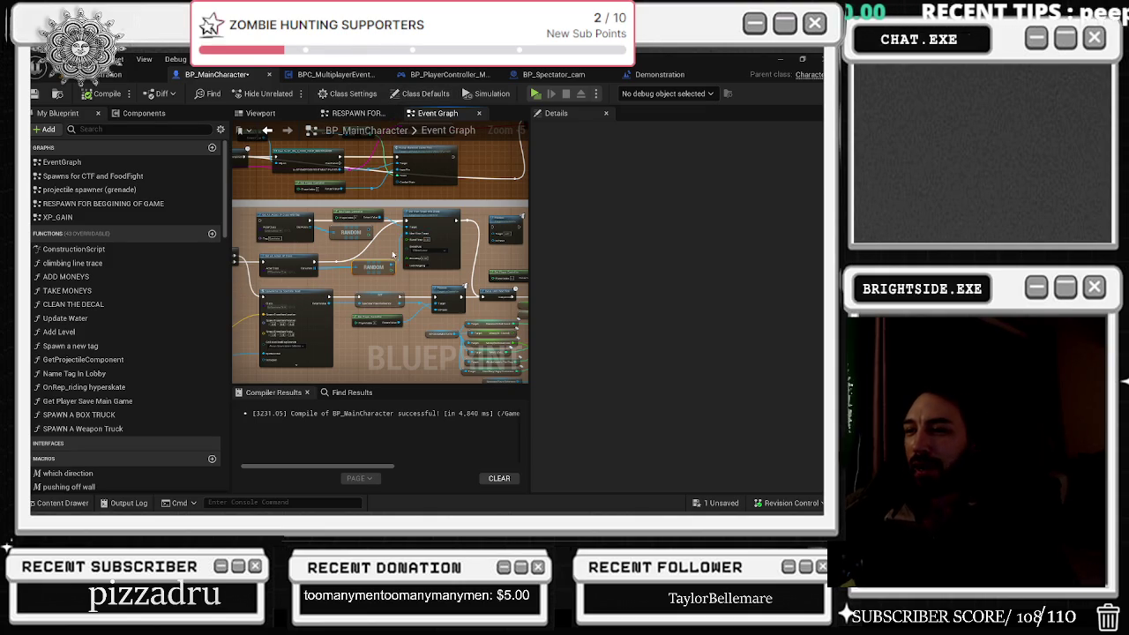
pyautogui.scroll(2, 392, 255)
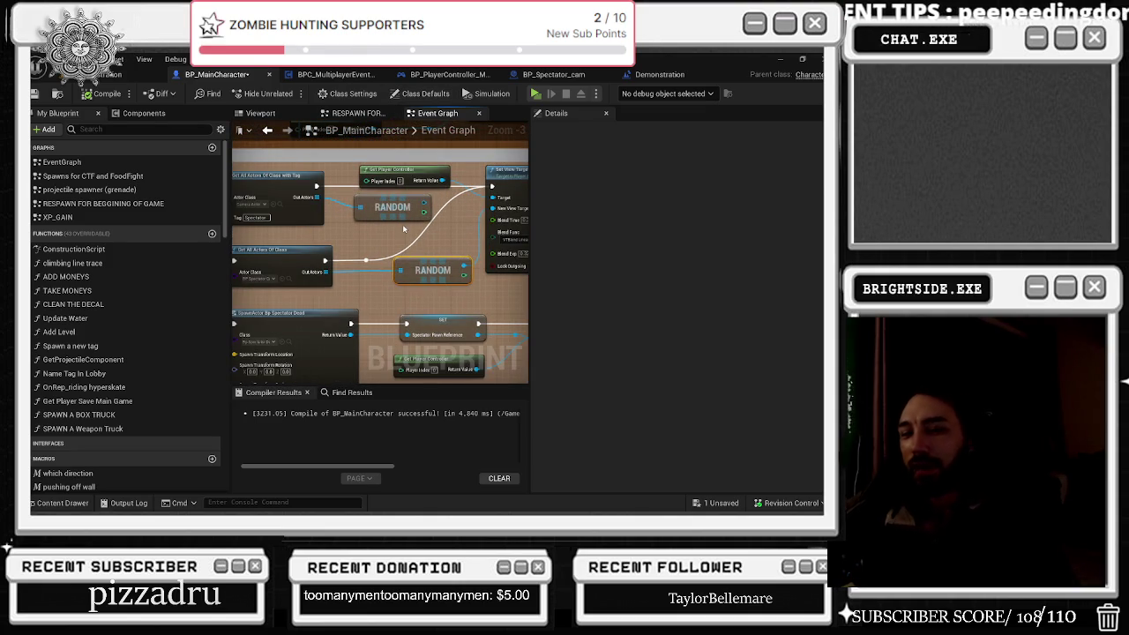
pyautogui.scroll(1, 393, 249)
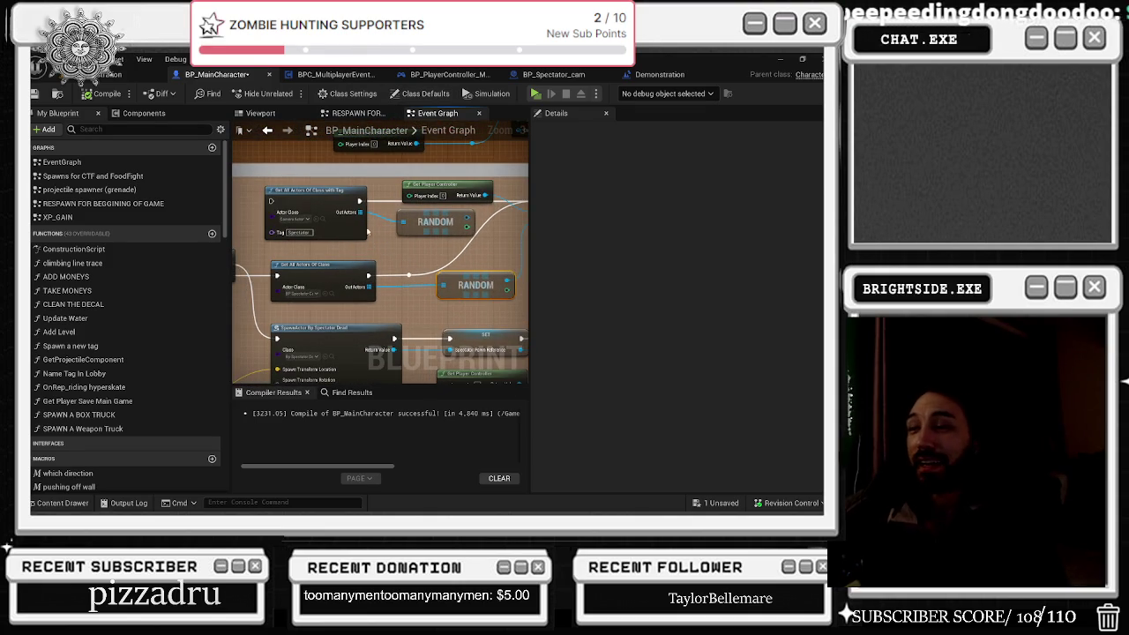
pyautogui.scroll(-1, 374, 243)
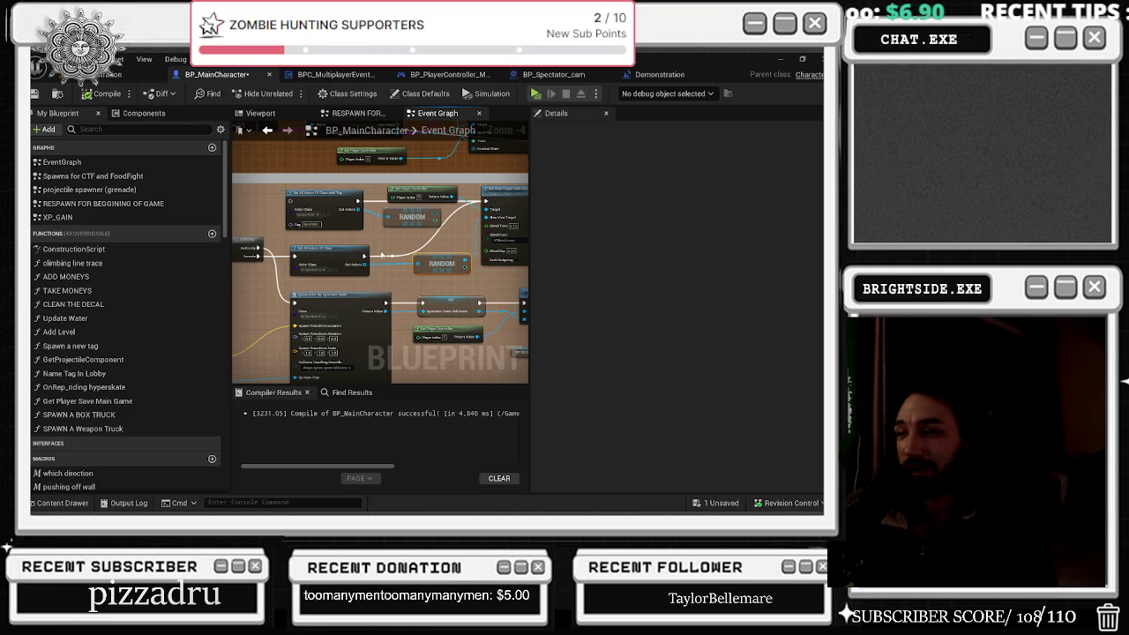
# Step: Select the Get All Actors Of Class node and nudge the comment box with its nodes
pyautogui.click(350, 250)
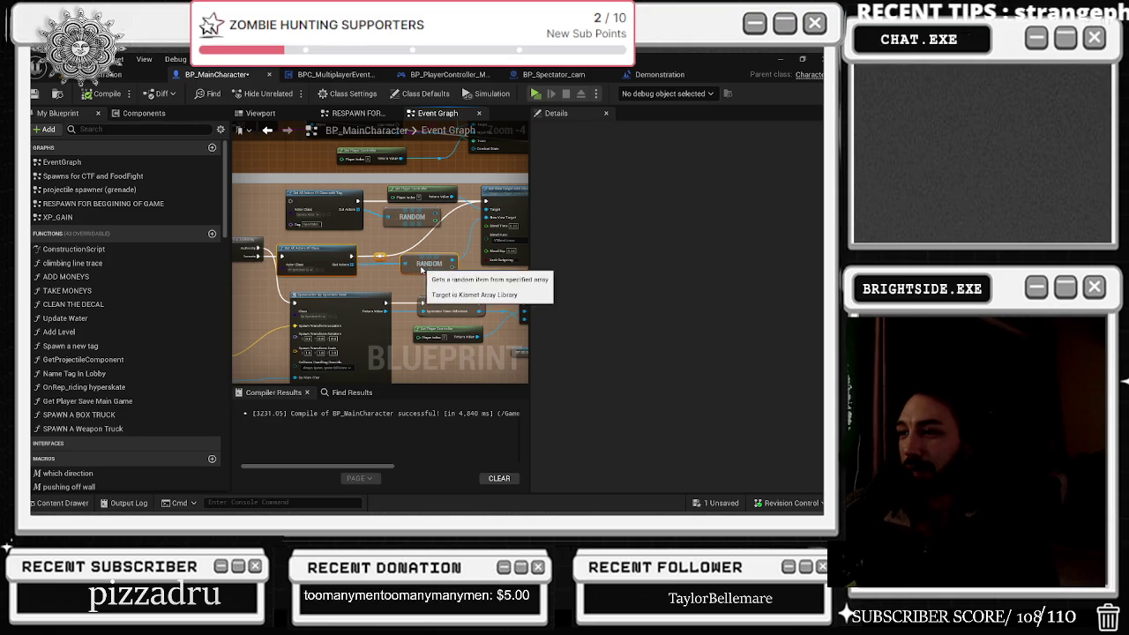
pyautogui.moveTo(448, 253)
pyautogui.mouseDown()
pyautogui.moveTo(414, 251)
pyautogui.moveTo(383, 277)
pyautogui.mouseUp()
pyautogui.moveTo(280, 203); pyautogui.dragTo(302, 212)
pyautogui.click(306, 214)
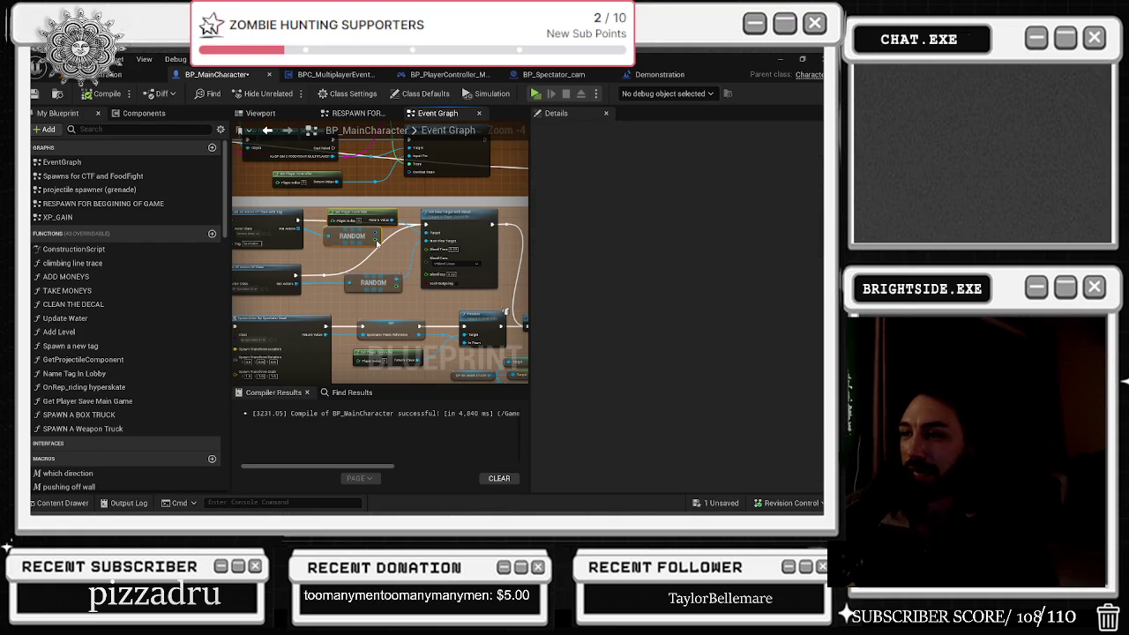
pyautogui.scroll(-1, 381, 238)
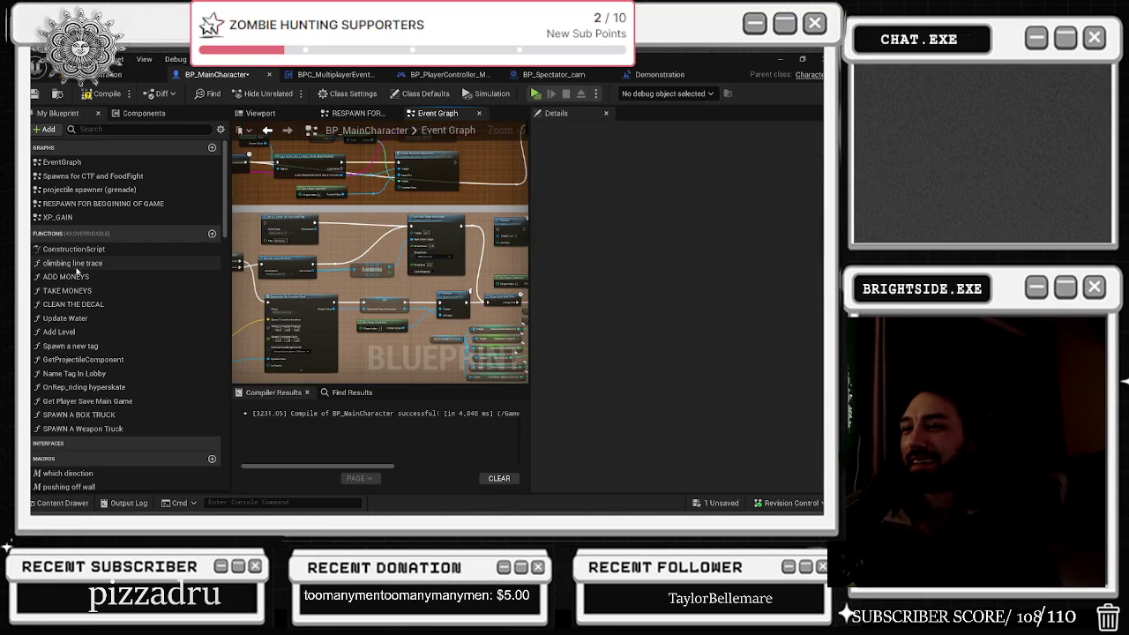
pyautogui.scroll(3, 377, 255)
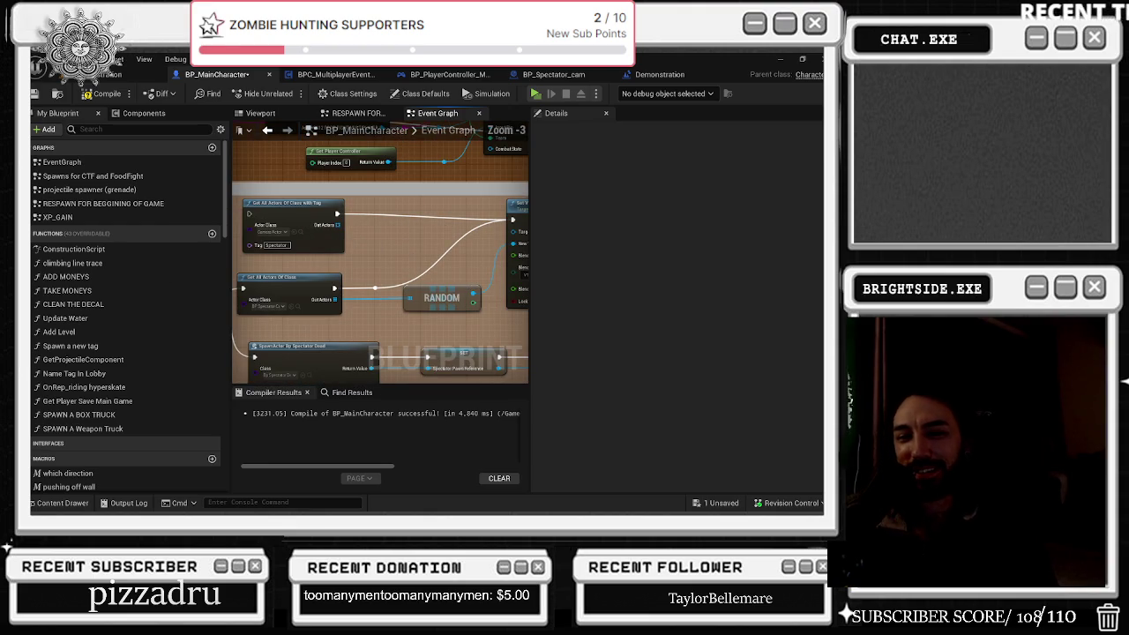
# Step: Undo to restore the deleted Get Player Controller node and view the RANDOM nodes
pyautogui.hotkey('ctrl', 'z')
pyautogui.rightClick(393, 219)
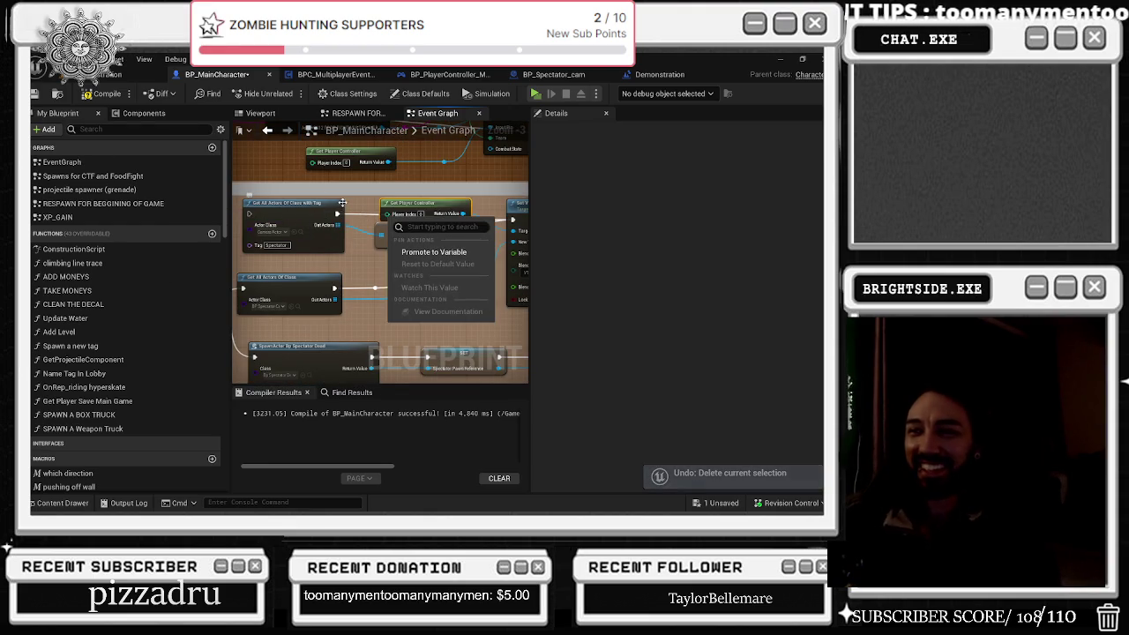
pyautogui.press('Escape')
pyautogui.moveTo(398, 195); pyautogui.dragTo(315, 189)
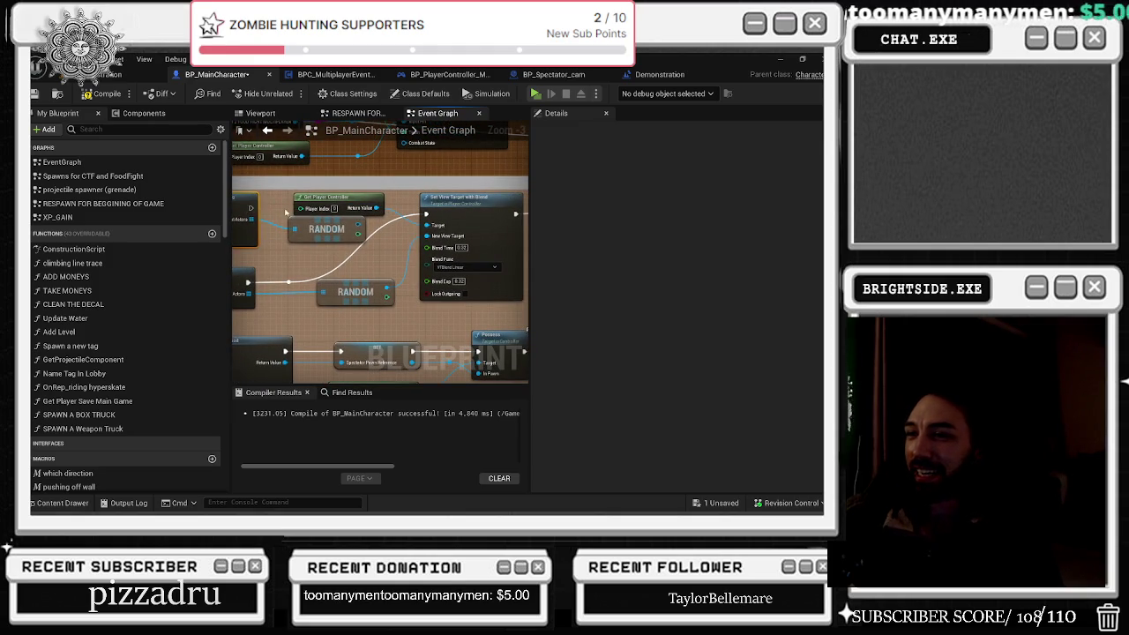
pyautogui.scroll(1, 519, 196)
# Step: Nudge the wire reroute knot slightly down, then return to the level editor
pyautogui.click(349, 296)
pyautogui.scroll(-1, 489, 308)
pyautogui.moveTo(433, 299); pyautogui.dragTo(432, 308)
pyautogui.scroll(-1, 446, 293)
pyautogui.scroll(1, 424, 292)
pyautogui.click(411, 291)
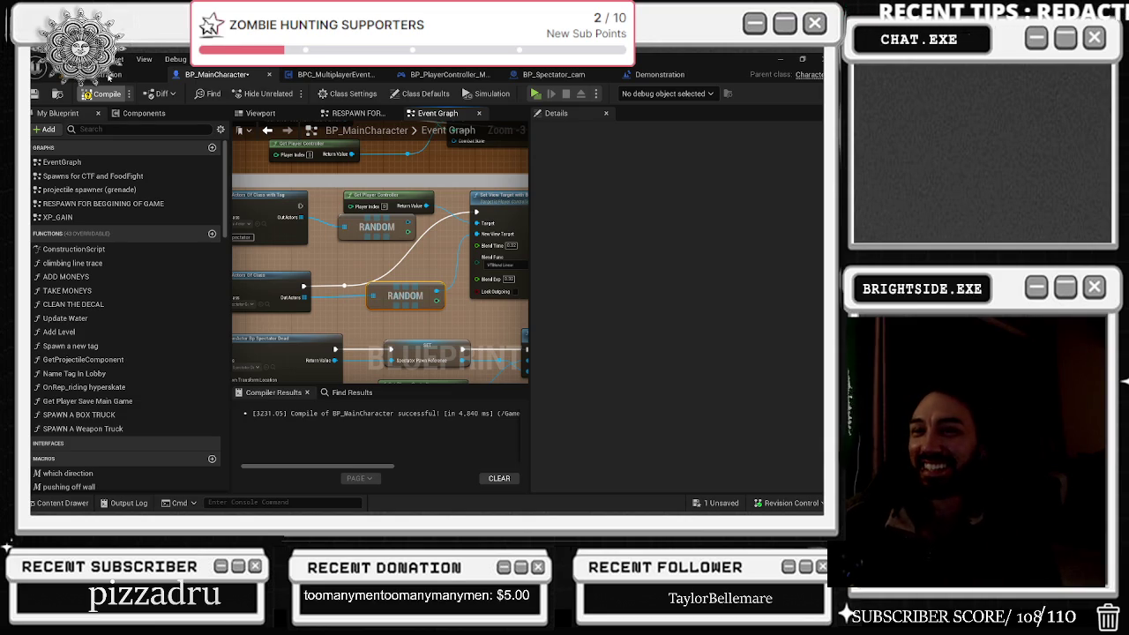
pyautogui.click(109, 75)
# Step: Save the modified BP_MainCharacter asset through Save Selected in the level editor
pyautogui.click(217, 74)
pyautogui.click(110, 75)
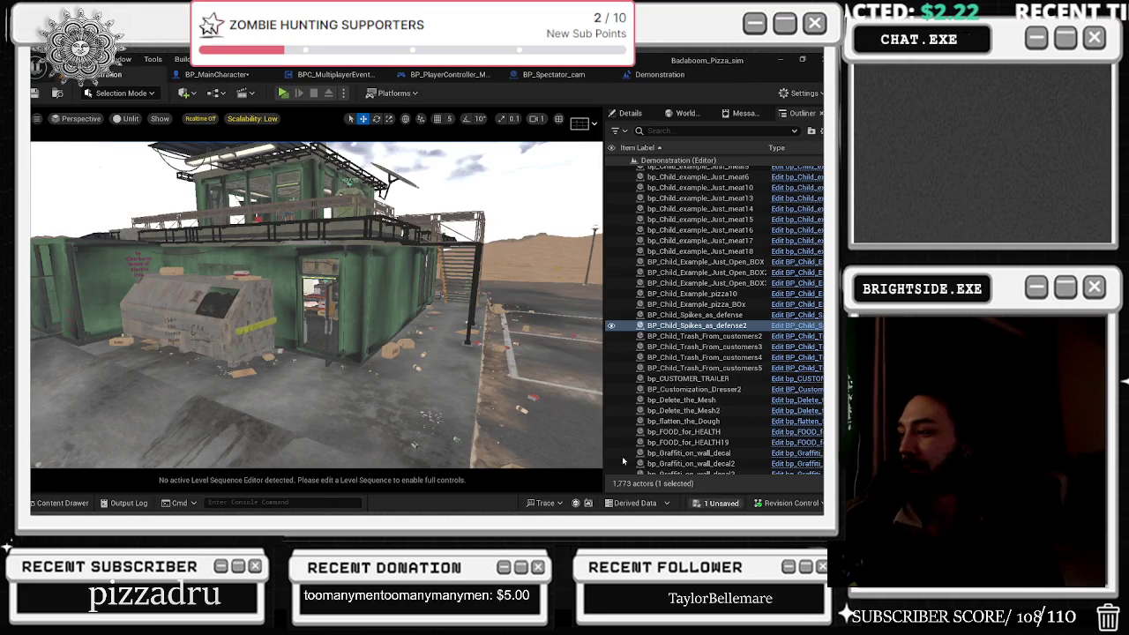
pyautogui.click(721, 503)
pyautogui.click(521, 406)
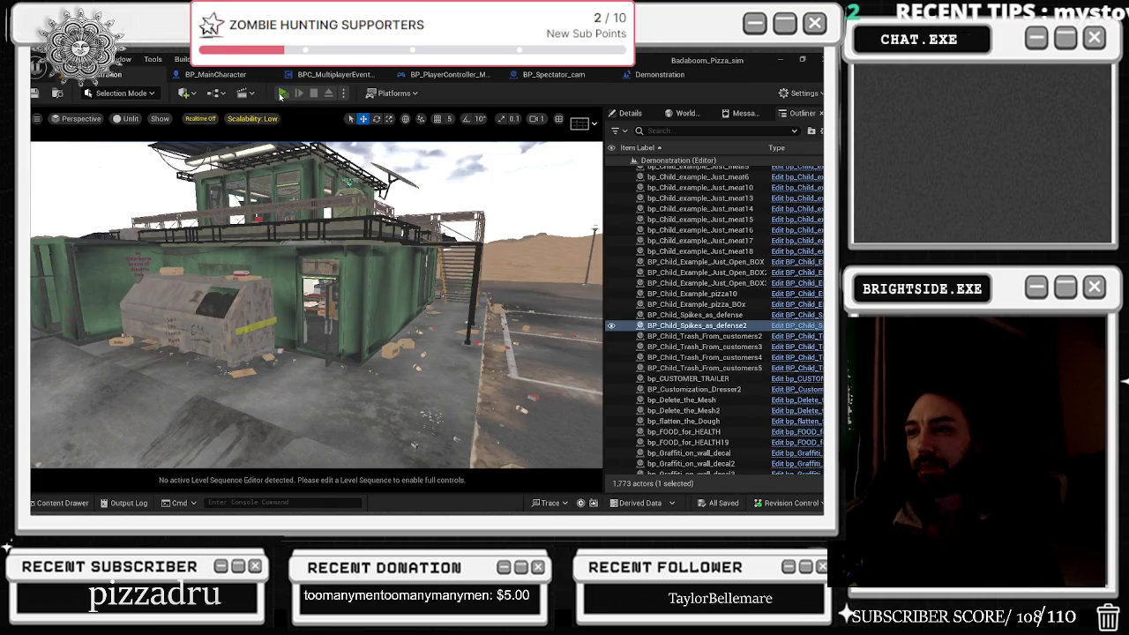
# Step: Run a multiplayer play test, walking the client across the yard, then return to the editor
pyautogui.click(282, 93)
pyautogui.hotkey('alt', 'Tab')
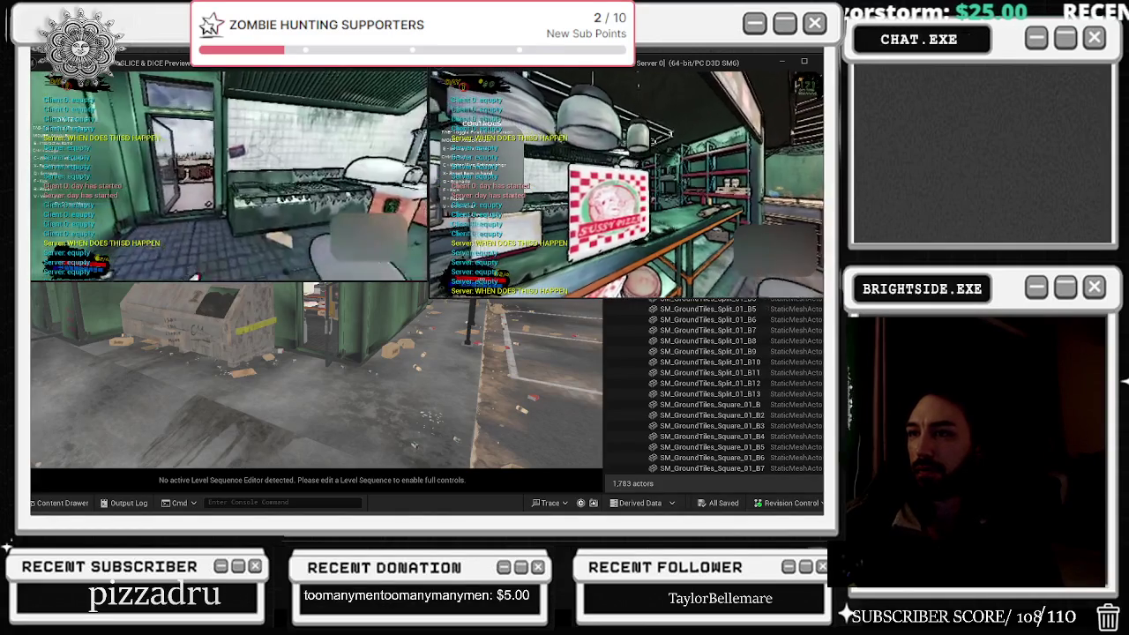
pyautogui.press('w')
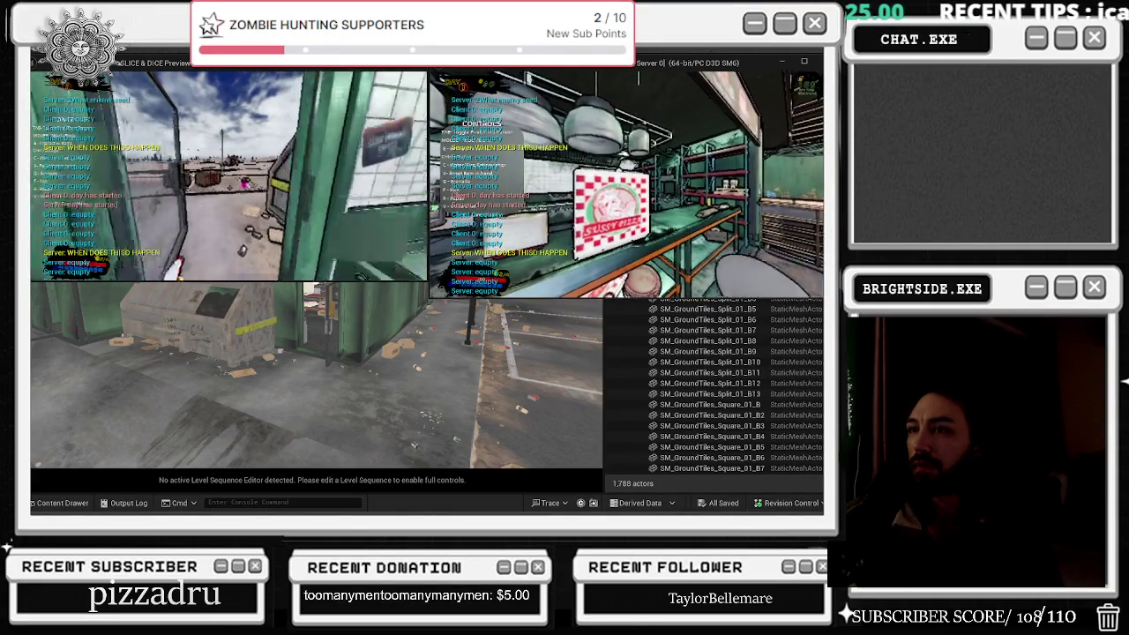
pyautogui.press('w')
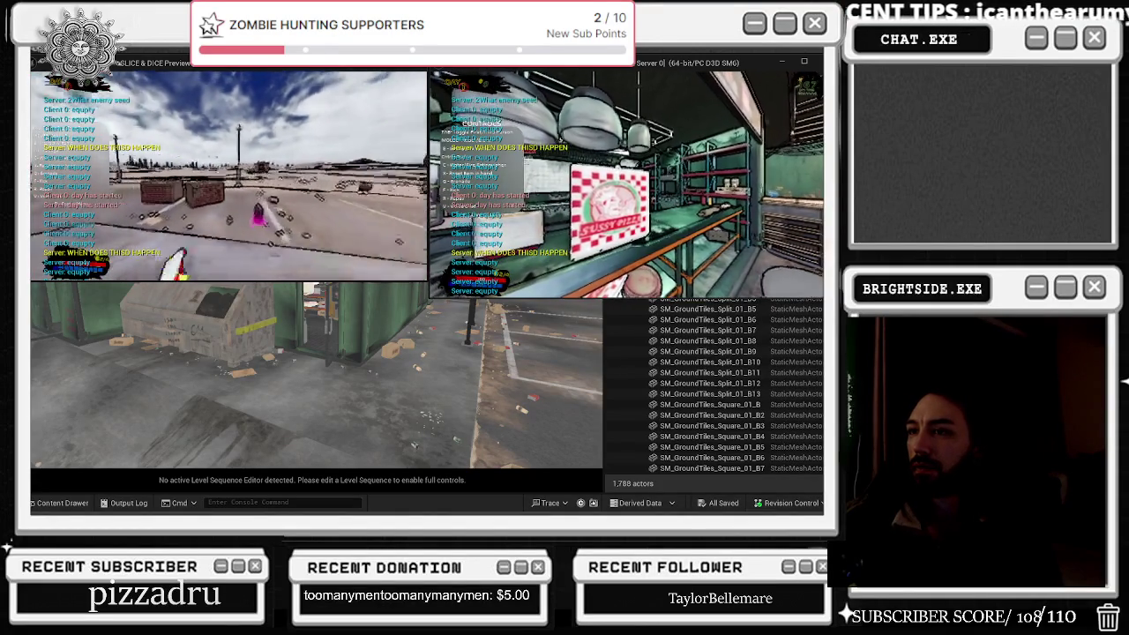
pyautogui.press('w')
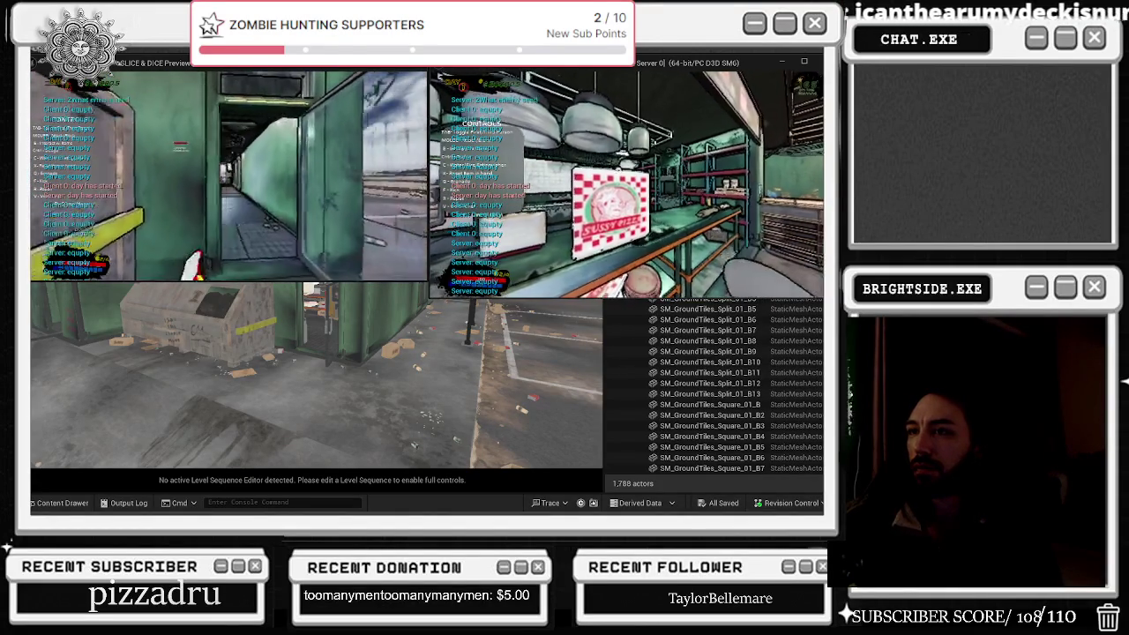
pyautogui.press('w')
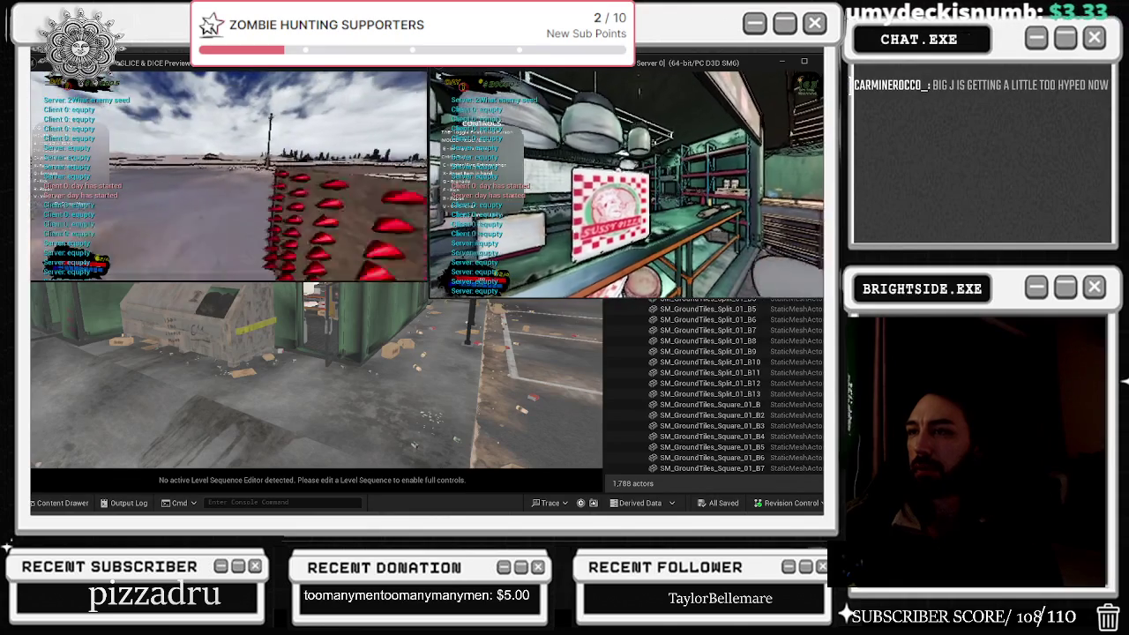
pyautogui.press('w')
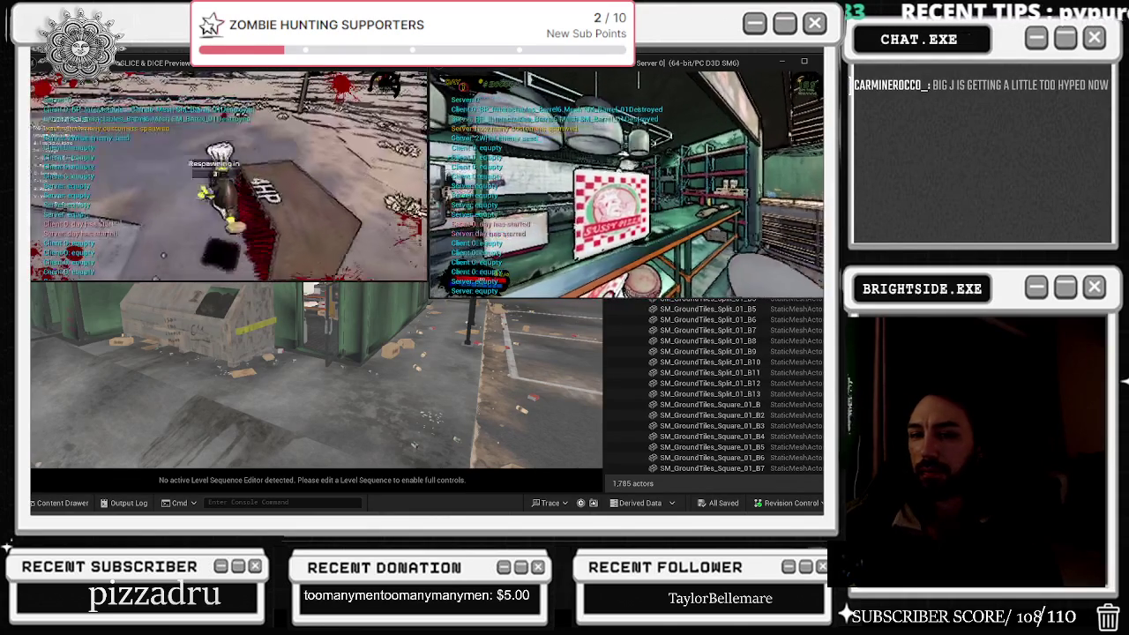
pyautogui.hotkey('alt', 'Tab')
pyautogui.click(368, 261)
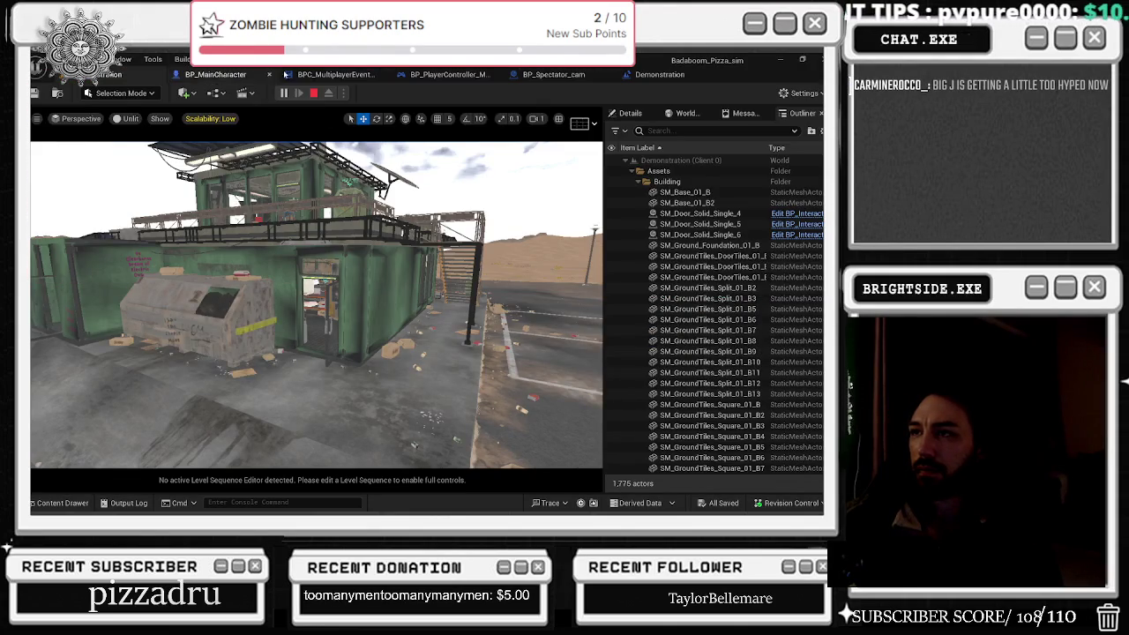
# Step: View the BP_MainCharacter Event Graph, play briefly in the client and server windows, then stop the test
pyautogui.click(209, 76)
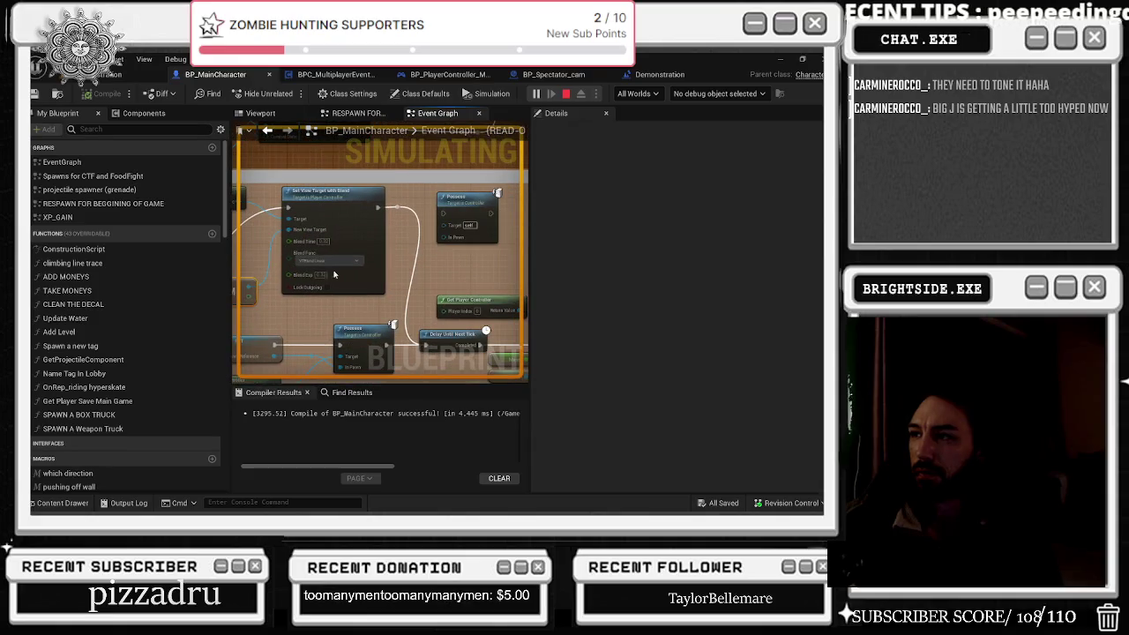
pyautogui.scroll(2, 411, 240)
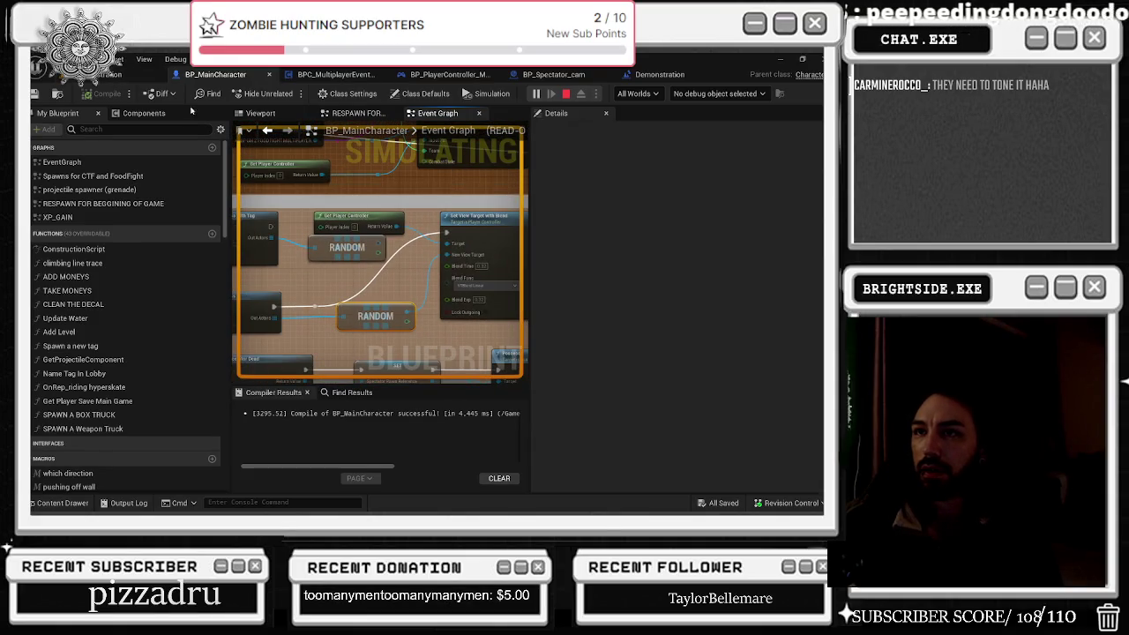
pyautogui.hotkey('alt', 'Tab')
pyautogui.click(301, 251)
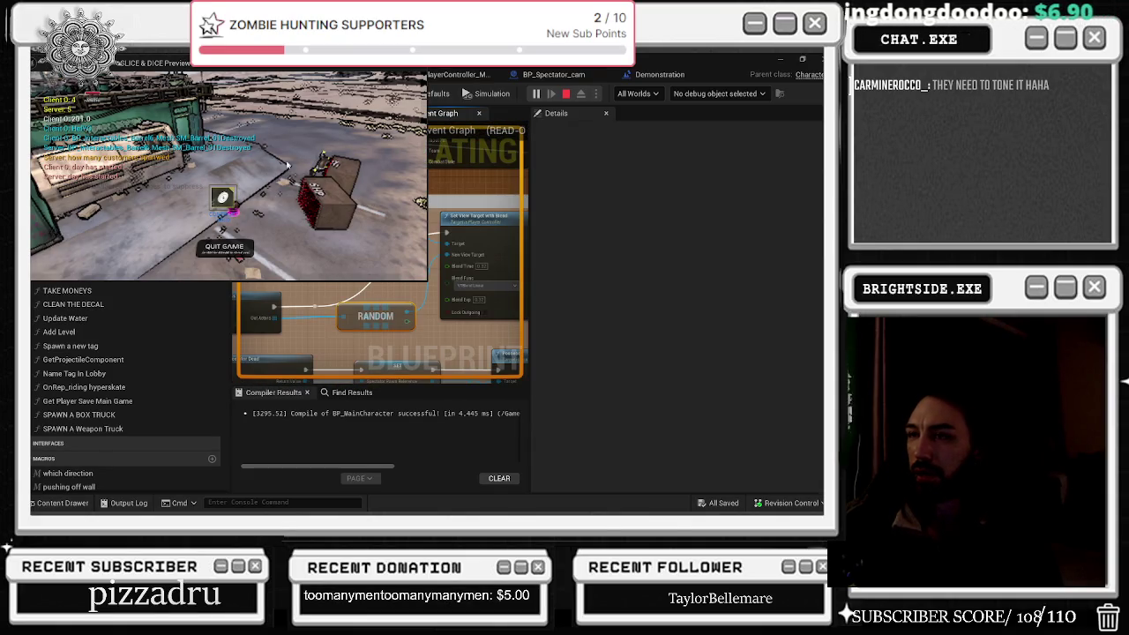
pyautogui.hotkey('alt', 'Tab')
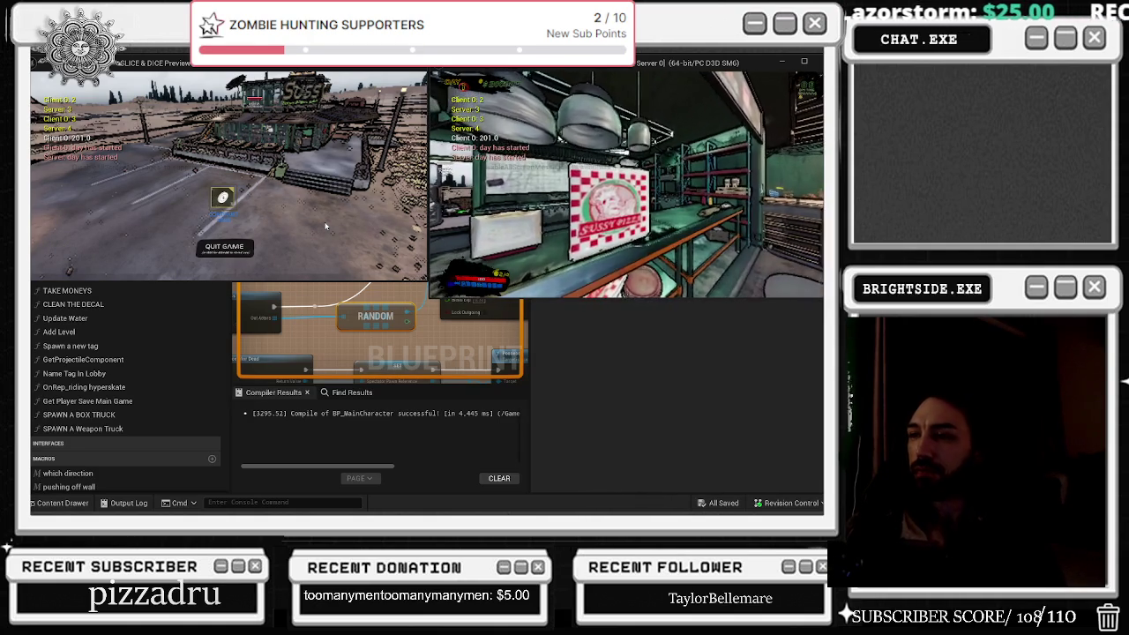
pyautogui.press('Escape')
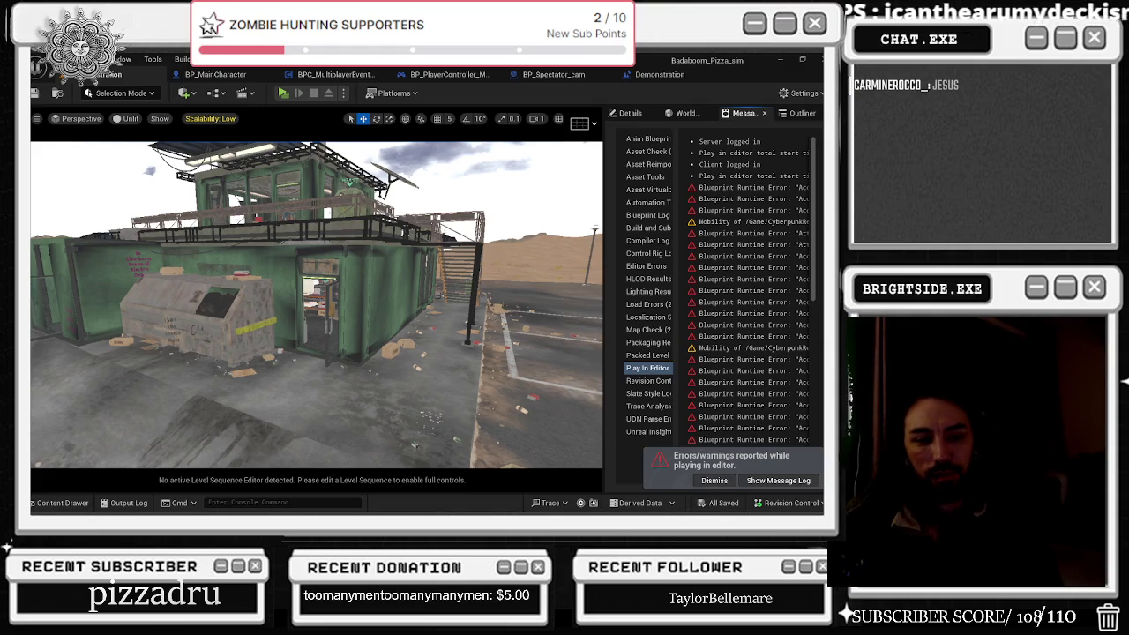
pyautogui.hotkey('alt', 'Tab')
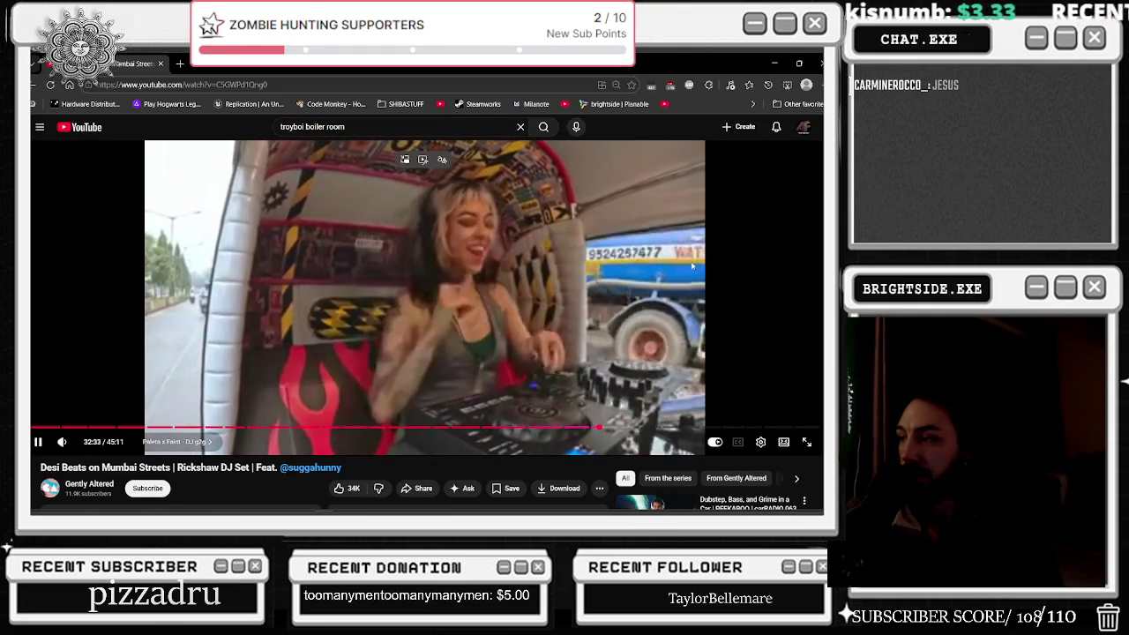
pyautogui.hotkey('alt', 'Tab')
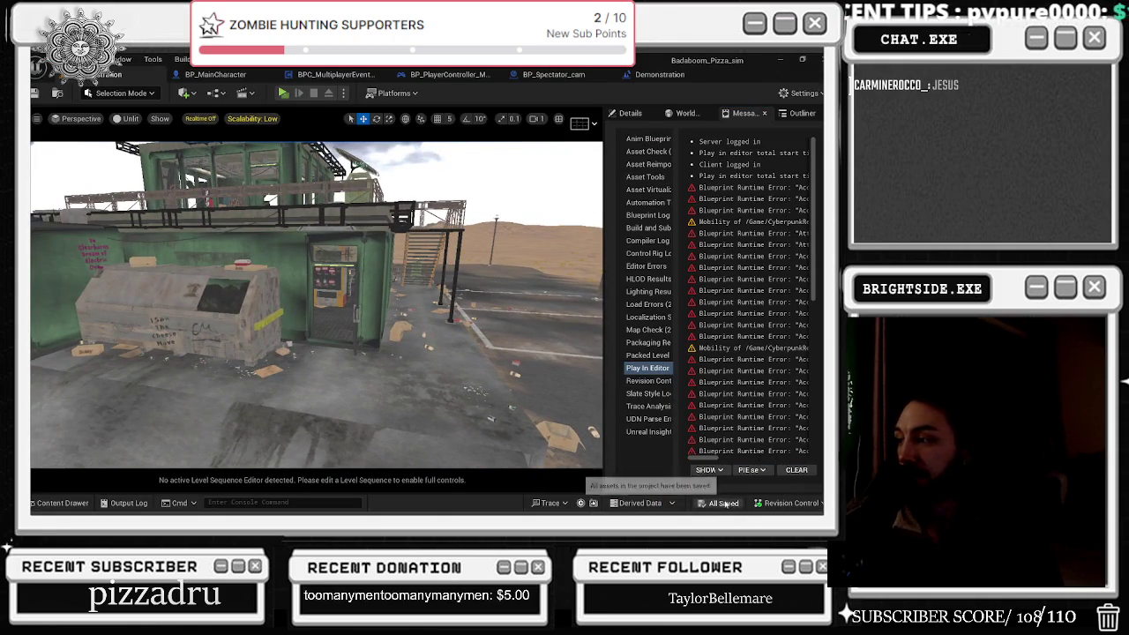
pyautogui.hotkey('alt', 'Tab')
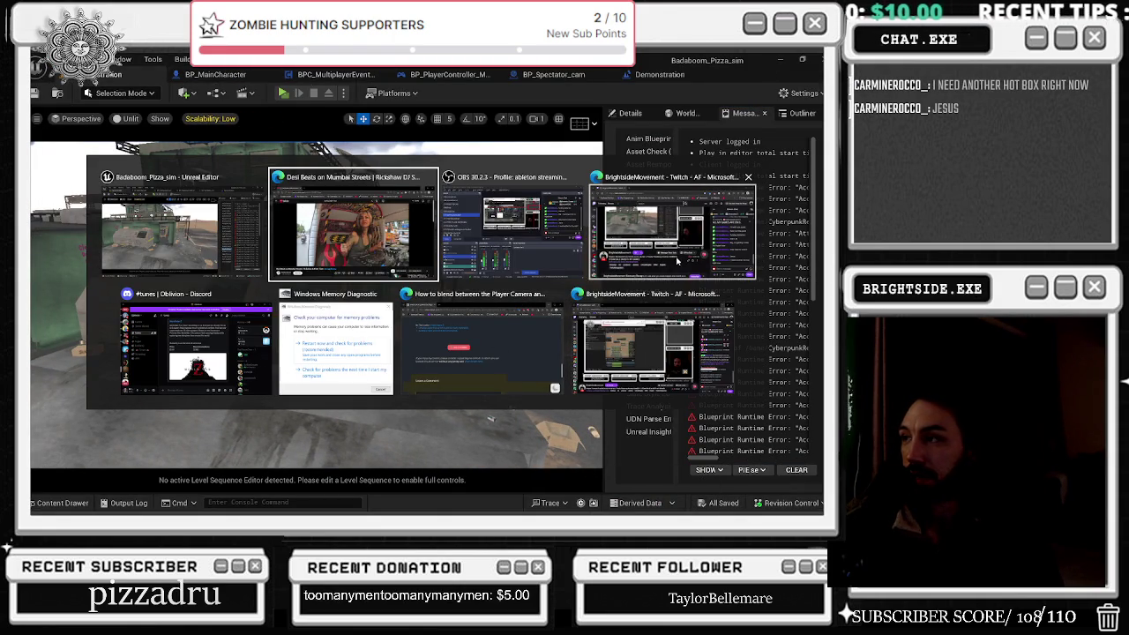
pyautogui.click(703, 256)
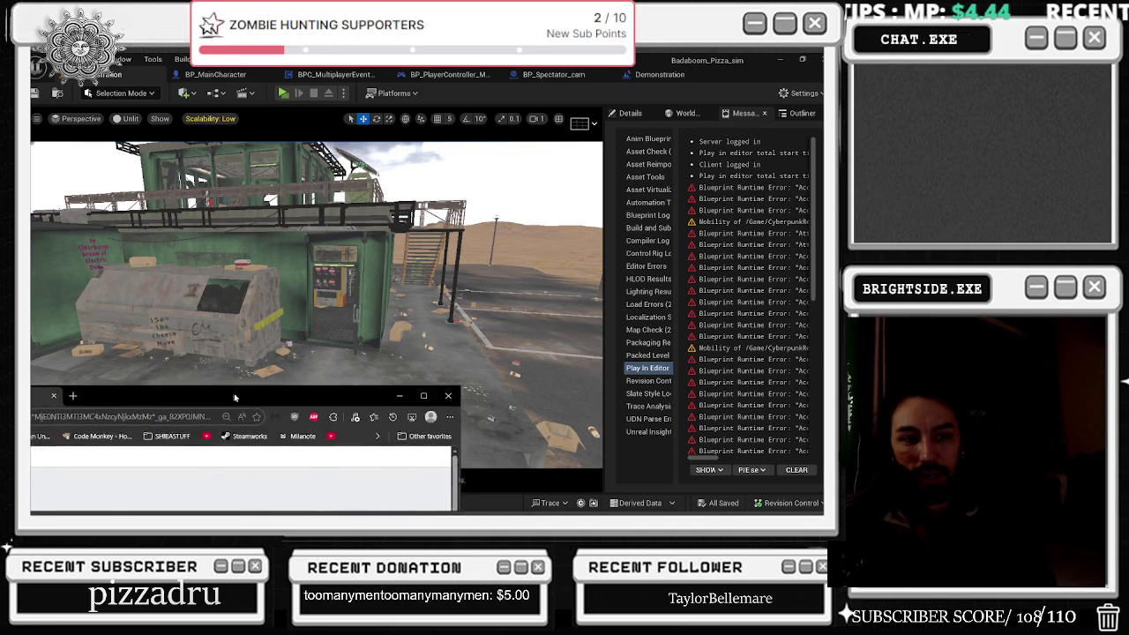
# Step: Close Task Manager and quit Steam from the system tray
pyautogui.click(324, 503)
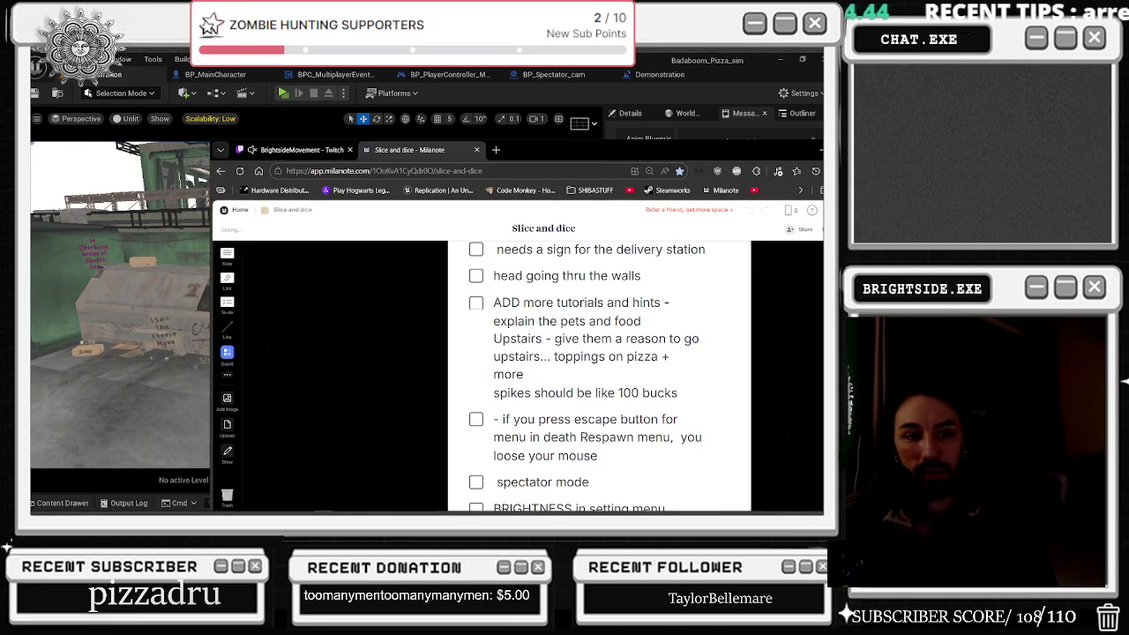
pyautogui.rightClick(542, 504)
pyautogui.click(578, 450)
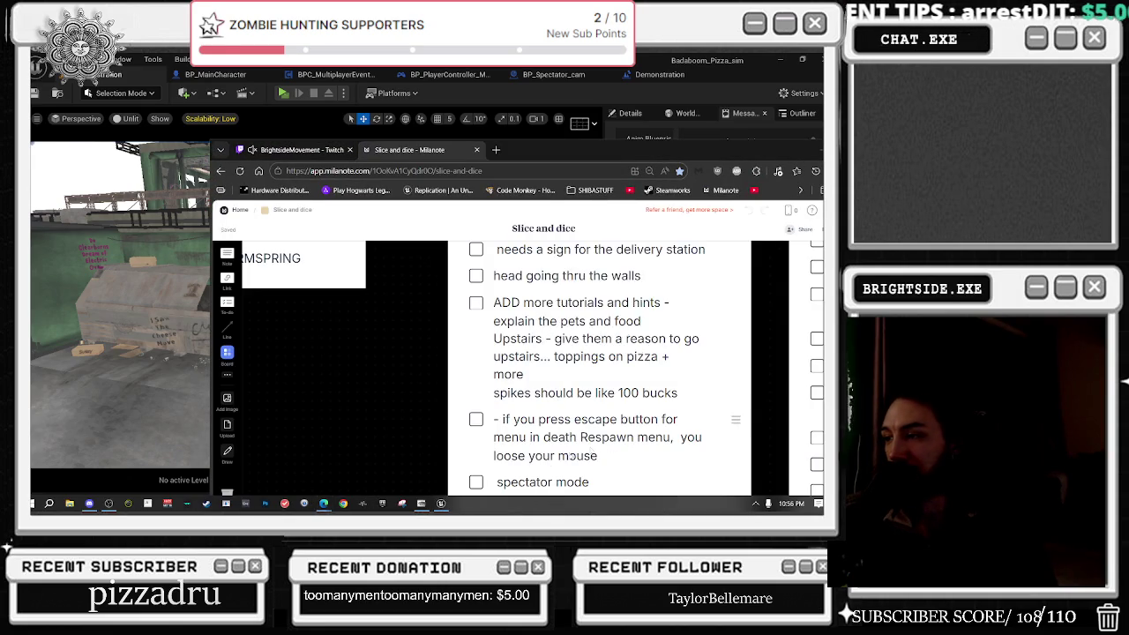
pyautogui.click(719, 115)
pyautogui.click(755, 502)
pyautogui.rightClick(774, 485)
pyautogui.rightClick(756, 465)
pyautogui.click(723, 459)
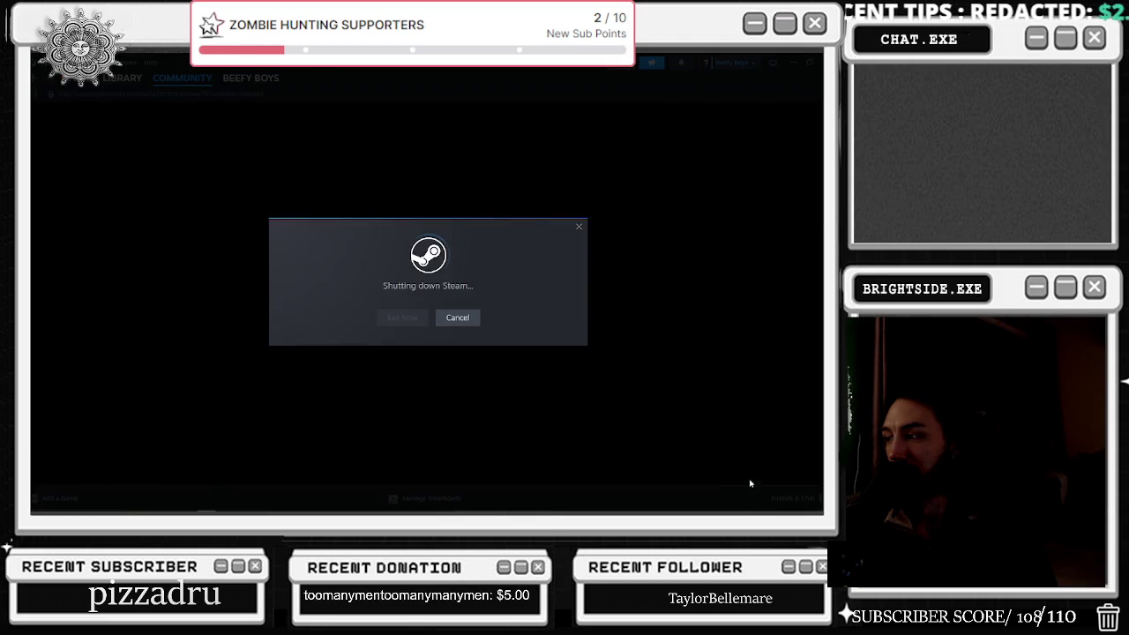
# Step: Maximize the Milanote board and tick the 'spectator mode' task as done
pyautogui.doubleClick(532, 157)
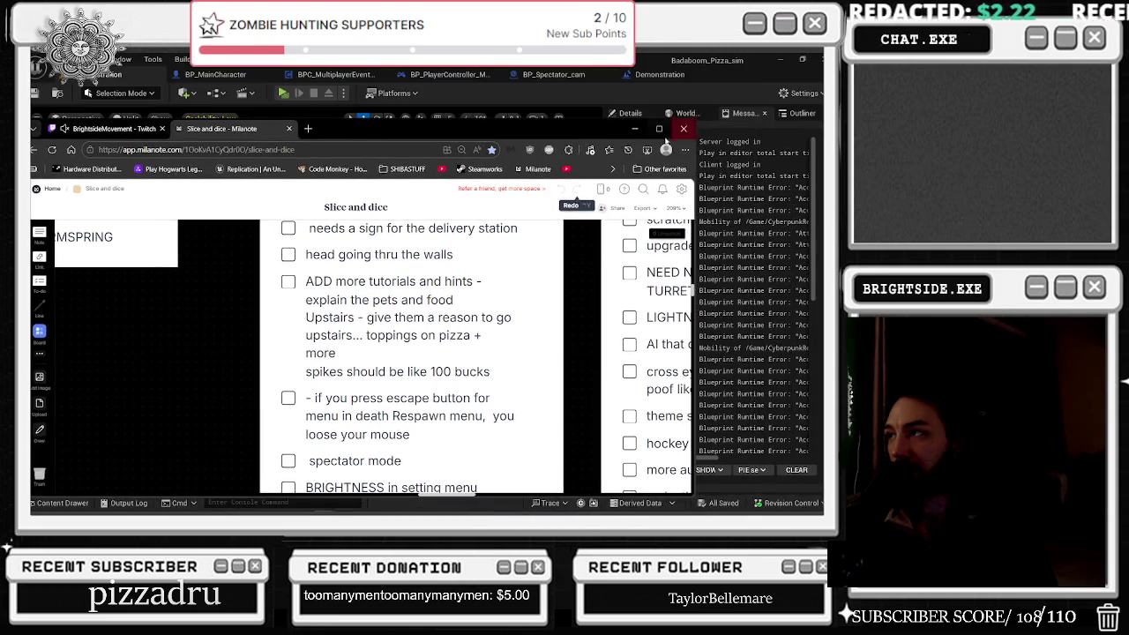
pyautogui.scroll(3, 468, 281)
pyautogui.scroll(-2, 472, 300)
pyautogui.scroll(-1, 471, 301)
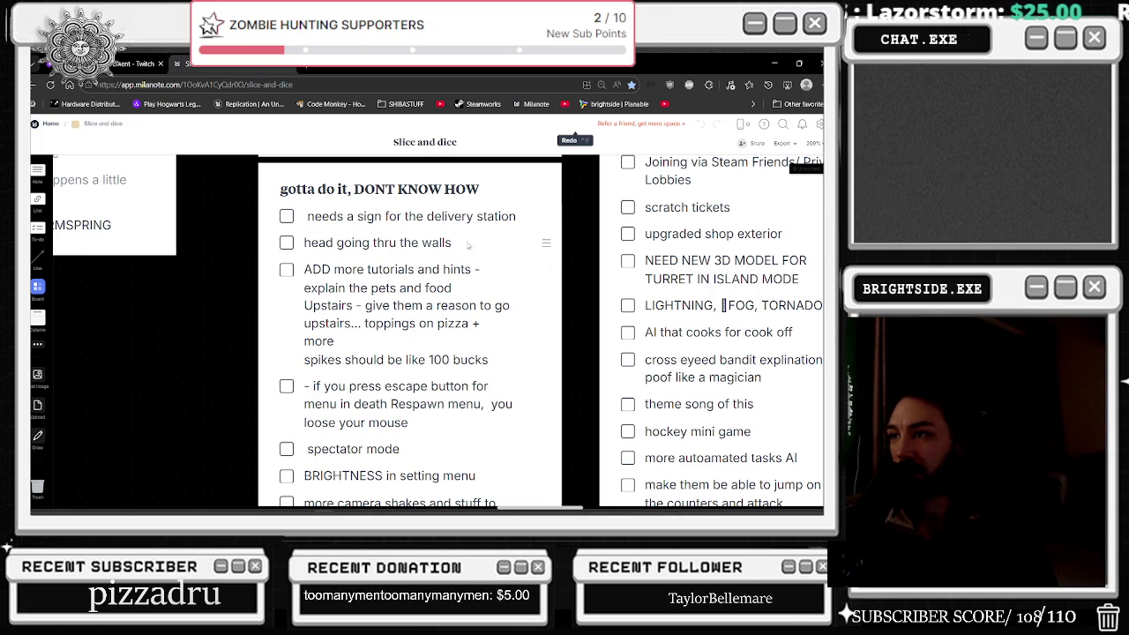
pyautogui.scroll(-1, 426, 334)
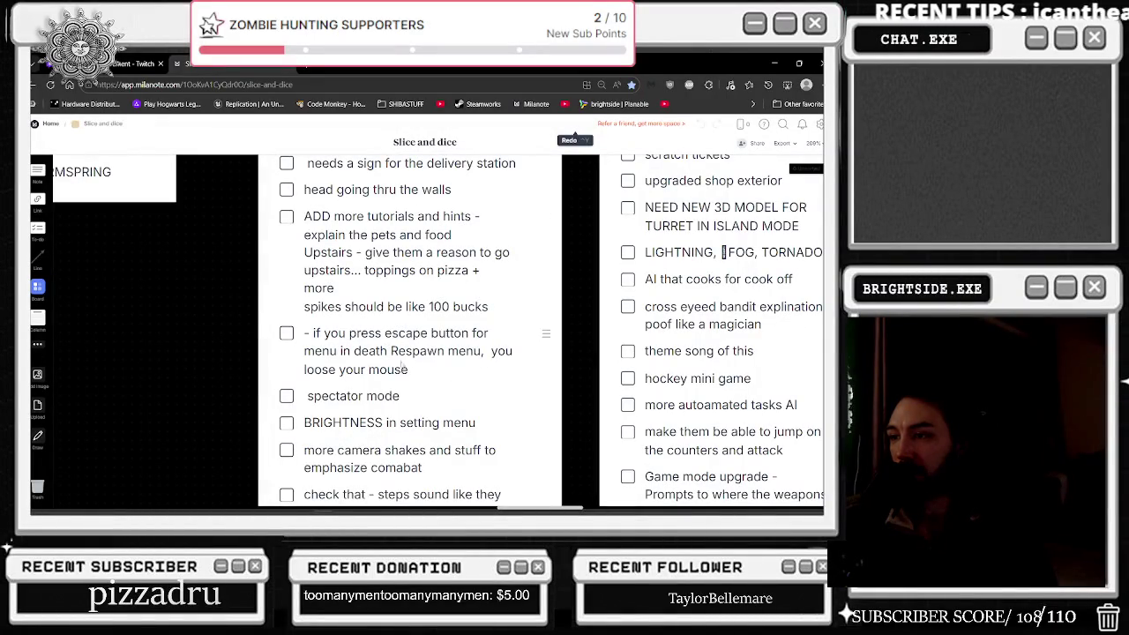
pyautogui.click(293, 398)
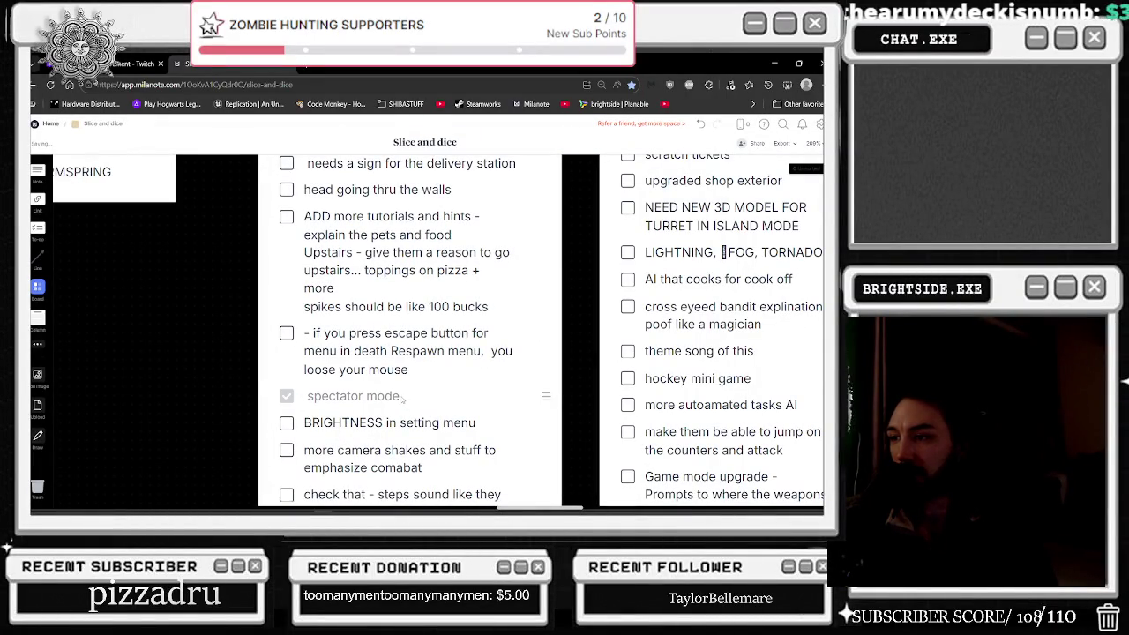
pyautogui.click(402, 398)
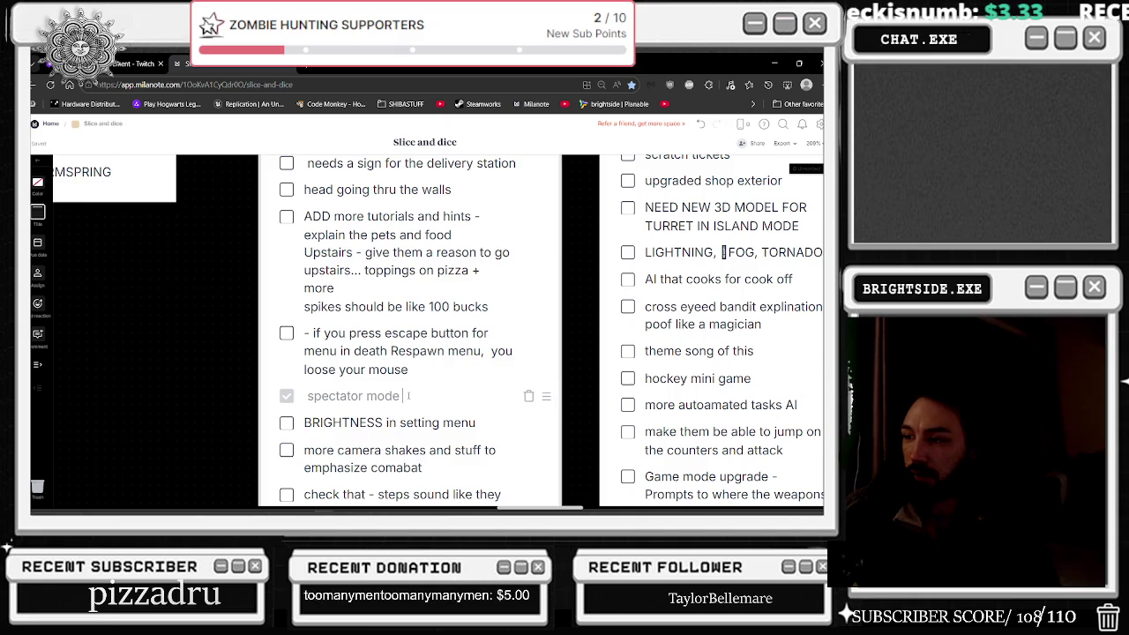
# Step: Add a task below it: 'spectator mode needs black and white for the security cams'
pyautogui.press('Return')
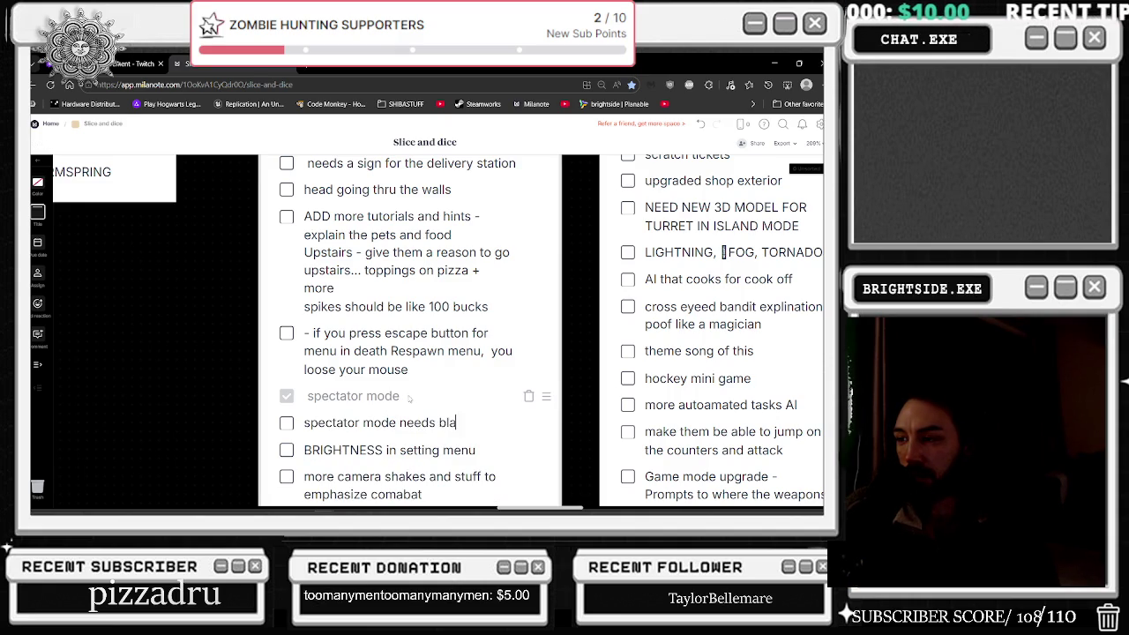
pyautogui.write('ite for the securtity cams')
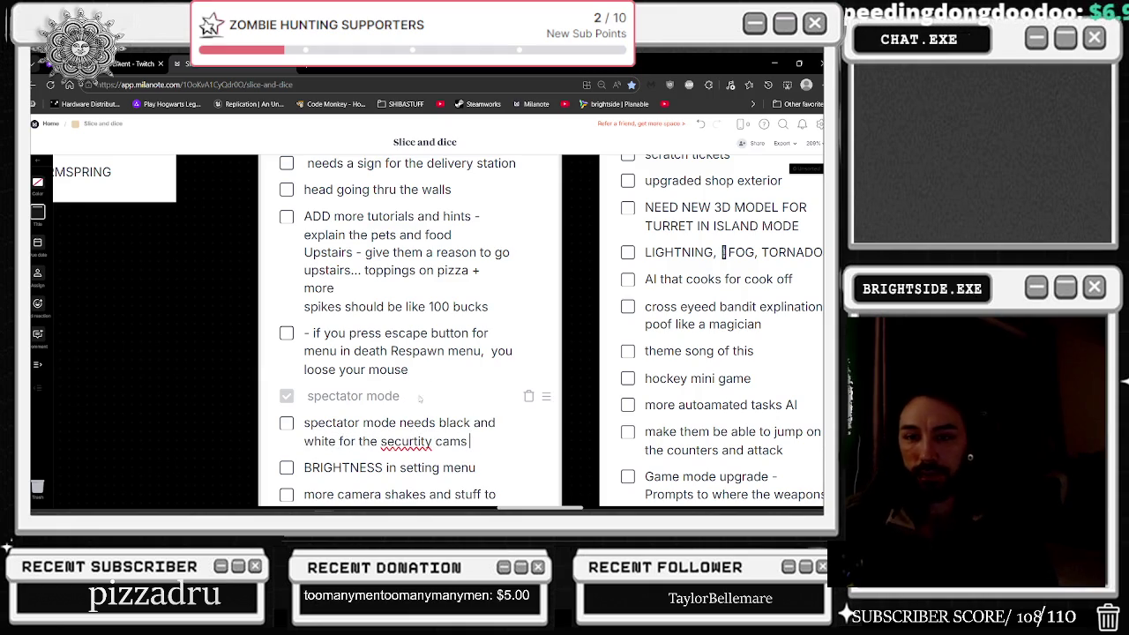
pyautogui.scroll(-2, 435, 426)
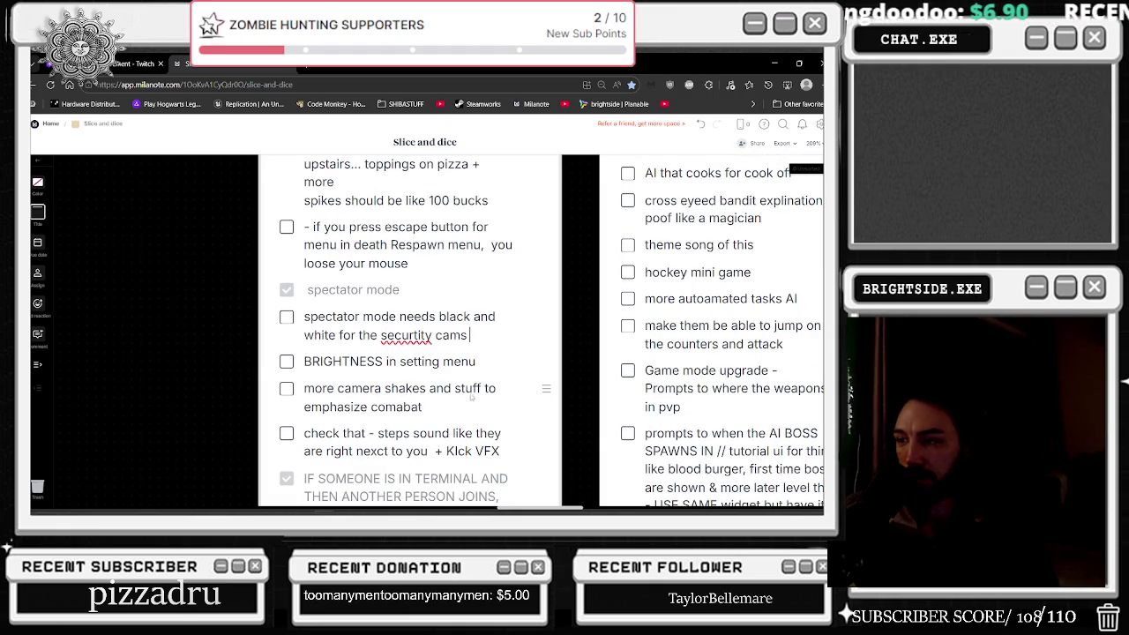
pyautogui.scroll(4, 472, 399)
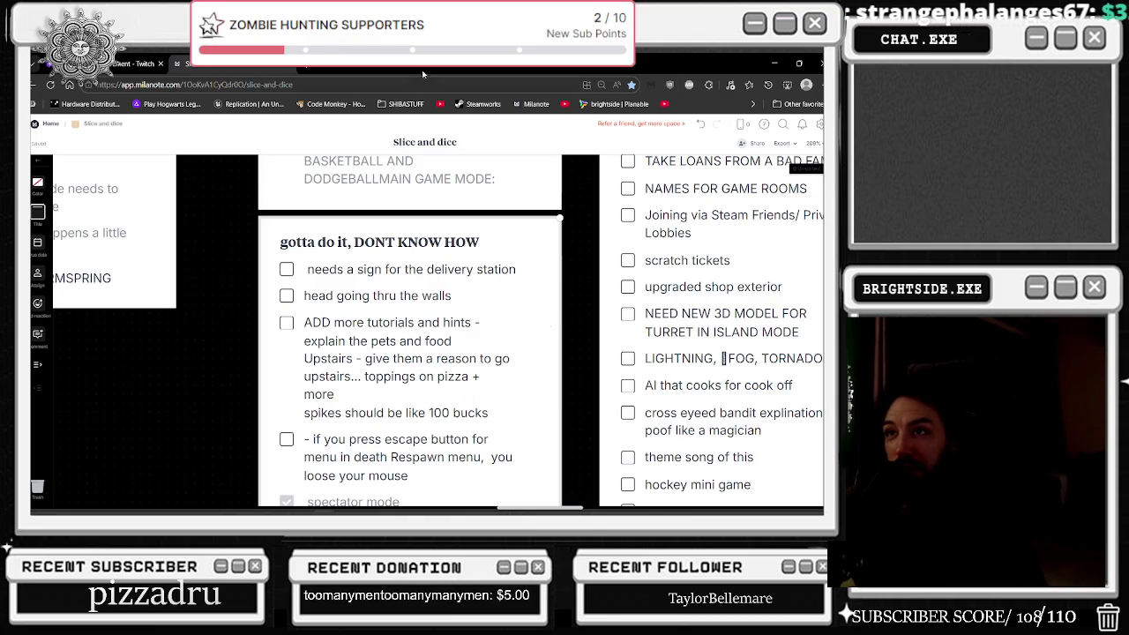
# Step: Return to Unreal Engine and swing the viewport camera across the scene
pyautogui.hotkey('ctrl', 'shift', 'Tab')
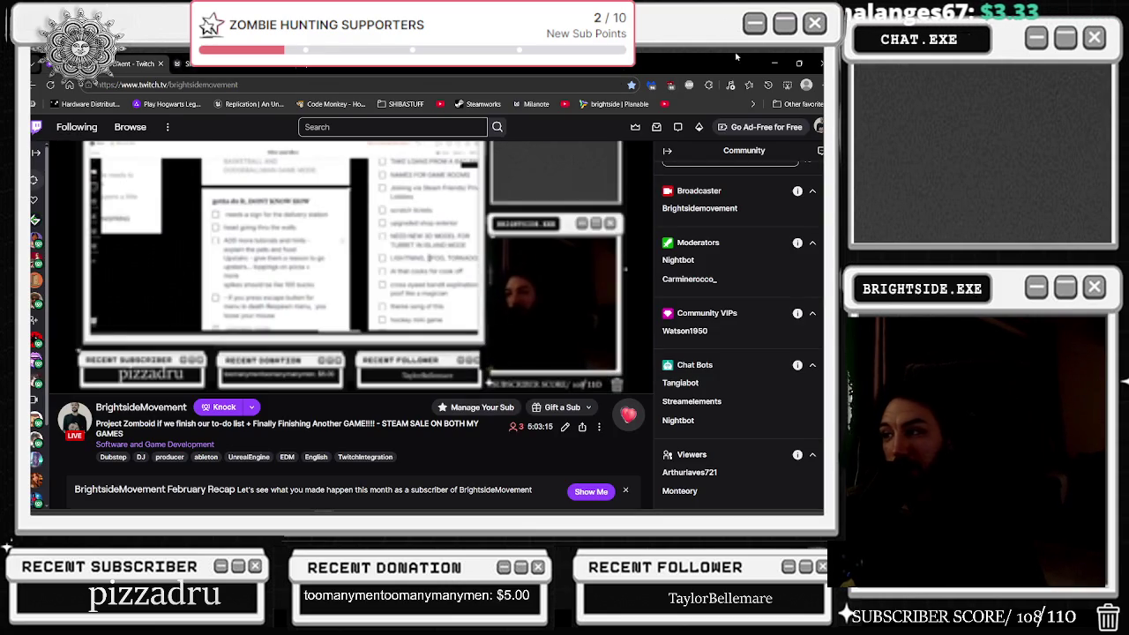
pyautogui.hotkey('alt', 'Tab')
pyautogui.moveTo(228, 290); pyautogui.dragTo(562, 426)
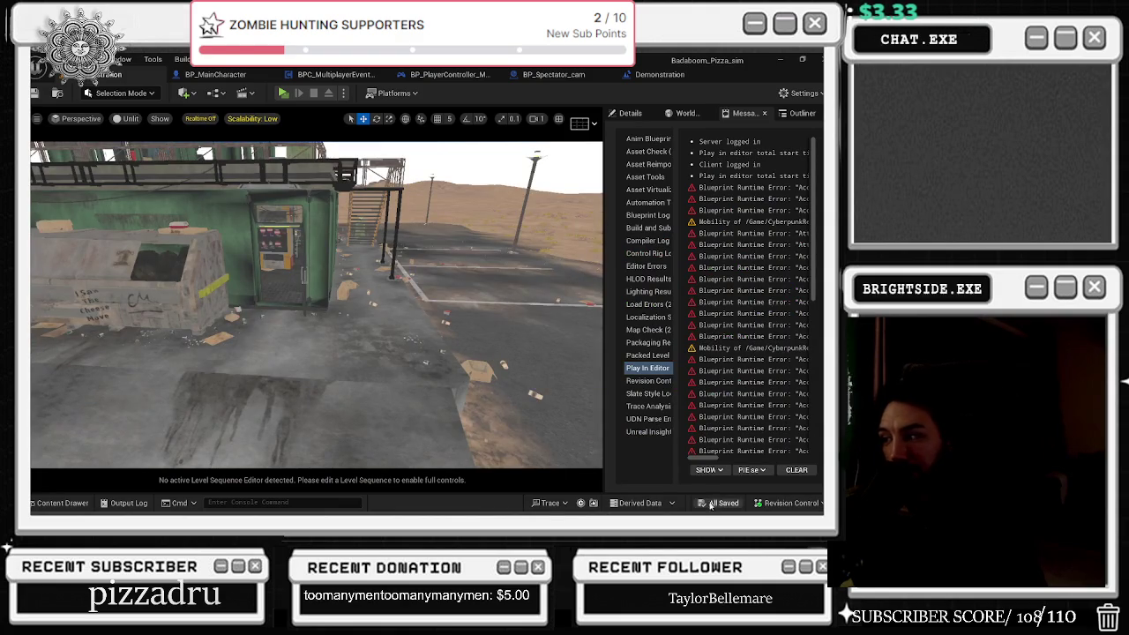
# Step: Save the current map, then open the Showcase level from the CyberpunkRestaurant Levels folder
pyautogui.hotkey('ctrl', 's')
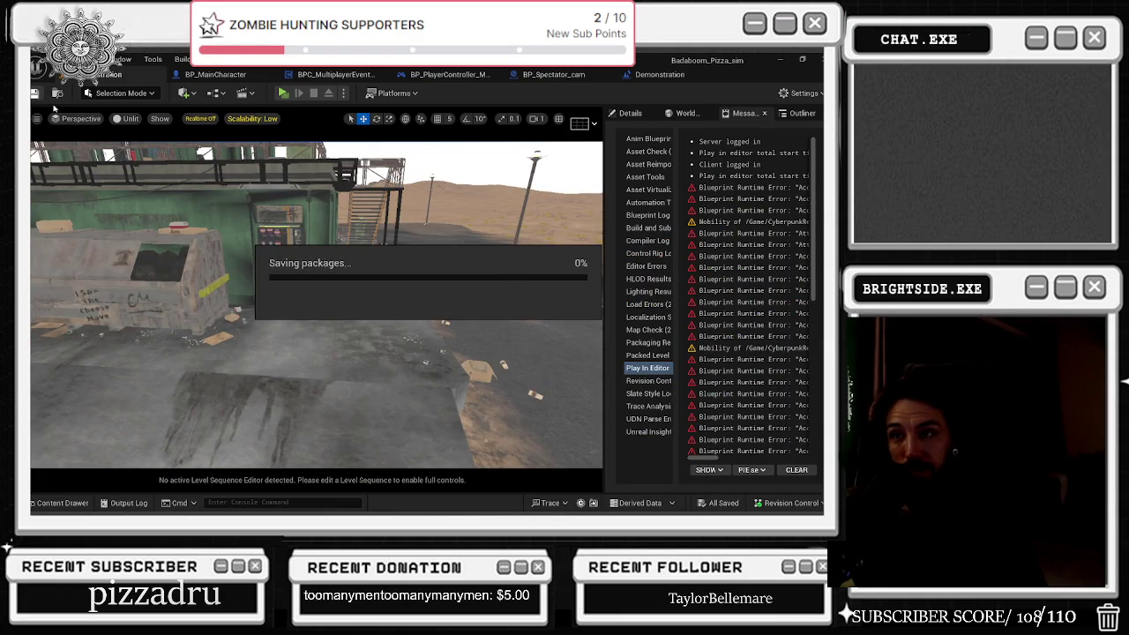
pyautogui.click(50, 504)
pyautogui.click(77, 231)
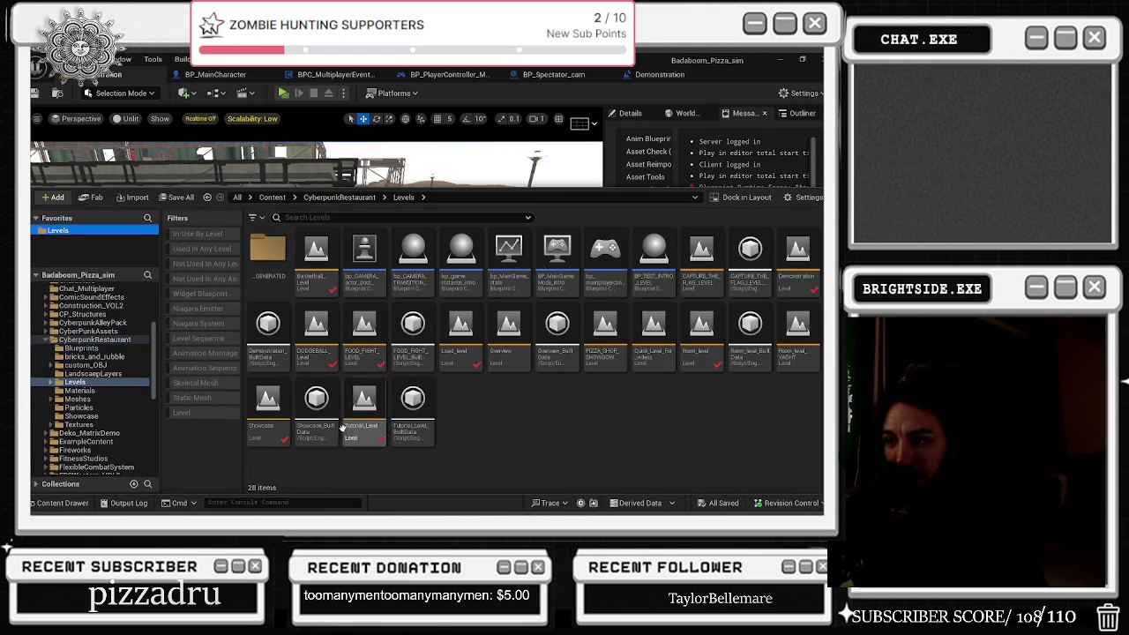
pyautogui.click(318, 335)
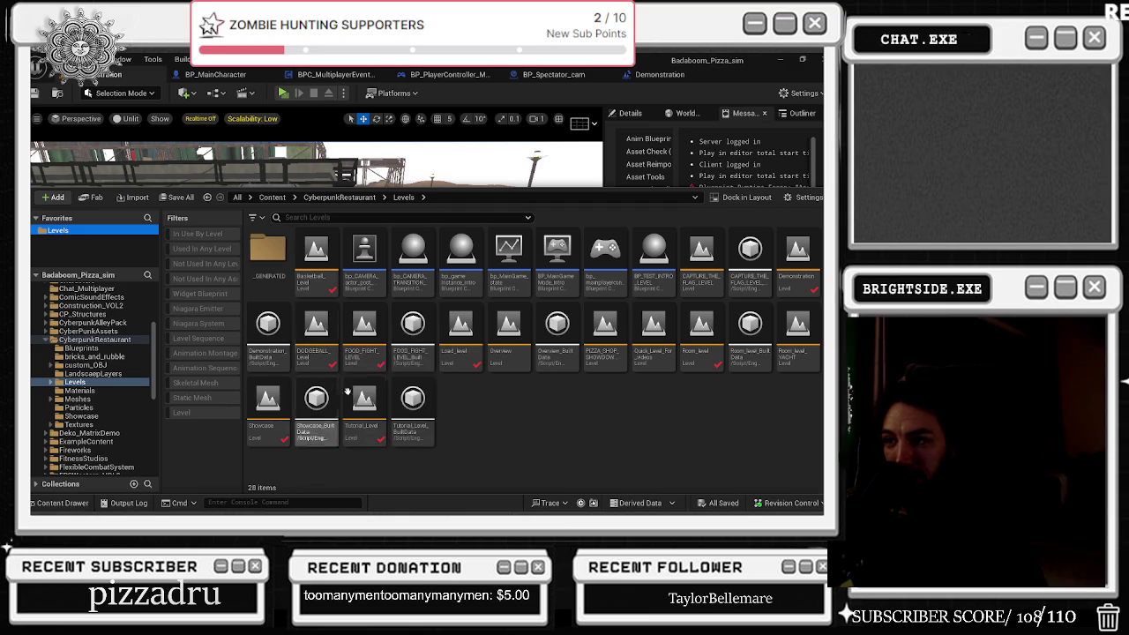
pyautogui.click(279, 422)
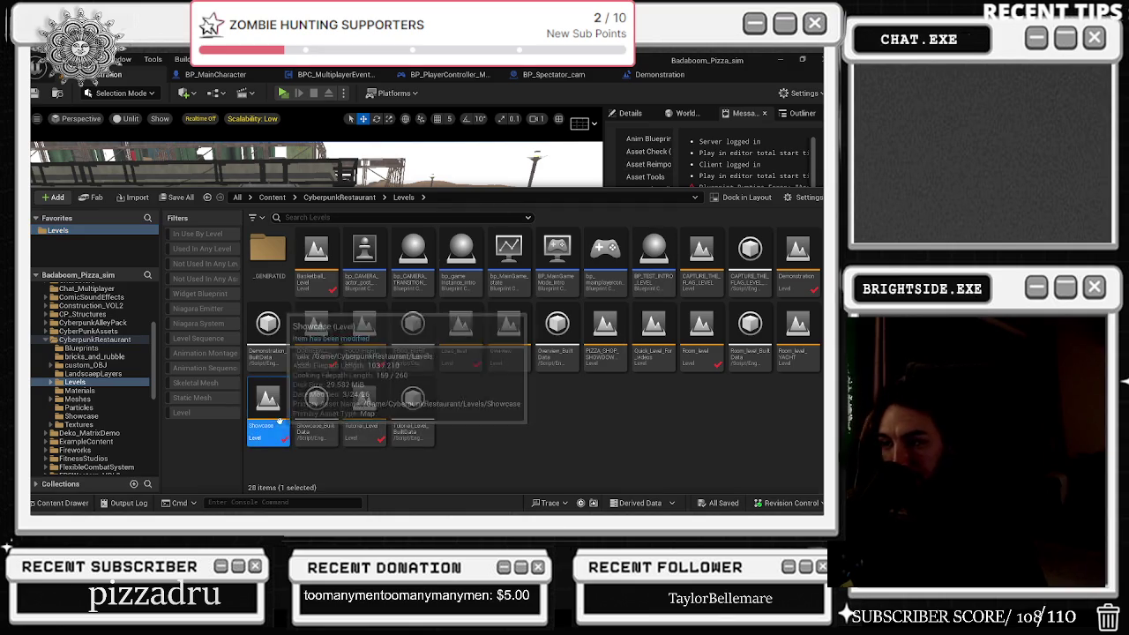
pyautogui.doubleClick(279, 421)
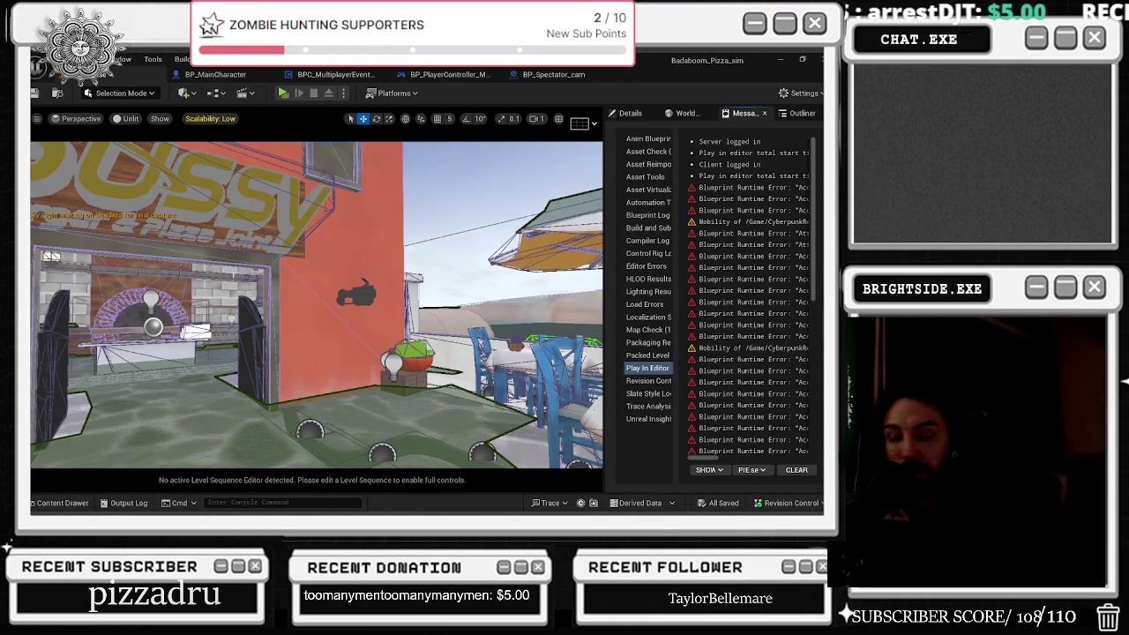
# Step: Search all content for 'spi' and place a BP_Hazard spike box in the street
pyautogui.moveTo(396, 240)
pyautogui.mouseDown()
pyautogui.moveTo(559, 284)
pyautogui.moveTo(374, 266)
pyautogui.mouseUp()
pyautogui.hotkey('ctrl', 'space')
pyautogui.write('spi')
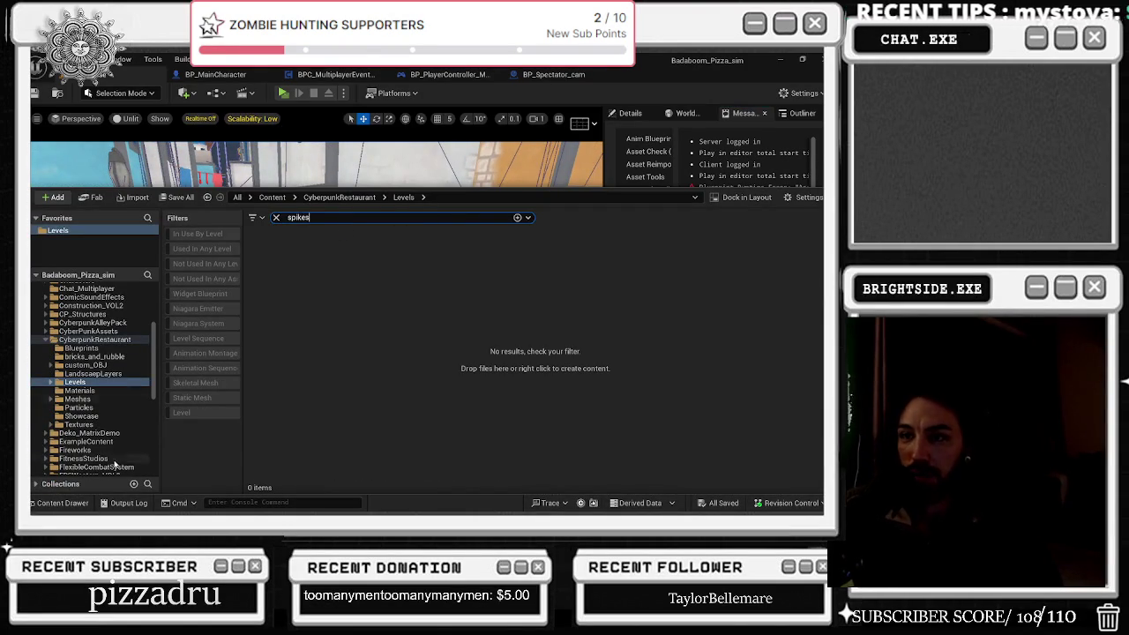
pyautogui.scroll(10, 114, 462)
pyautogui.click(51, 289)
pyautogui.moveTo(333, 266)
pyautogui.mouseDown()
pyautogui.moveTo(291, 284)
pyautogui.moveTo(277, 316)
pyautogui.mouseUp()
# Step: Rotate the spike box to about 76 degrees and place an aligned copy to its right
pyautogui.press('e')
pyautogui.moveTo(262, 386); pyautogui.dragTo(252, 374)
pyautogui.press('w')
pyautogui.moveTo(277, 345)
pyautogui.mouseDown()
pyautogui.moveTo(374, 371)
pyautogui.moveTo(391, 355)
pyautogui.moveTo(510, 384)
pyautogui.moveTo(536, 421)
pyautogui.mouseUp()
pyautogui.press('e')
pyautogui.press('w')
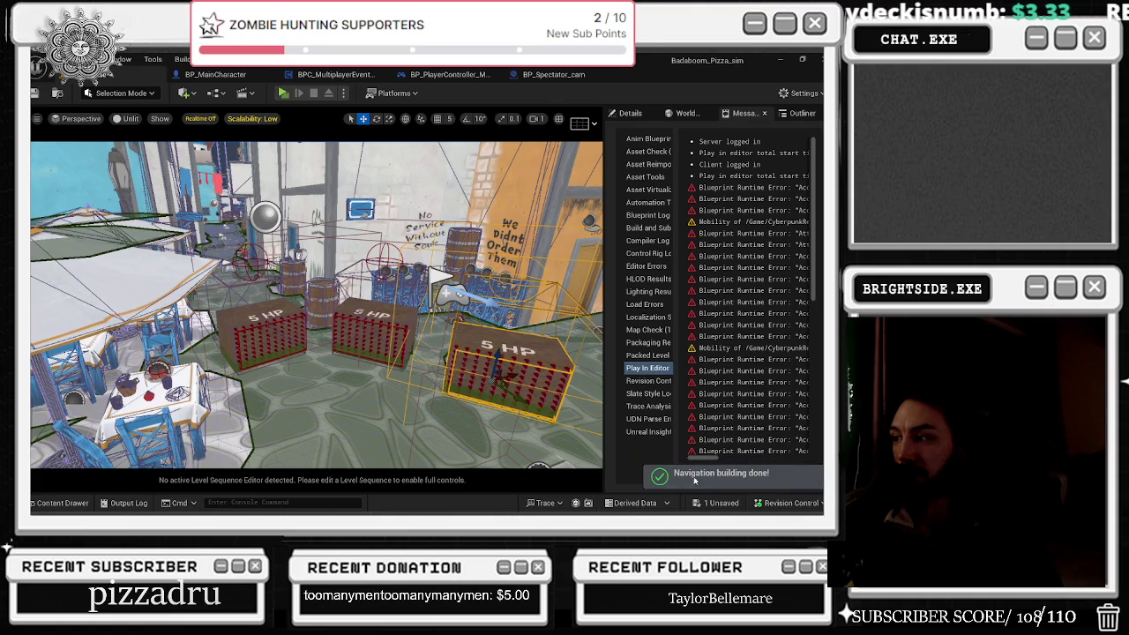
# Step: Save the level changes and start a server-and-client play test
pyautogui.hotkey('ctrl', 's')
pyautogui.click(520, 406)
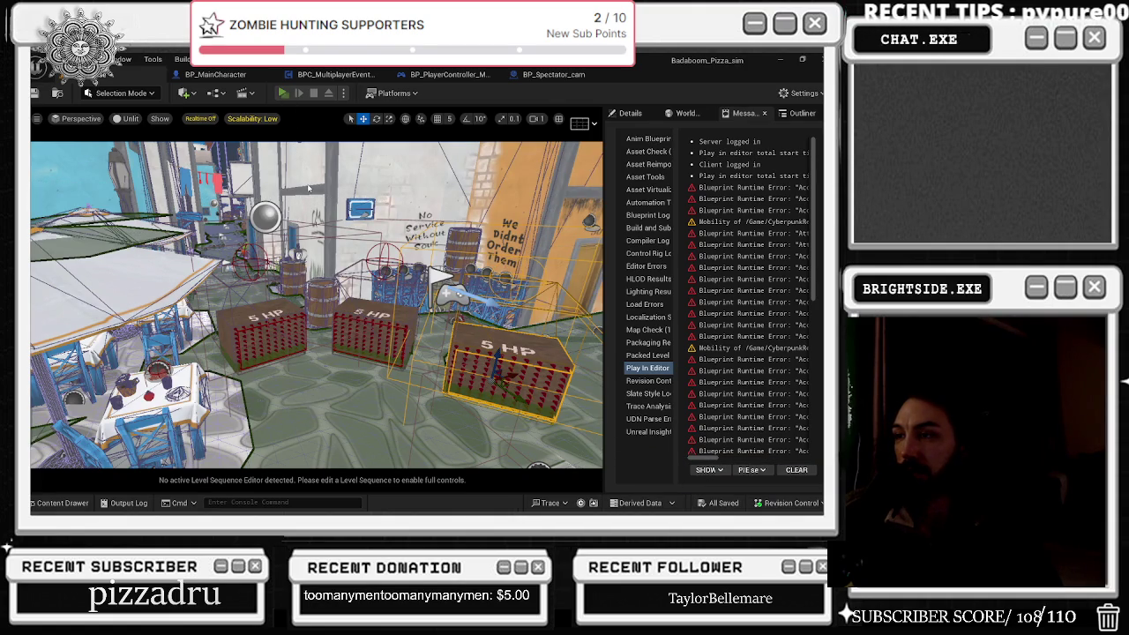
pyautogui.hotkey('alt', 'p')
pyautogui.hotkey('alt', 'Tab')
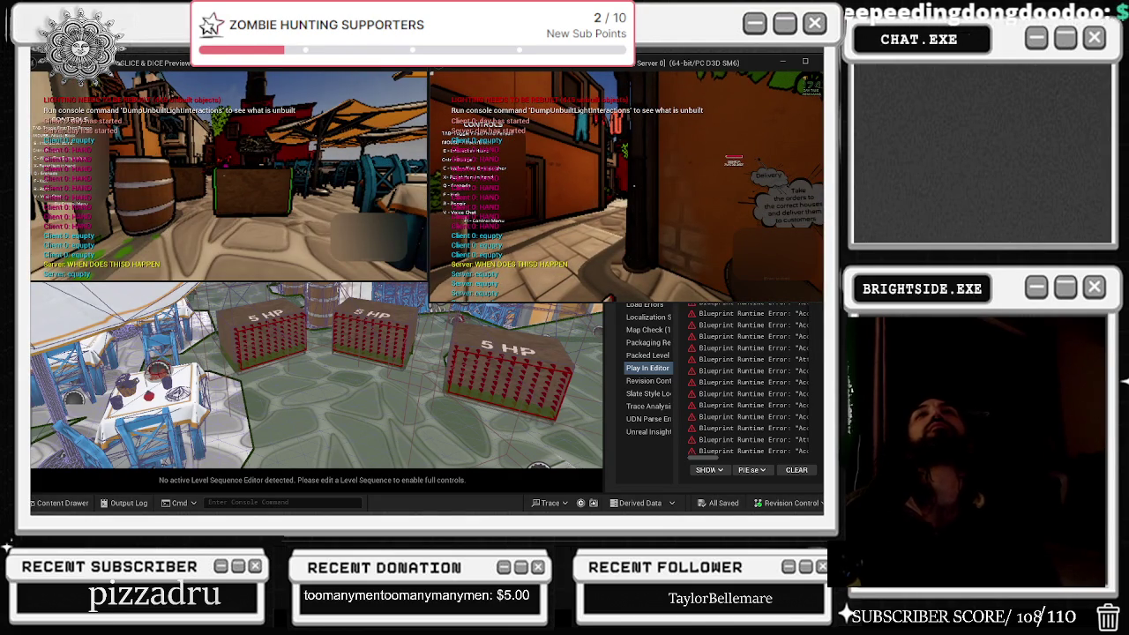
# Step: Close the tutorial browser tab and bring the Windows desktop forward
pyautogui.hotkey('alt', 'Tab')
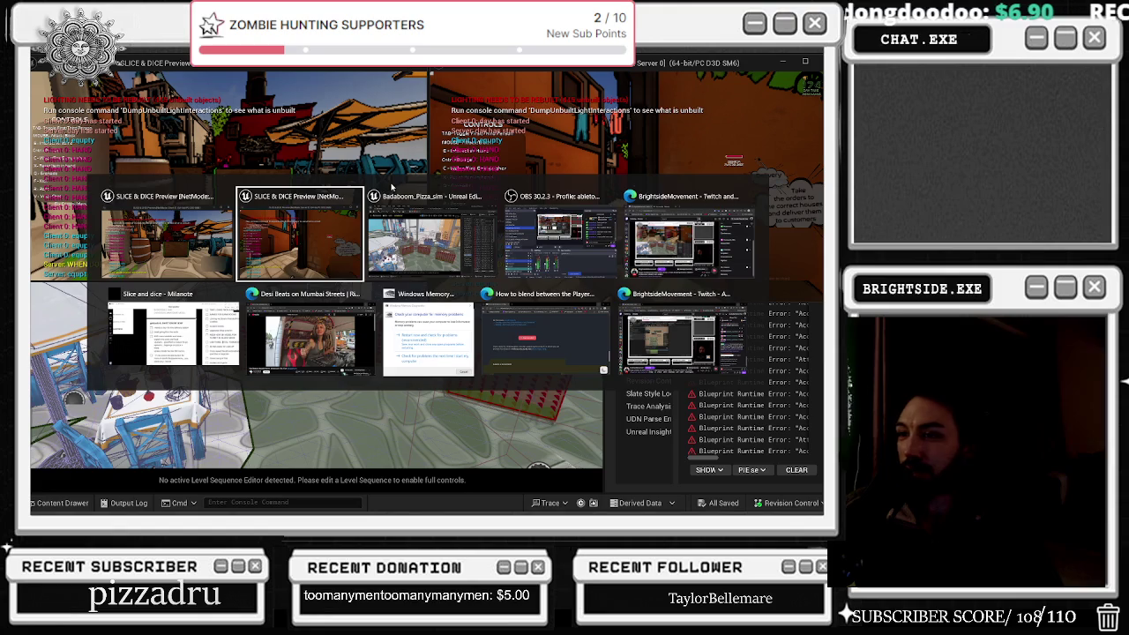
pyautogui.click(577, 349)
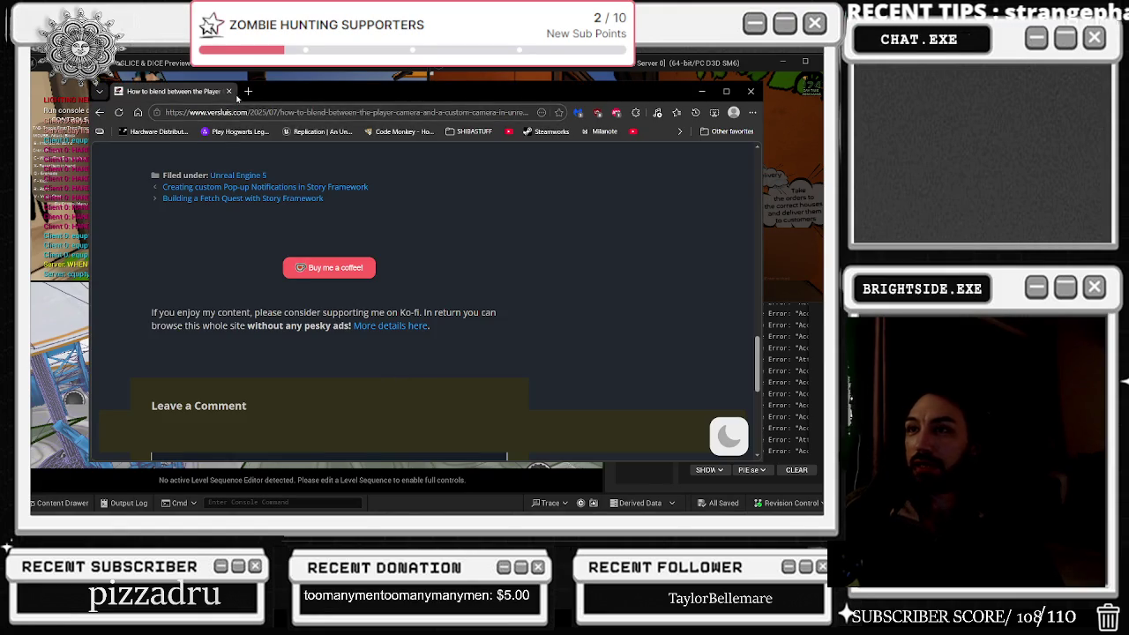
pyautogui.click(228, 91)
pyautogui.hotkey('alt', 'Tab')
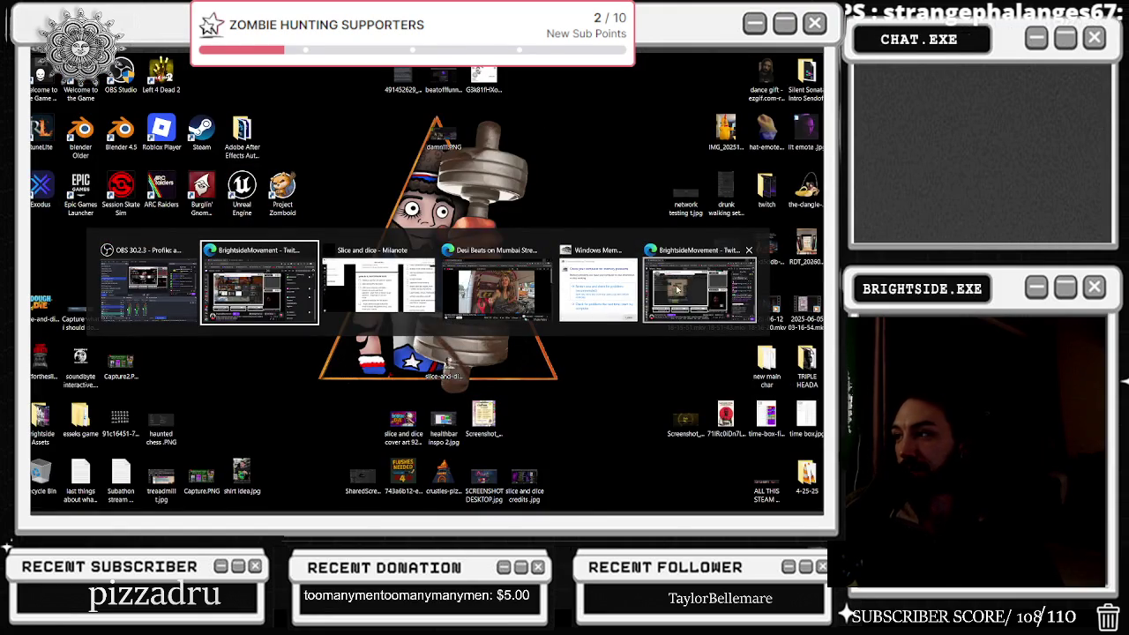
pyautogui.click(675, 291)
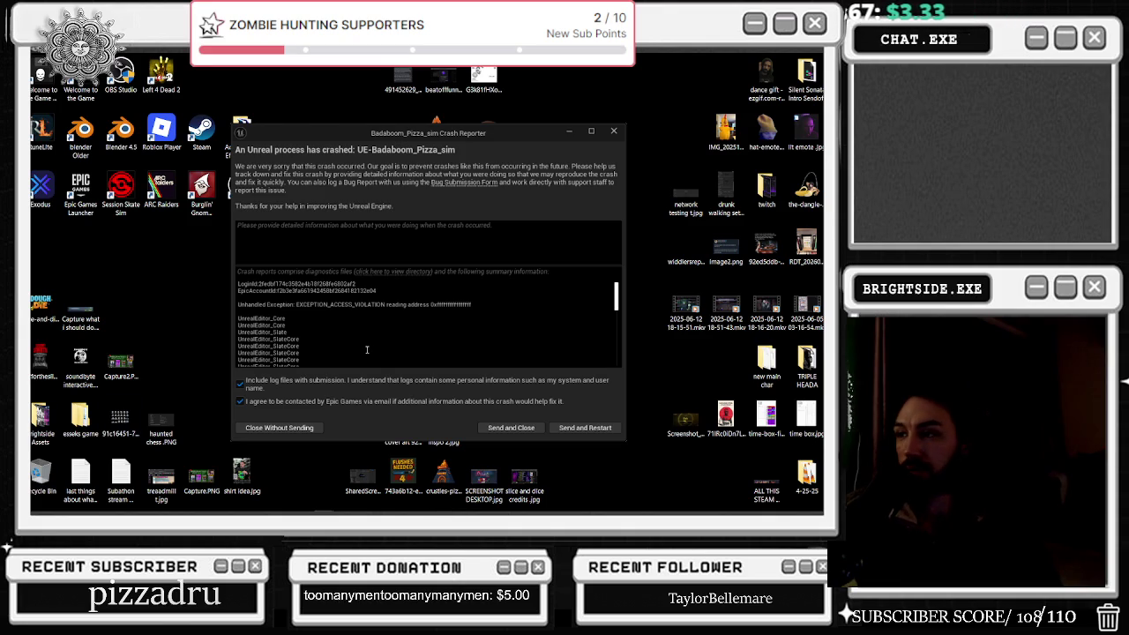
# Step: Choose Send and Restart in the Unreal Crash Reporter dialog
pyautogui.click(582, 428)
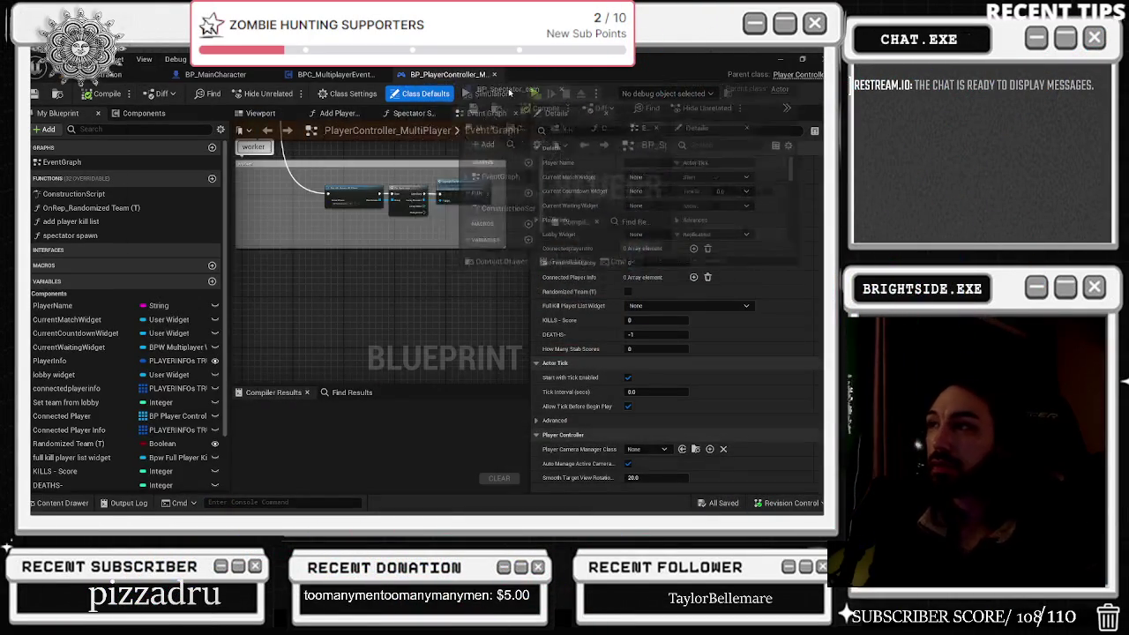
# Step: Reload the Showcase level from Levels, then view BP_Spectator_cam's Set Active camera graph
pyautogui.click(133, 74)
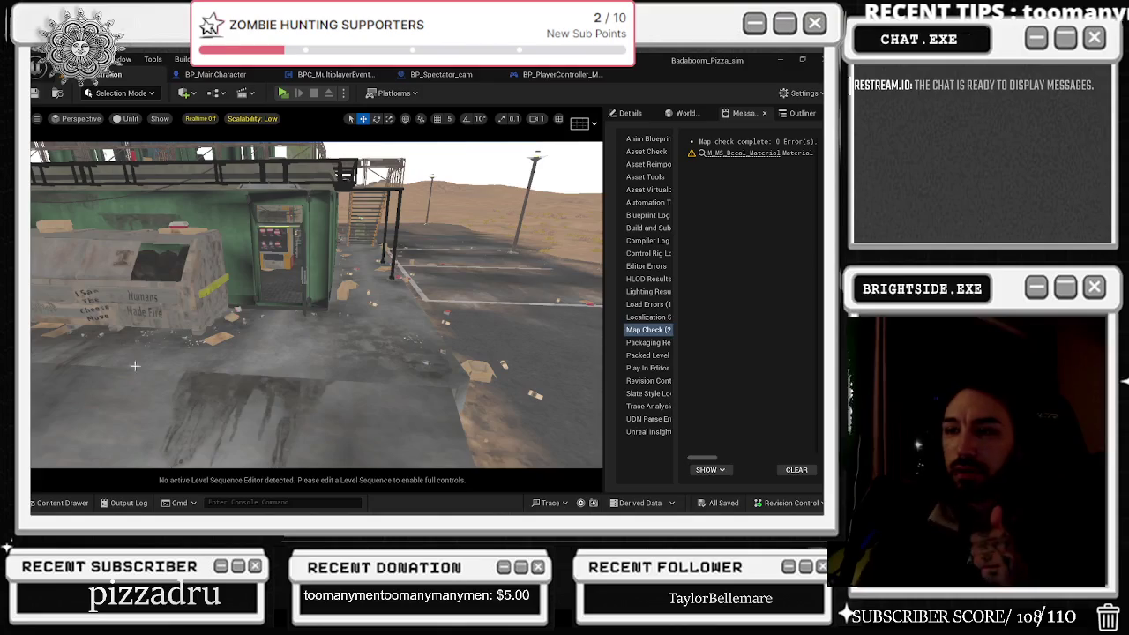
pyautogui.click(76, 502)
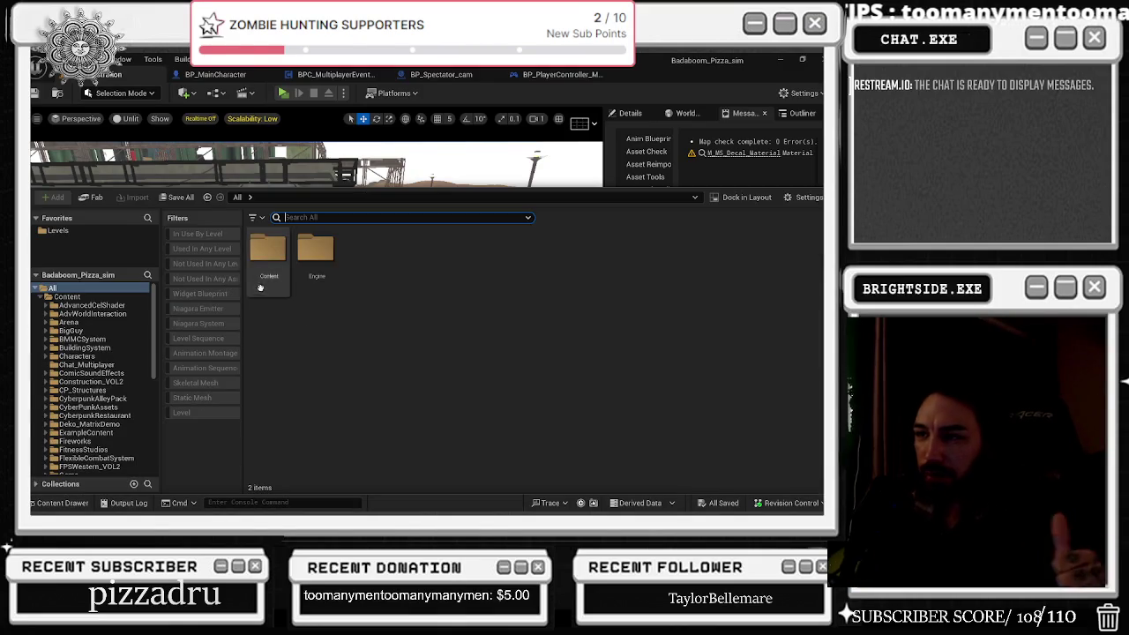
pyautogui.click(62, 230)
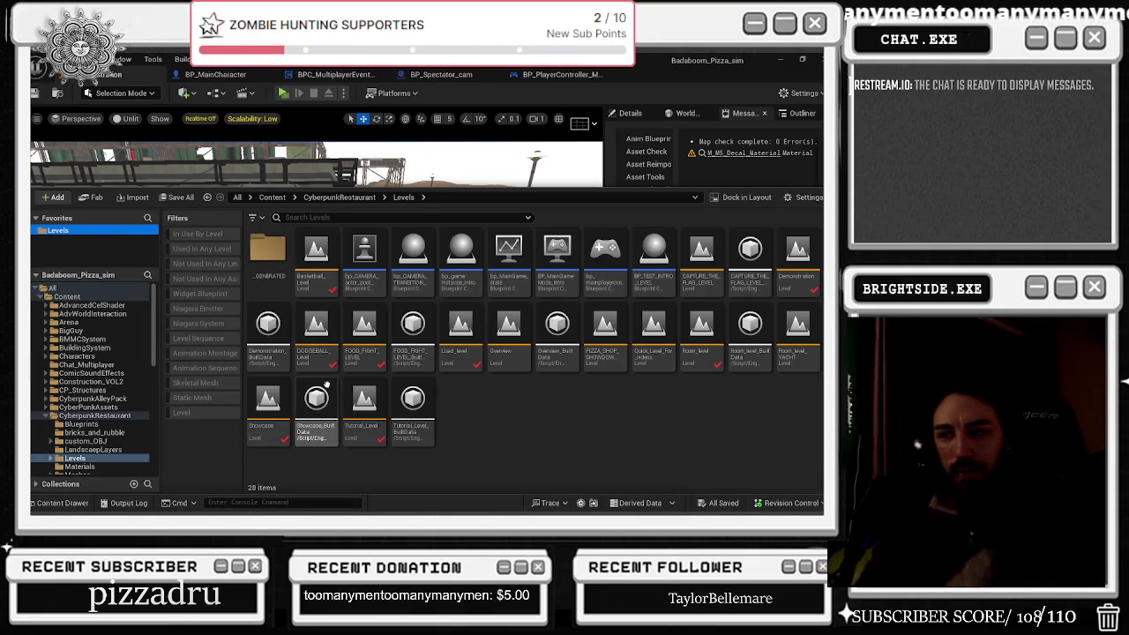
pyautogui.doubleClick(273, 421)
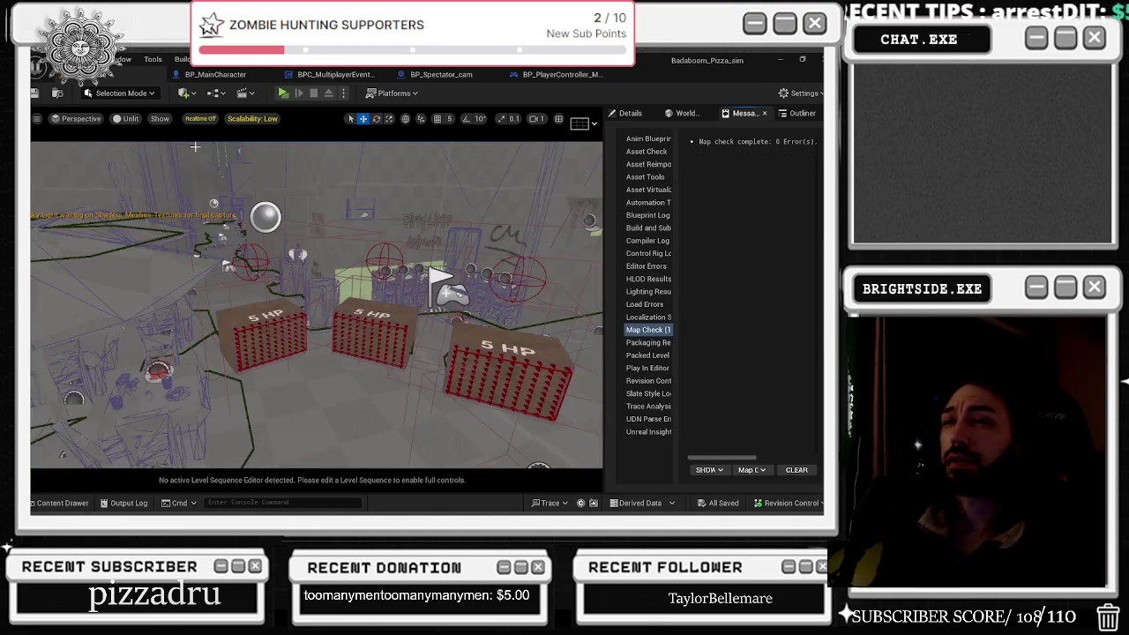
pyautogui.scroll(-5, 318, 304)
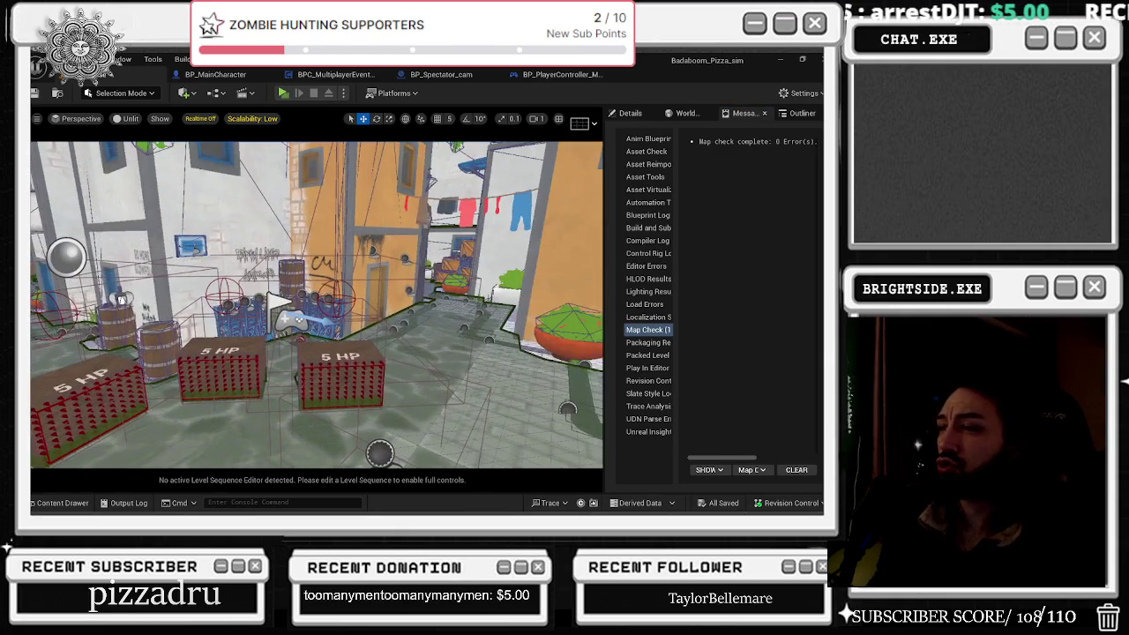
pyautogui.moveTo(318, 304)
pyautogui.mouseDown()
pyautogui.moveTo(288, 271)
pyautogui.moveTo(337, 299)
pyautogui.mouseUp()
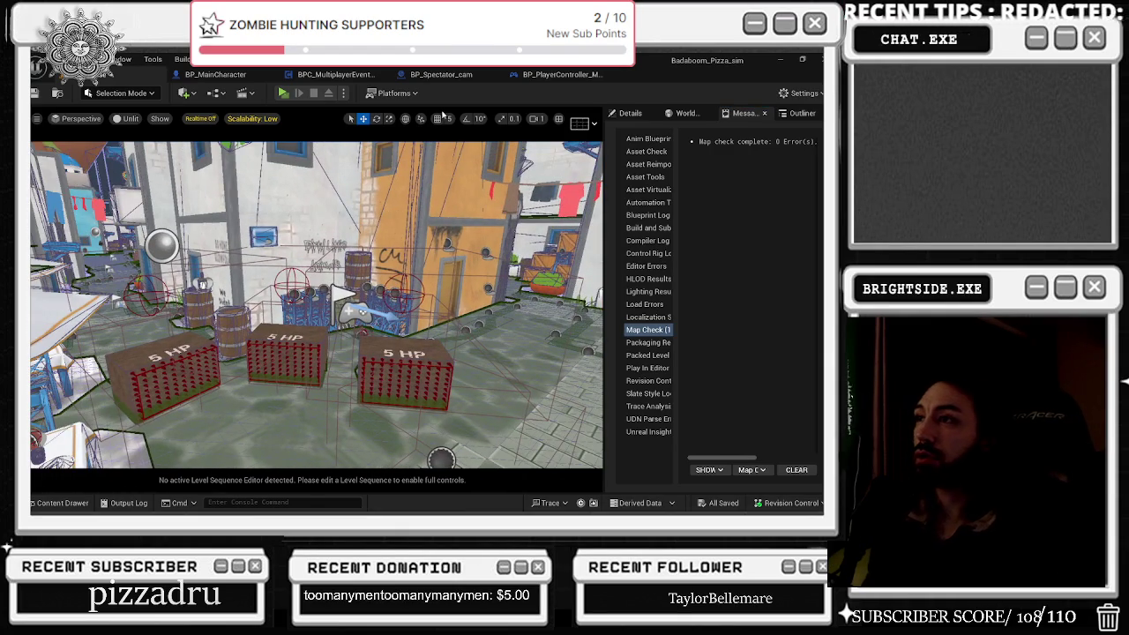
pyautogui.click(445, 76)
pyautogui.moveTo(370, 188); pyautogui.dragTo(275, 200)
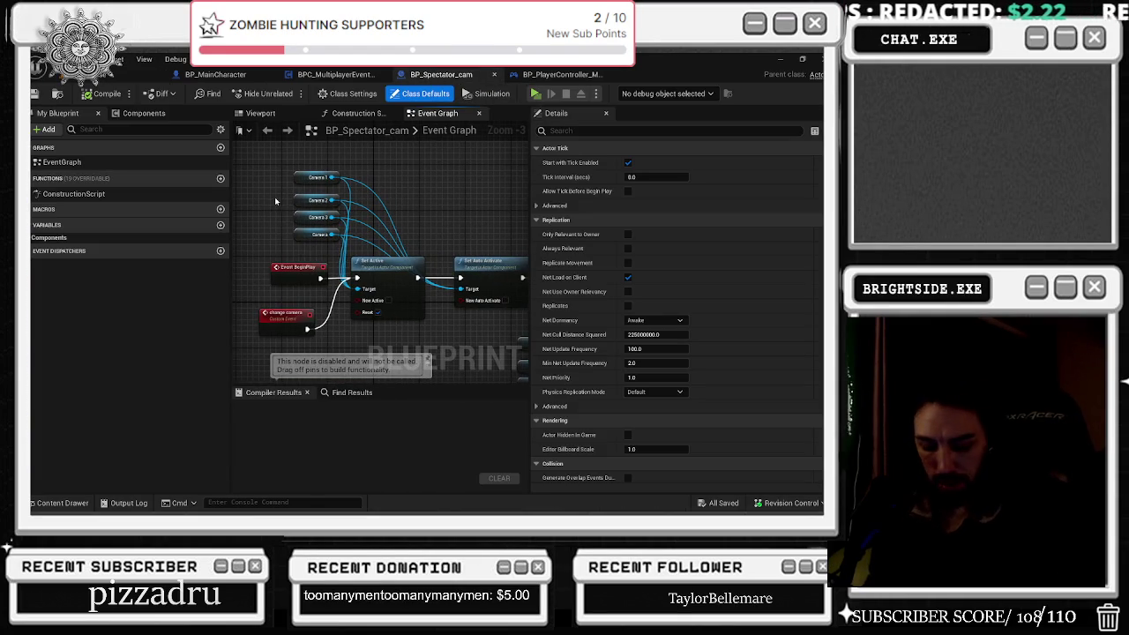
# Step: Back in the Showcase level, pull the view wide and show the spectator actor's Details with Rotate active
pyautogui.hotkey('ctrl', 'space')
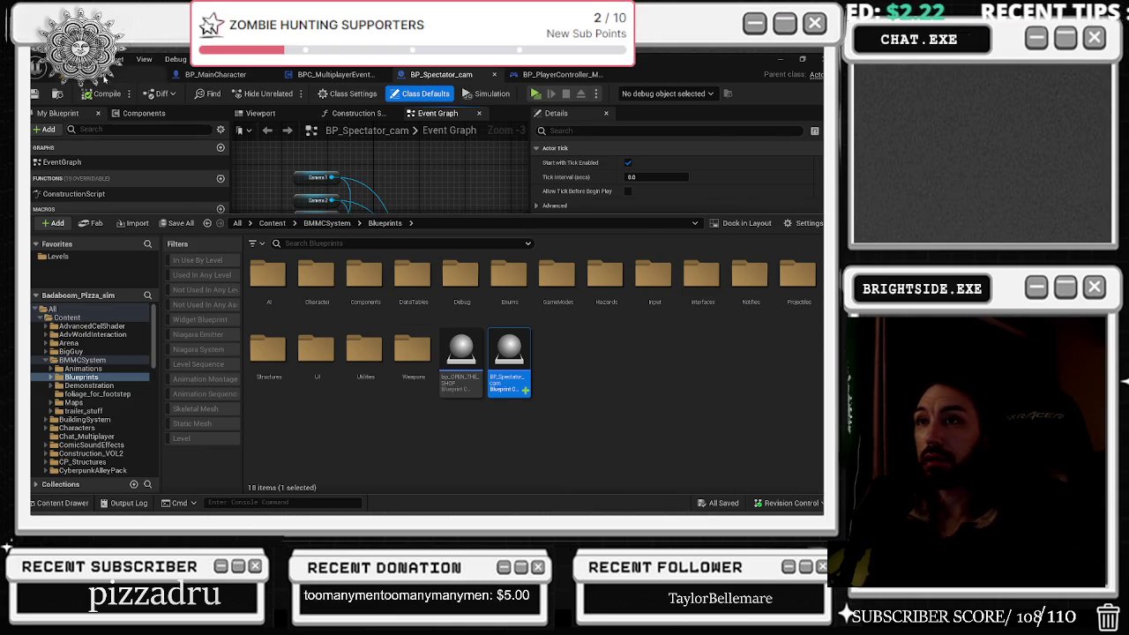
pyautogui.click(105, 76)
pyautogui.click(62, 504)
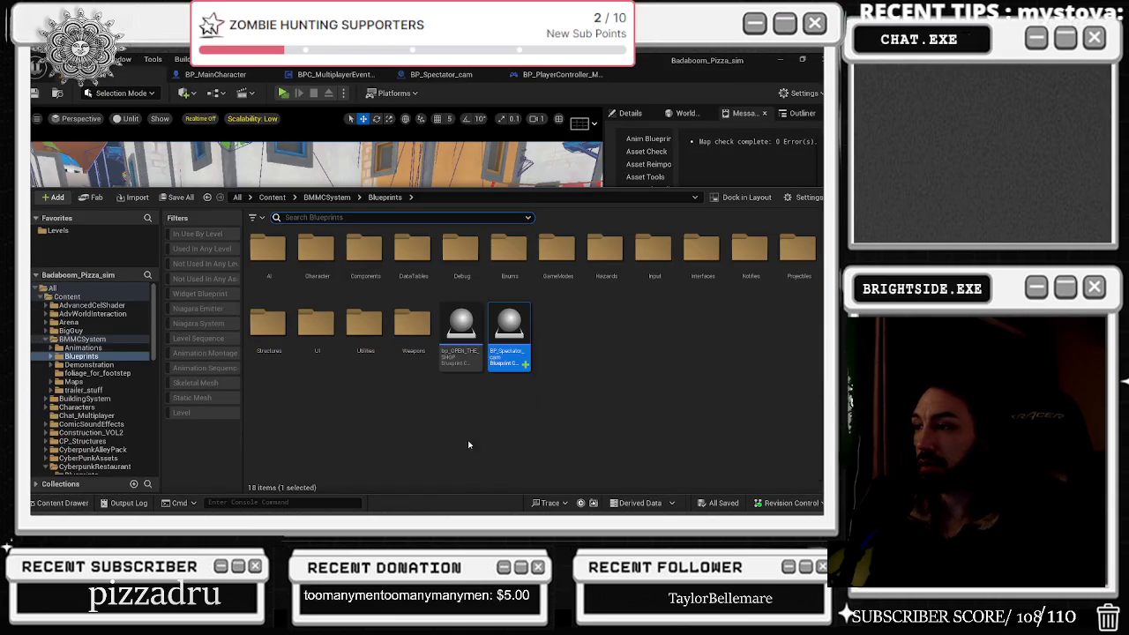
pyautogui.click(337, 186)
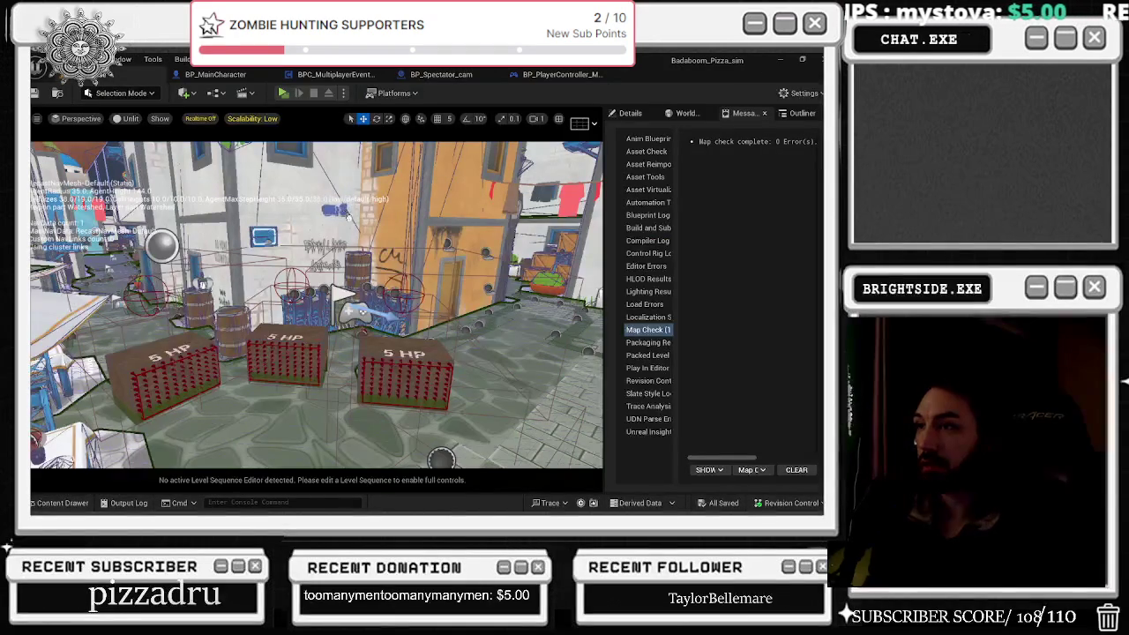
pyautogui.moveTo(344, 291)
pyautogui.mouseDown()
pyautogui.moveTo(239, 369)
pyautogui.moveTo(294, 420)
pyautogui.moveTo(287, 462)
pyautogui.mouseUp()
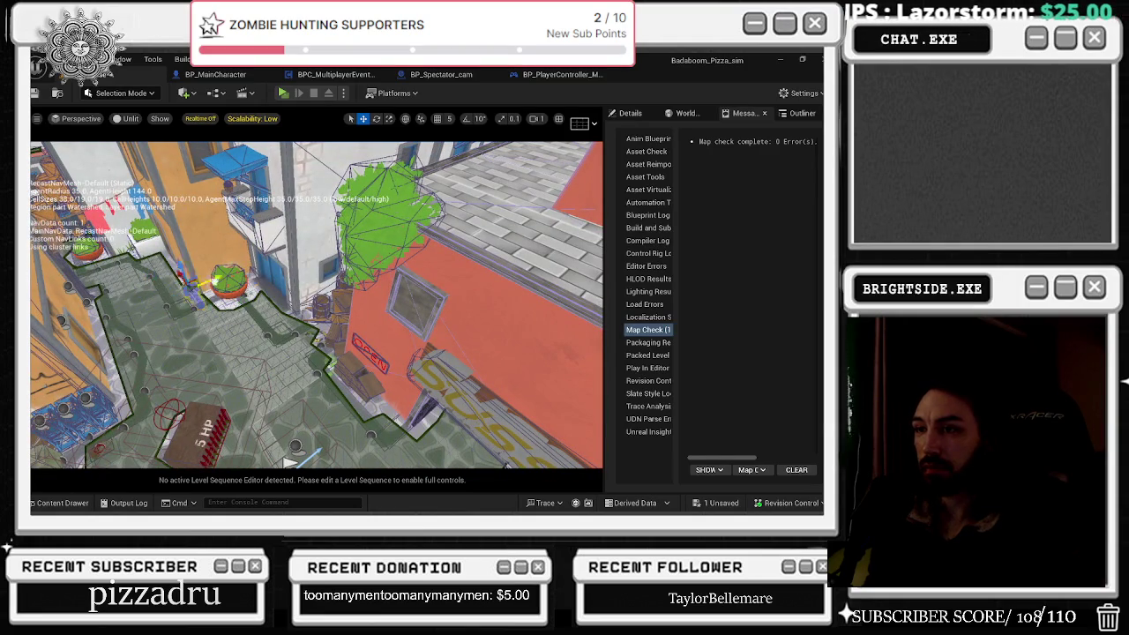
pyautogui.press('e')
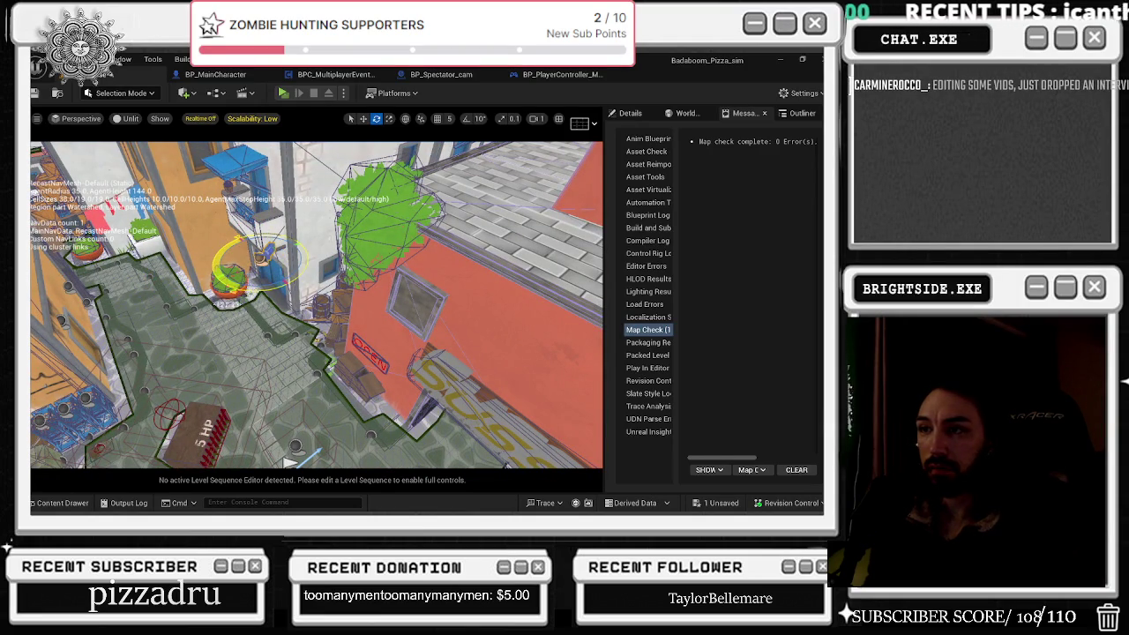
pyautogui.click(609, 115)
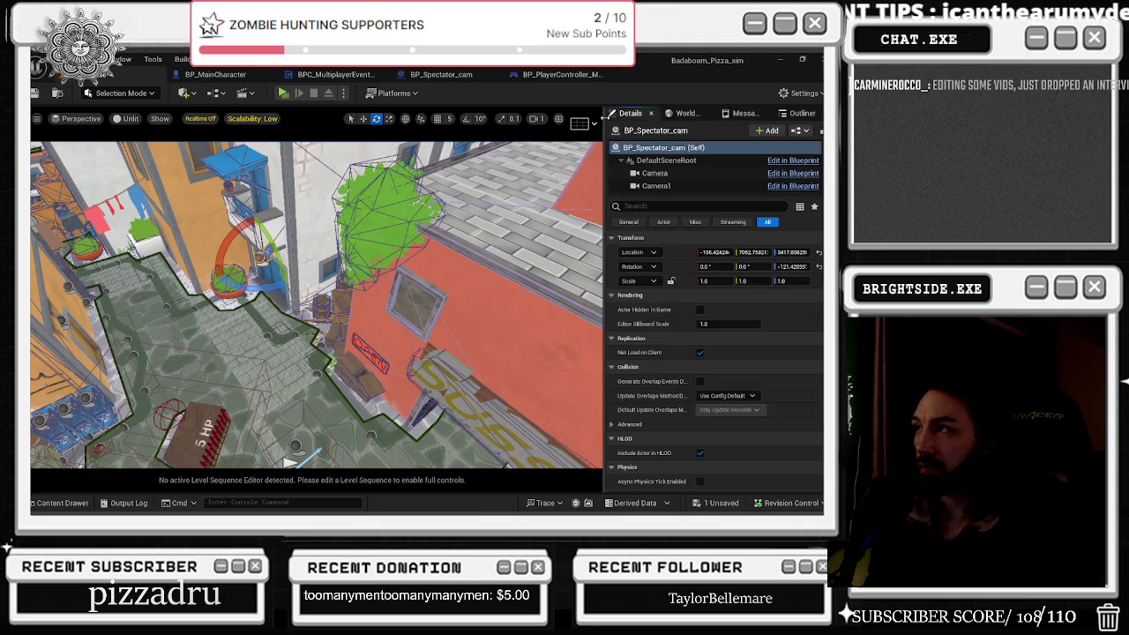
# Step: Inspect Camera and Camera1, confirming both sit at zero offset with 90° field of view
pyautogui.click(657, 174)
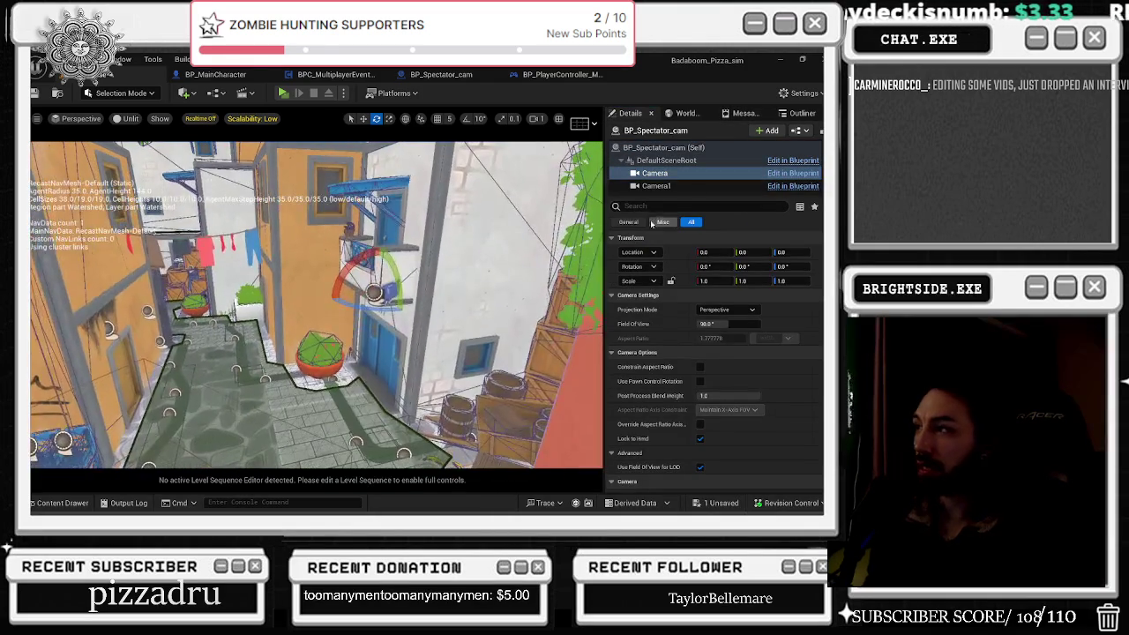
pyautogui.click(654, 186)
pyautogui.moveTo(540, 258)
pyautogui.mouseDown()
pyautogui.moveTo(530, 261)
pyautogui.moveTo(540, 259)
pyautogui.mouseUp()
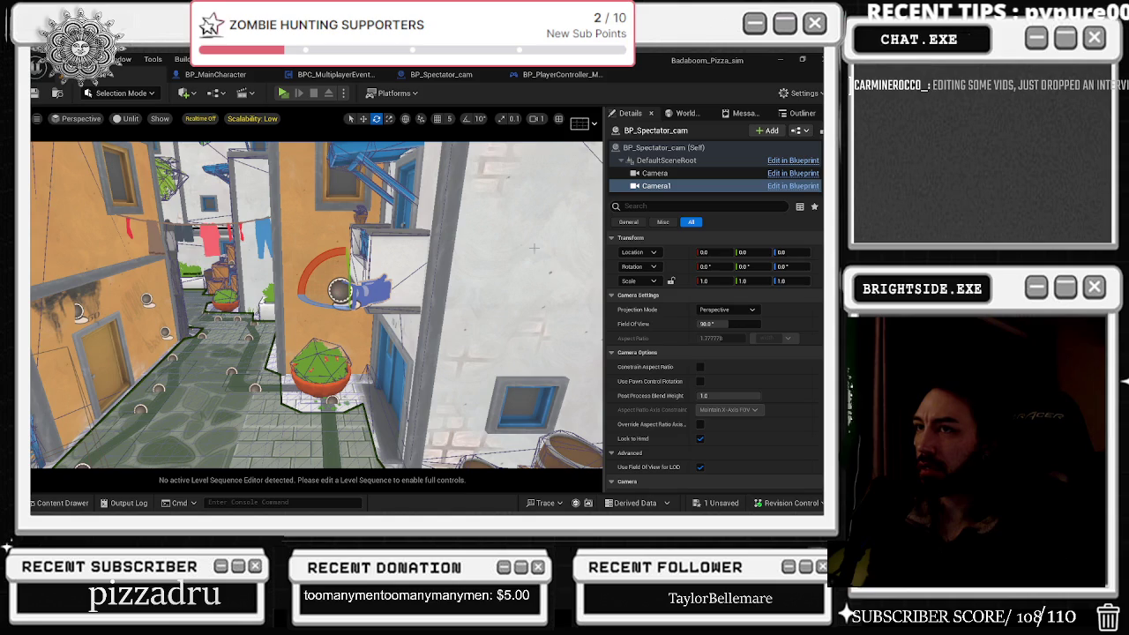
pyautogui.click(655, 173)
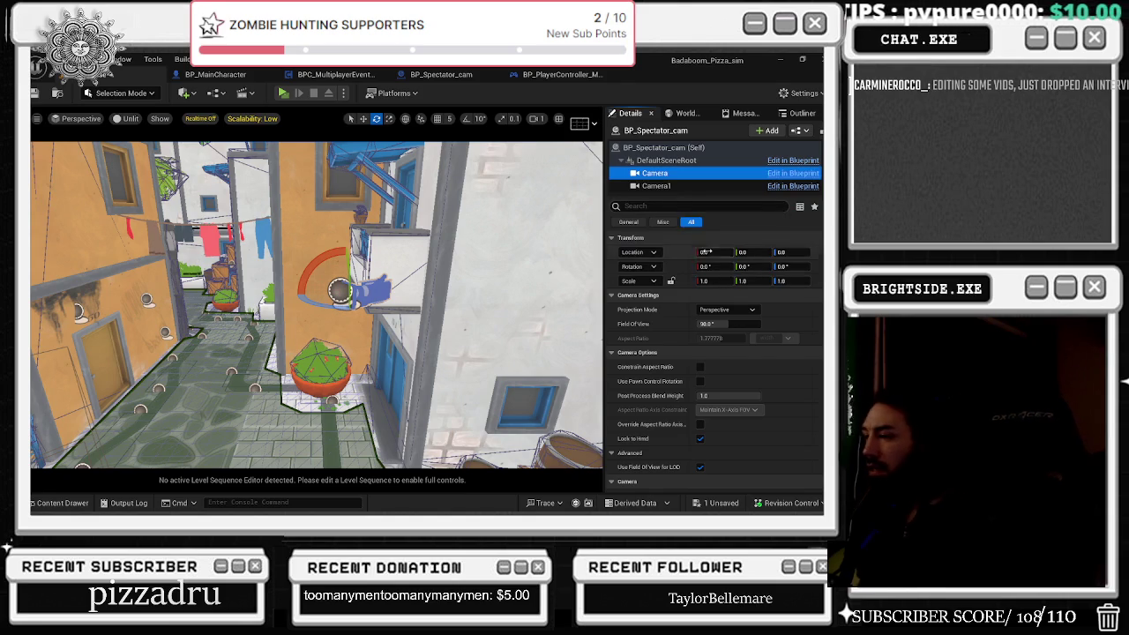
pyautogui.scroll(-1, 683, 308)
pyautogui.scroll(-1, 683, 308)
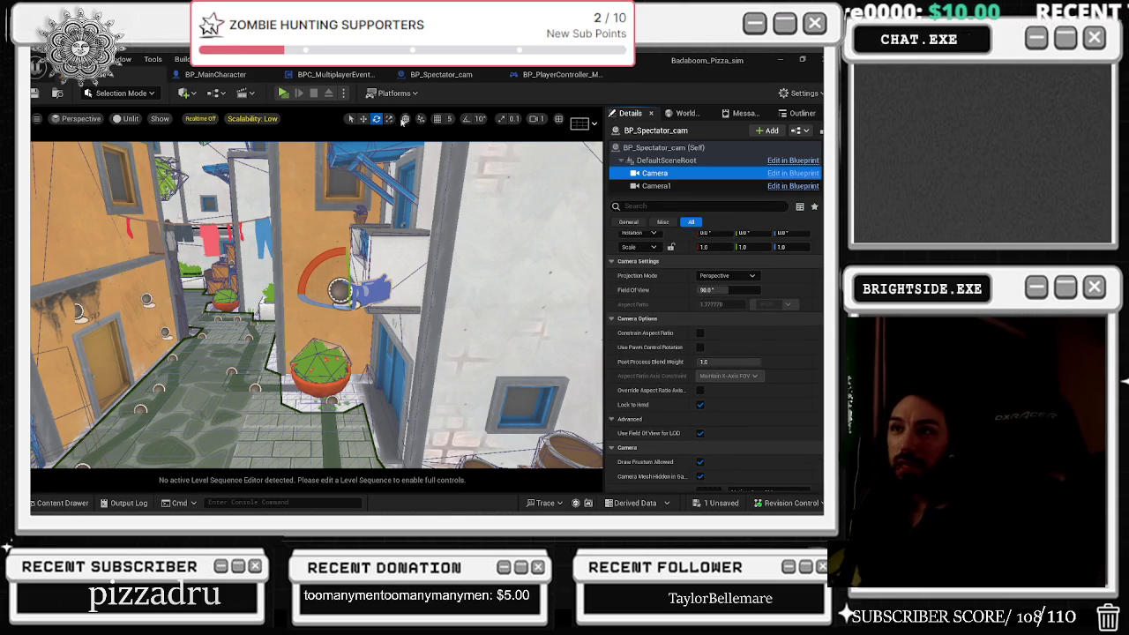
pyautogui.click(121, 59)
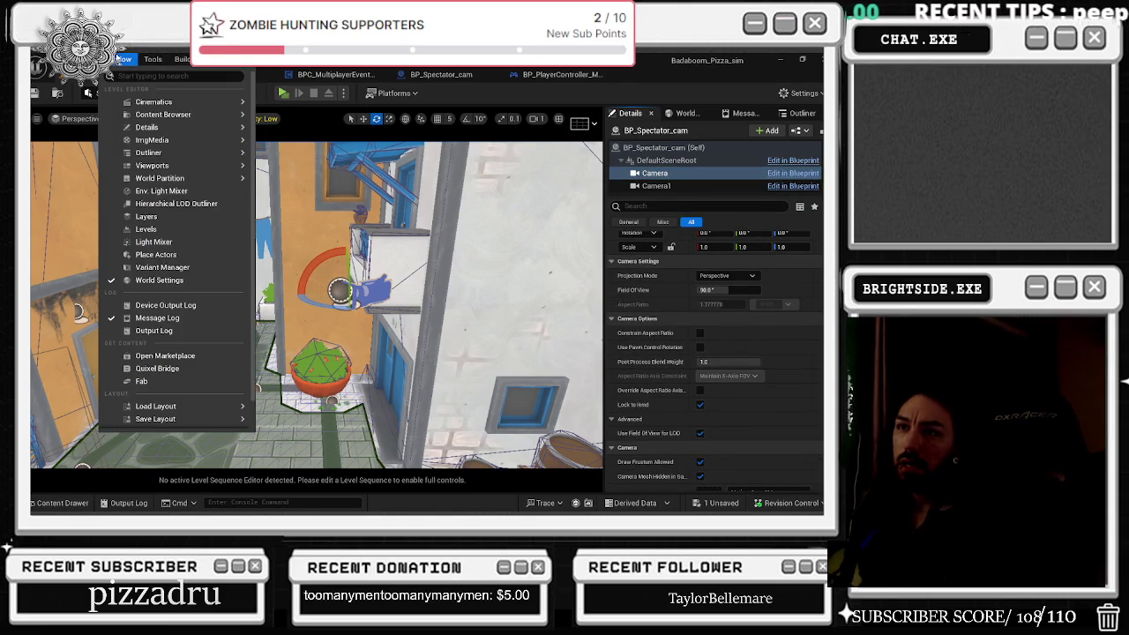
pyautogui.moveTo(166, 167)
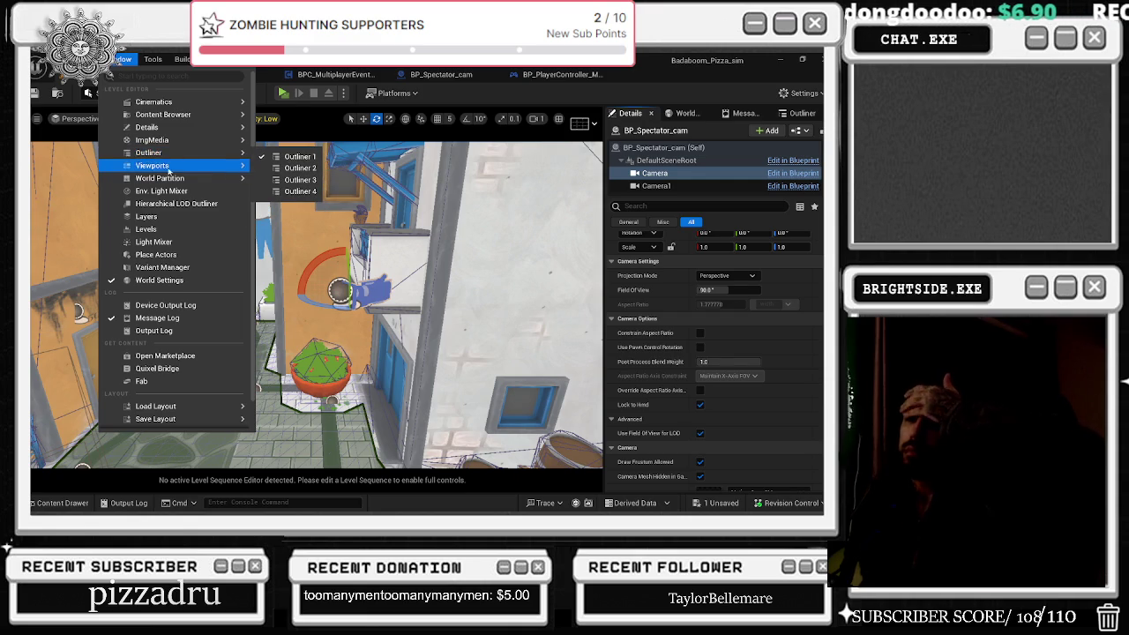
pyautogui.scroll(-1, 185, 212)
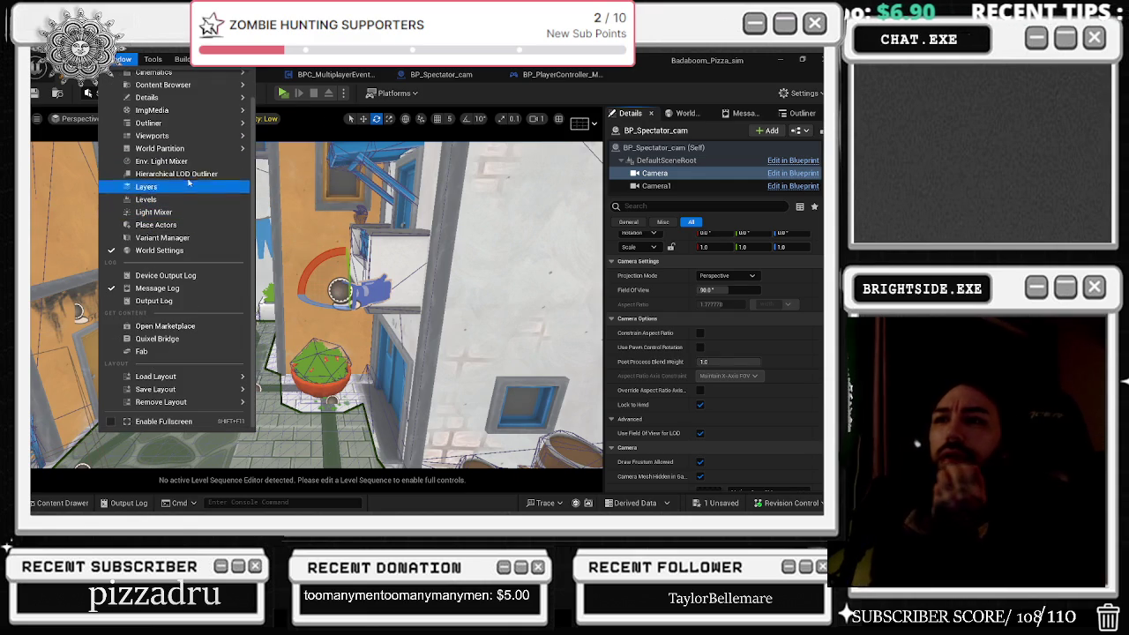
pyautogui.scroll(1, 167, 146)
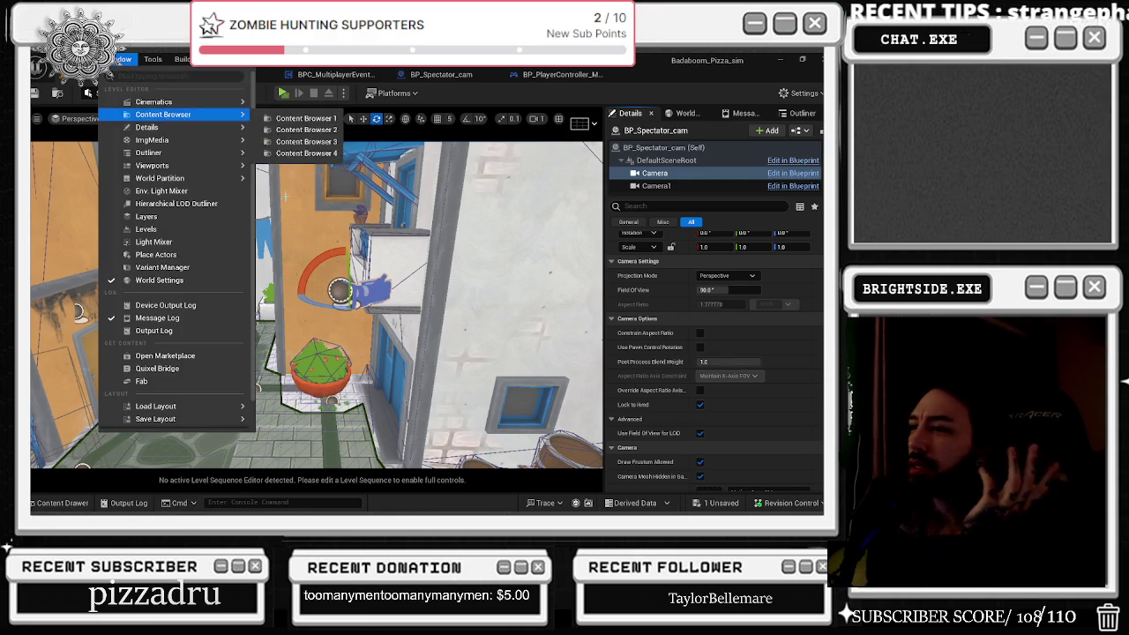
pyautogui.click(423, 265)
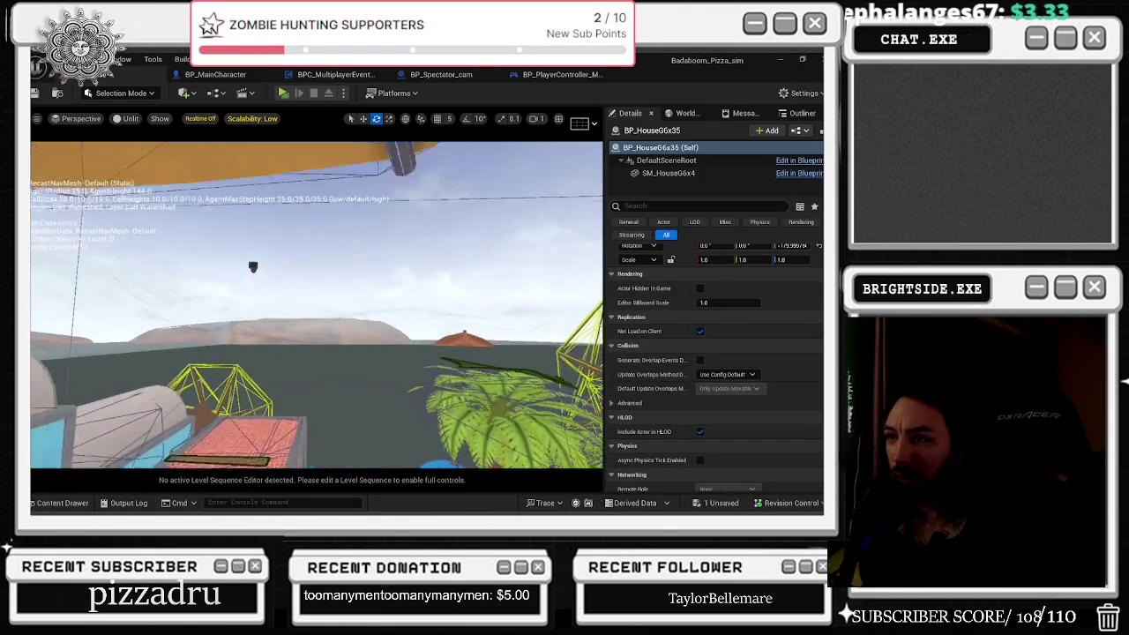
# Step: Preview CineCameraActor3's shot, switch to Move mode, and reselect BP_Spectator_cam
pyautogui.click(227, 251)
pyautogui.press('w')
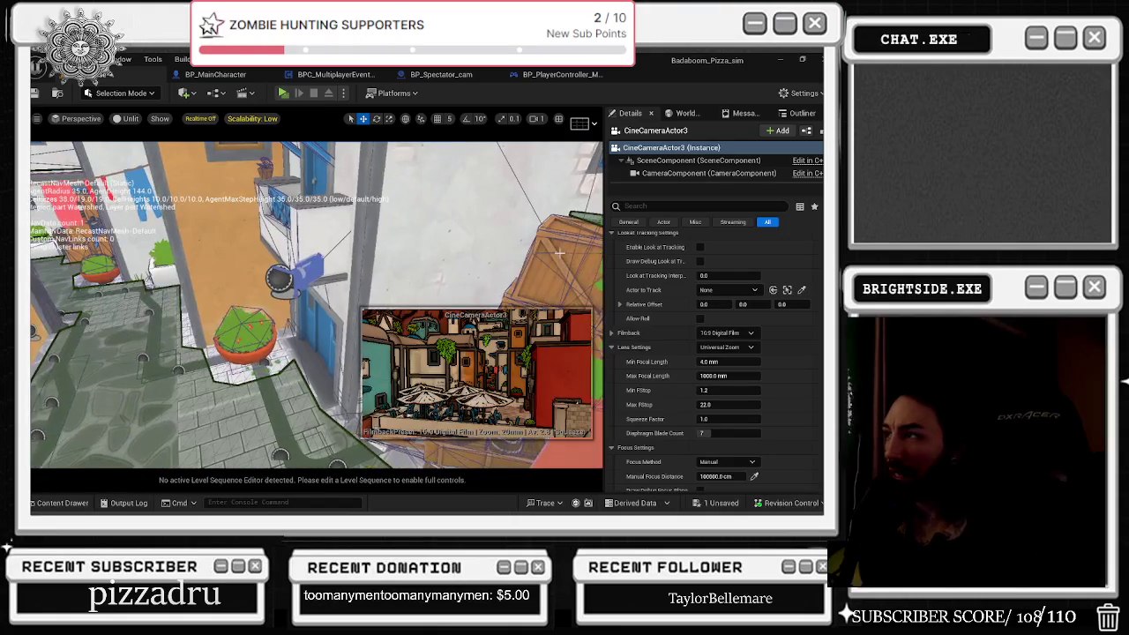
pyautogui.click(279, 278)
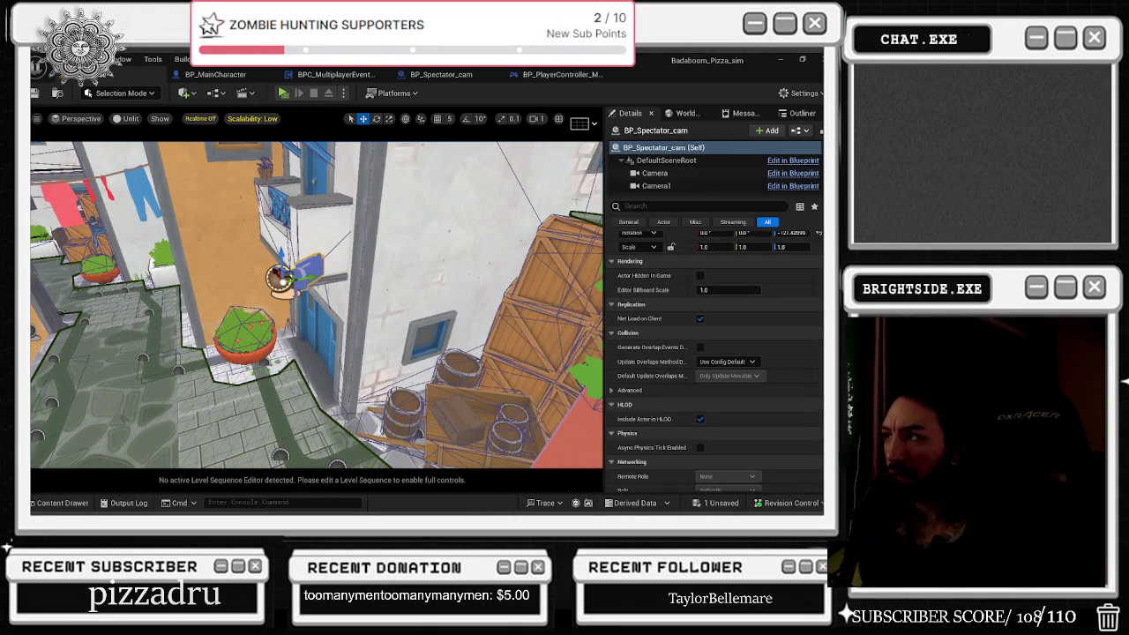
# Step: Select Camera3 and lower it from the balcony to beside the blue door in the alley
pyautogui.click(670, 173)
pyautogui.scroll(-2, 678, 185)
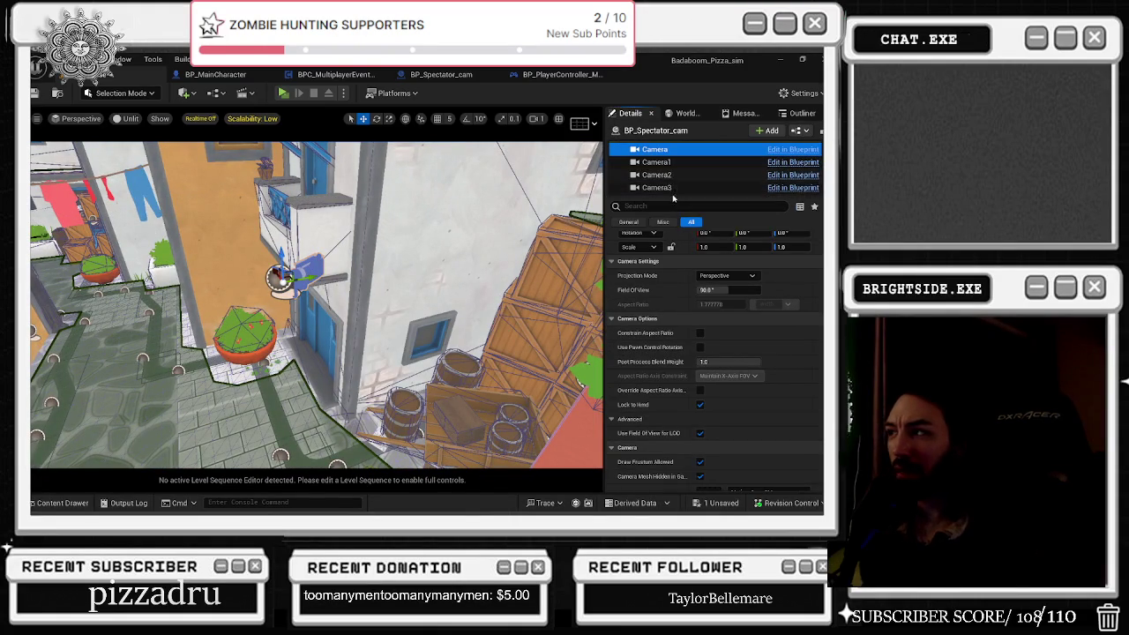
pyautogui.scroll(-3, 700, 246)
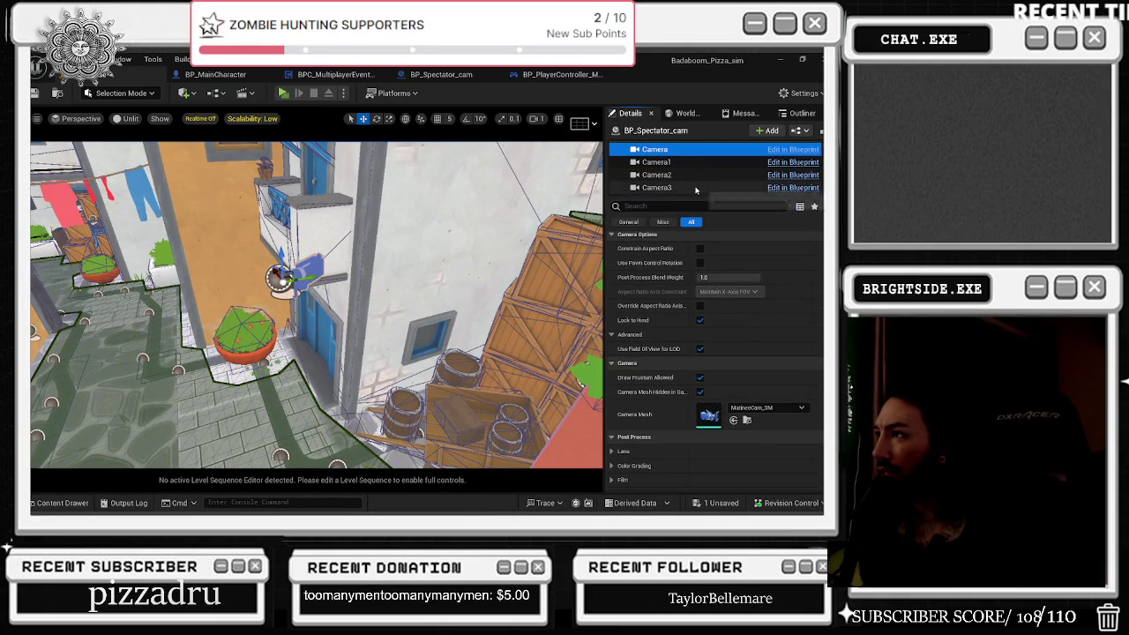
pyautogui.click(695, 190)
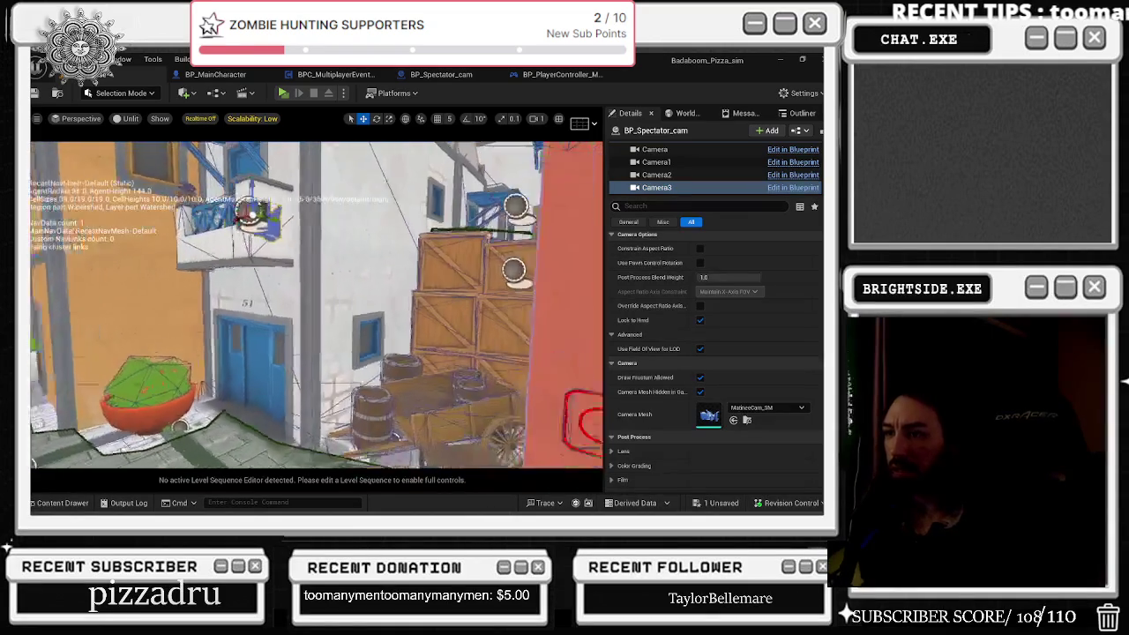
pyautogui.moveTo(293, 220)
pyautogui.mouseDown()
pyautogui.moveTo(296, 287)
pyautogui.moveTo(344, 291)
pyautogui.moveTo(392, 268)
pyautogui.moveTo(405, 298)
pyautogui.moveTo(483, 289)
pyautogui.moveTo(468, 299)
pyautogui.moveTo(484, 301)
pyautogui.mouseUp()
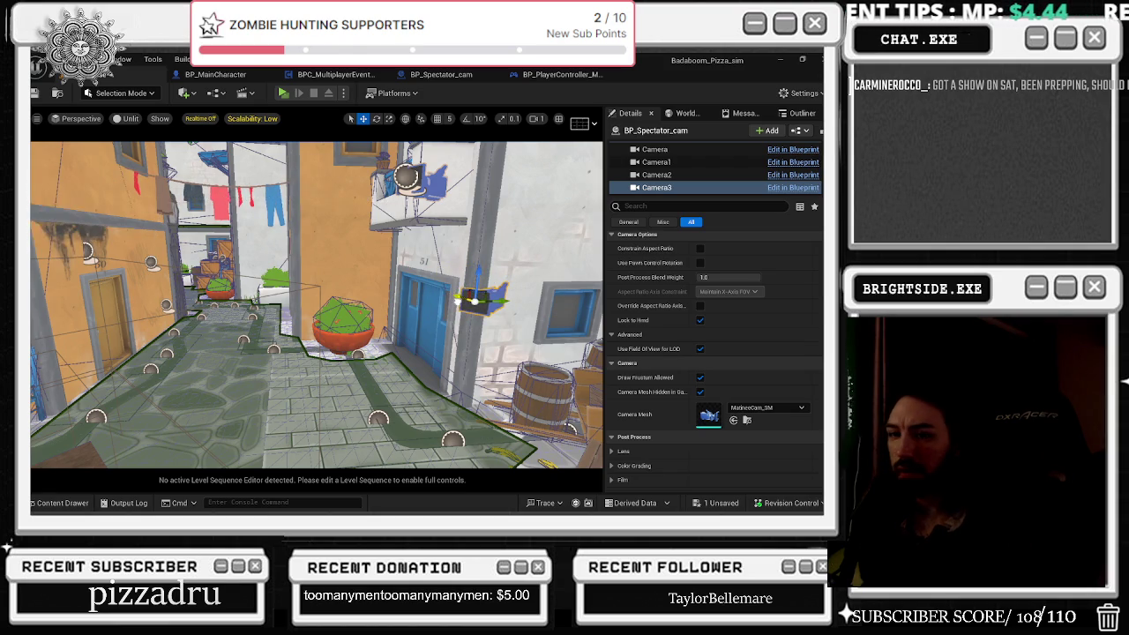
# Step: Review CineCameraActor3's 16:9 Digital Film filmback and manual focus, then frame it looking along the street
pyautogui.press('f')
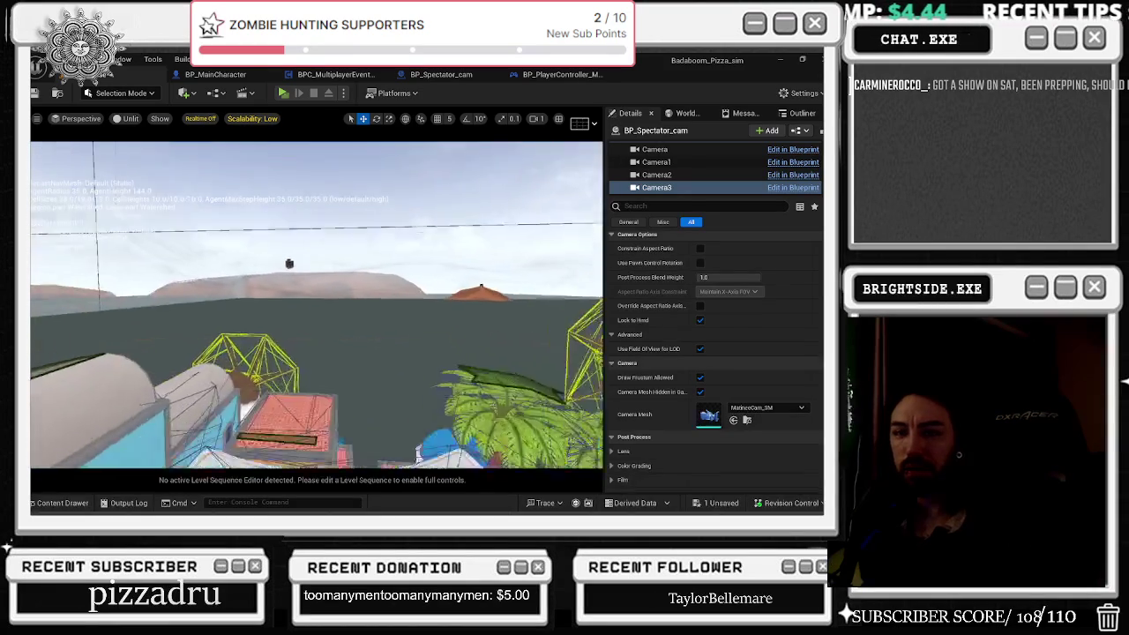
pyautogui.click(311, 246)
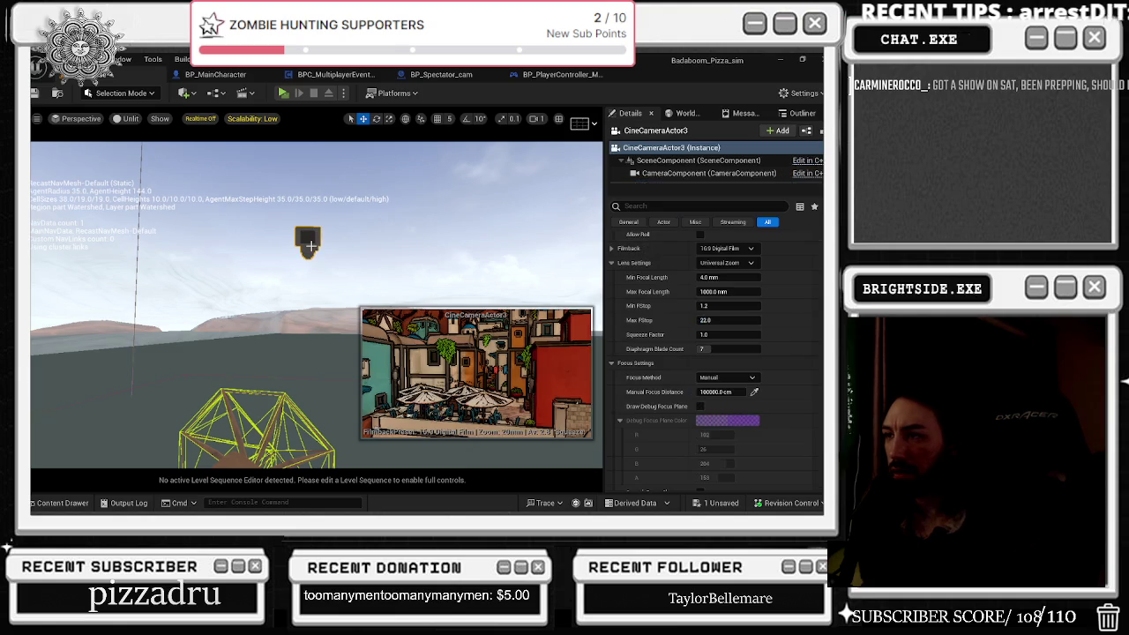
pyautogui.scroll(5, 626, 304)
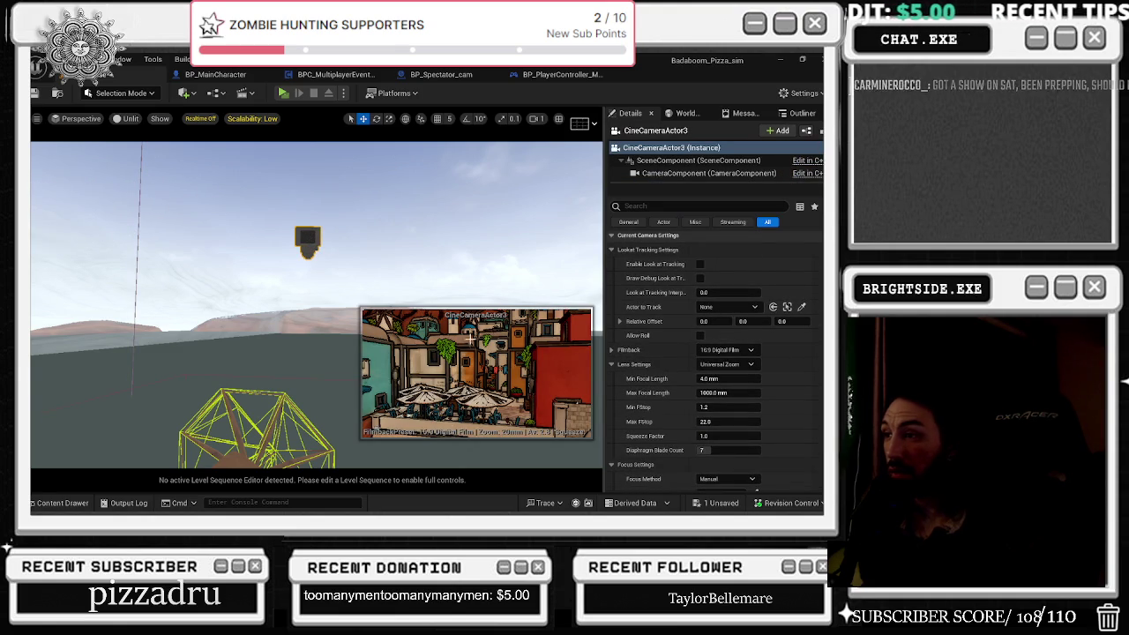
pyautogui.scroll(1, 694, 276)
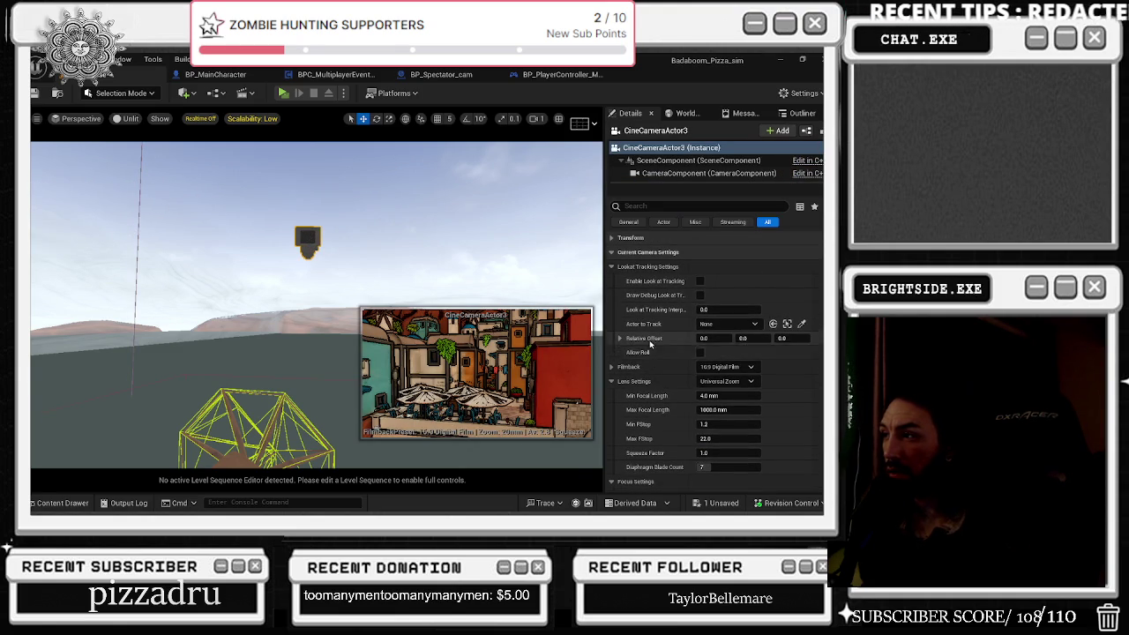
pyautogui.scroll(-10, 657, 282)
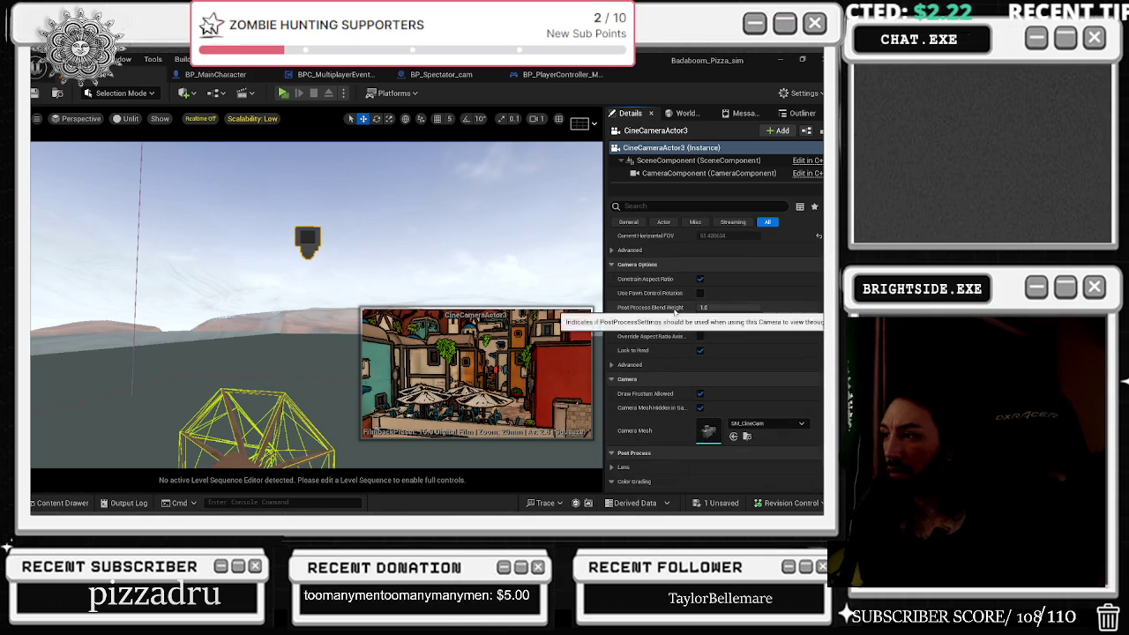
pyautogui.press('f')
pyautogui.moveTo(318, 265); pyautogui.dragTo(379, 233)
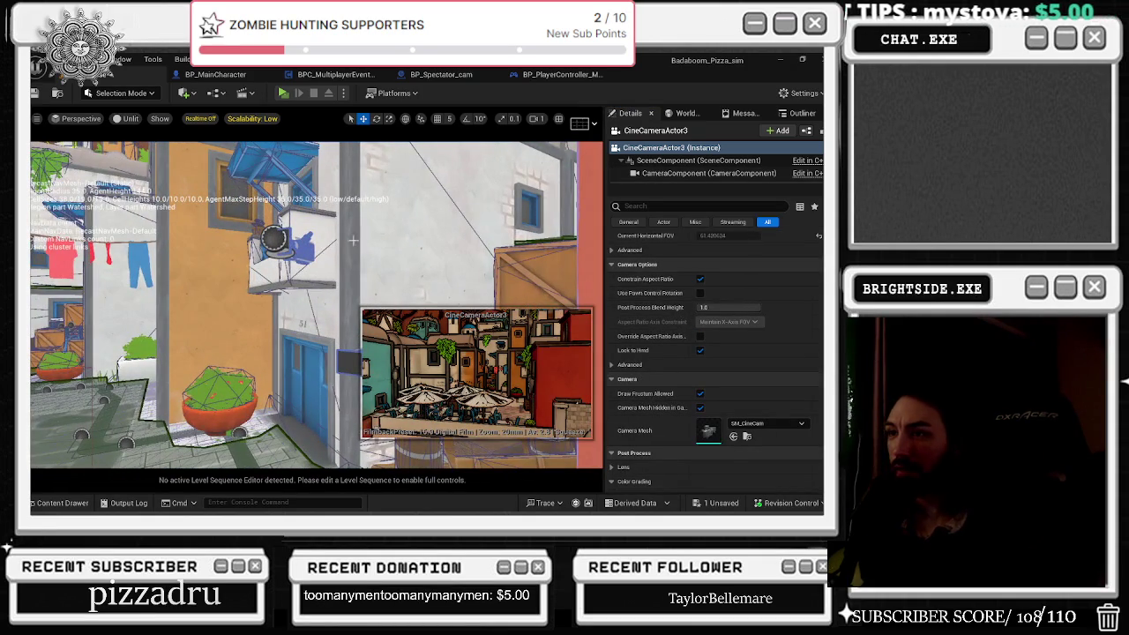
# Step: Select all four BP_Spectator_cam camera components and tick Auto Activate via an 'act' property search
pyautogui.click(299, 247)
pyautogui.click(645, 174)
pyautogui.keyDown('shift'); pyautogui.click(657, 174); pyautogui.keyUp('shift')
pyautogui.keyDown('shift'); pyautogui.click(656, 187); pyautogui.keyUp('shift')
pyautogui.click(669, 204)
pyautogui.write('act')
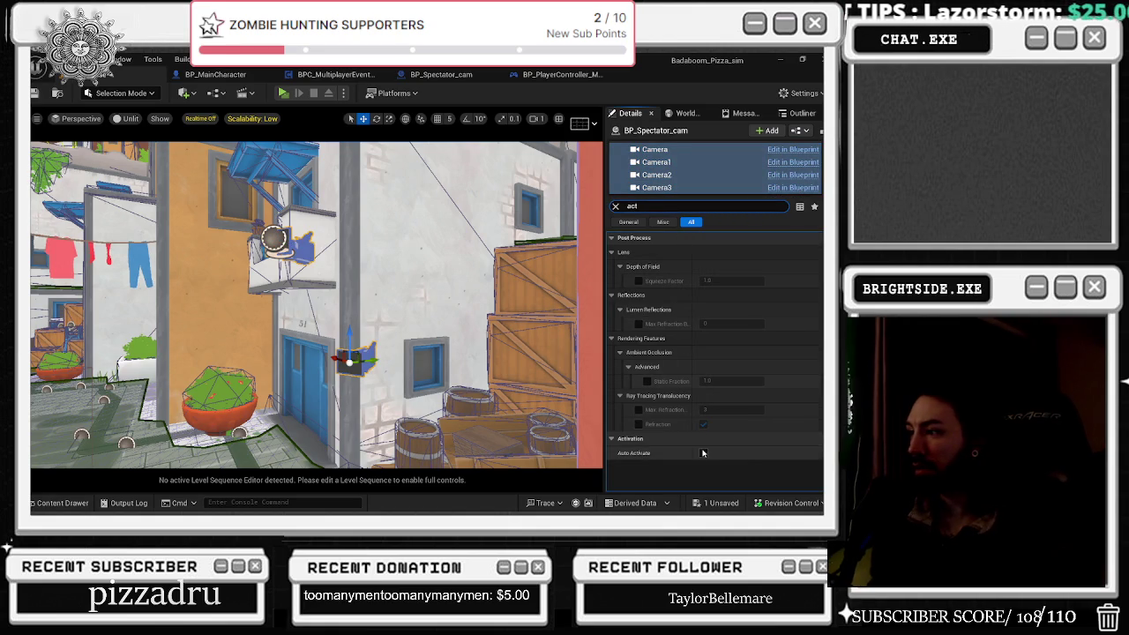
pyautogui.click(670, 187)
# Step: Select Camera3 and pull the view back to see more of the street
pyautogui.moveTo(327, 206); pyautogui.dragTo(371, 206)
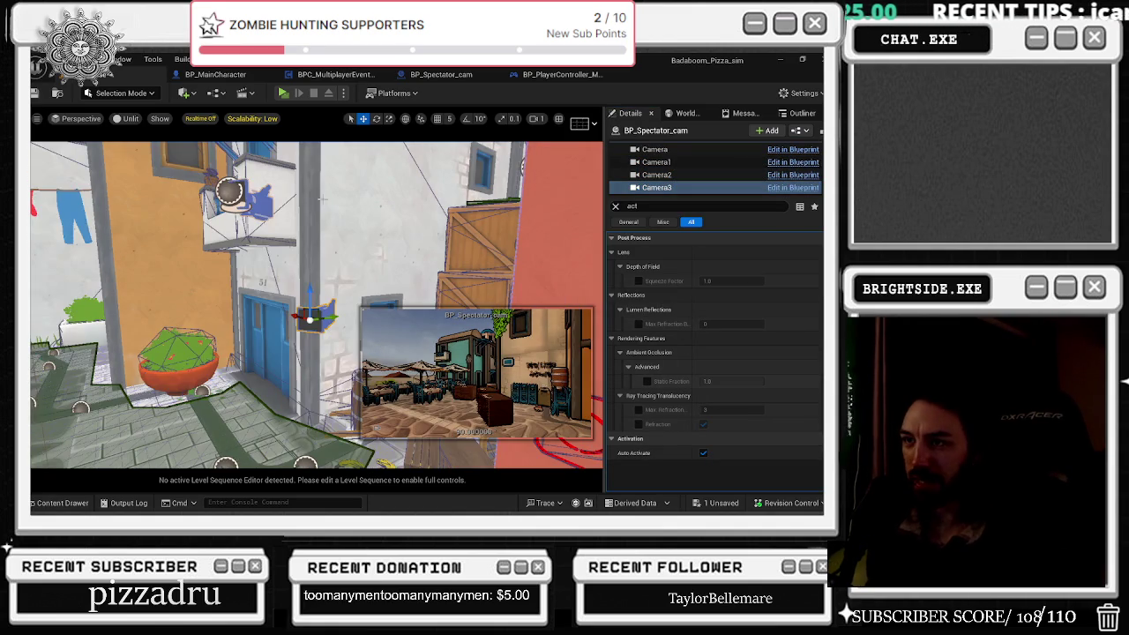
pyautogui.click(657, 187)
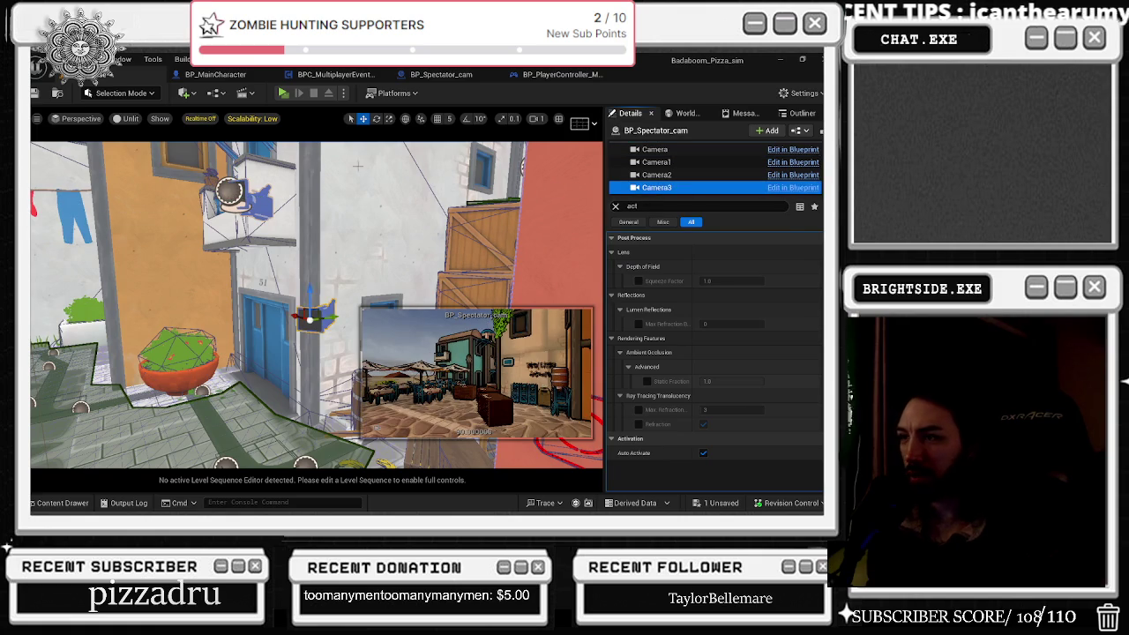
pyautogui.click(311, 291)
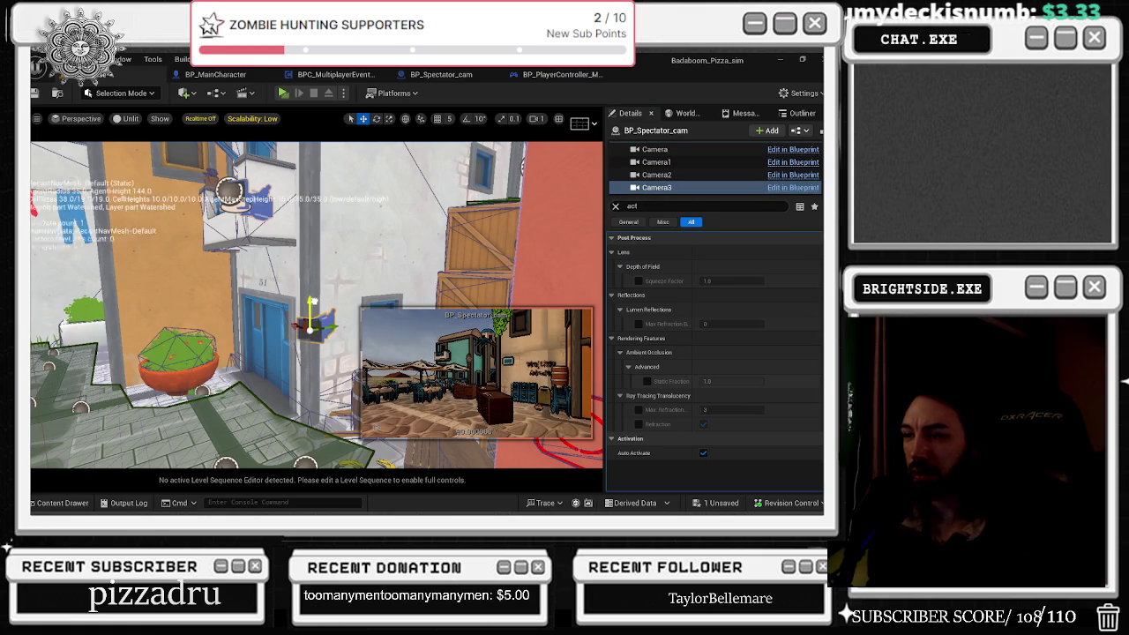
pyautogui.moveTo(306, 327); pyautogui.dragTo(321, 326)
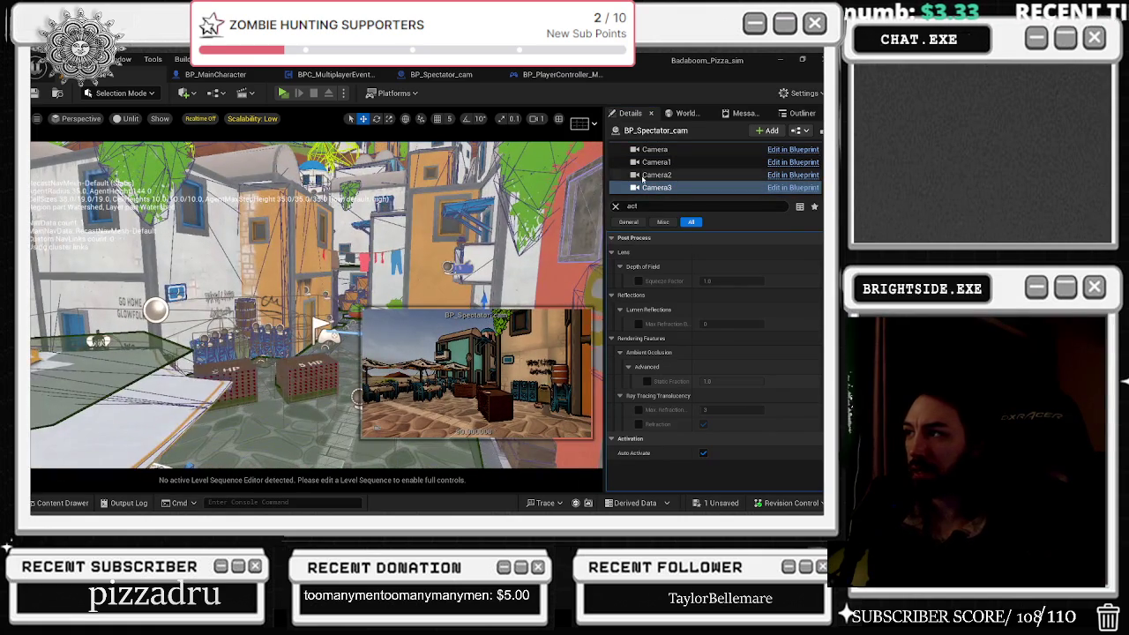
# Step: Move Camera2 to a new spot, rotate it down the alley, and set its Field of View to 122.7
pyautogui.click(656, 174)
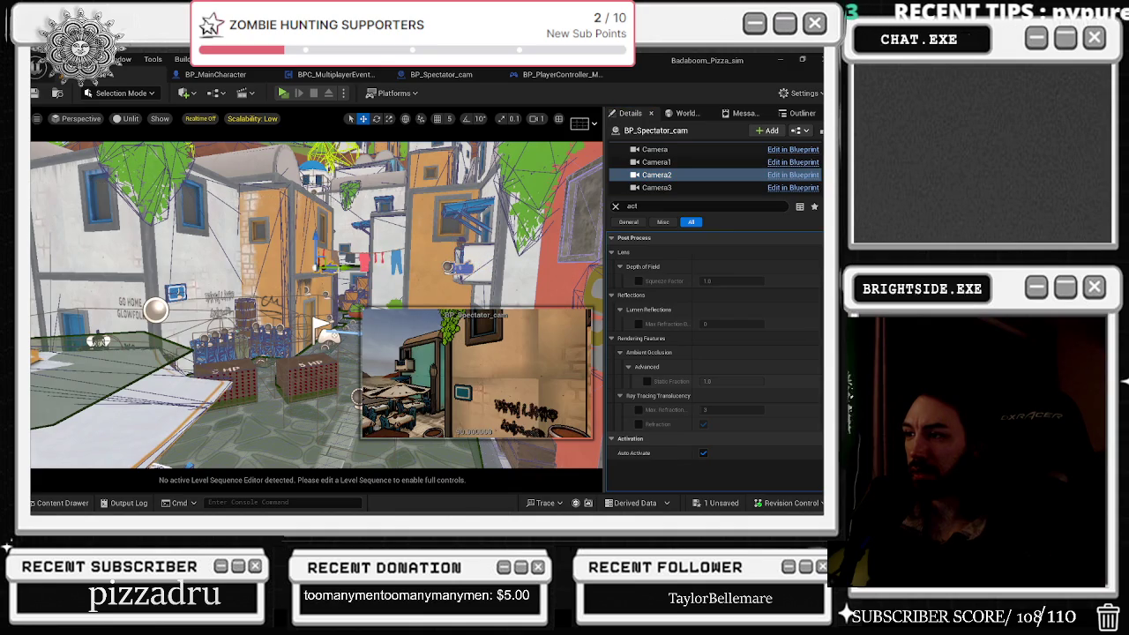
pyautogui.moveTo(321, 324)
pyautogui.mouseDown()
pyautogui.moveTo(335, 341)
pyautogui.moveTo(300, 439)
pyautogui.moveTo(295, 419)
pyautogui.mouseUp()
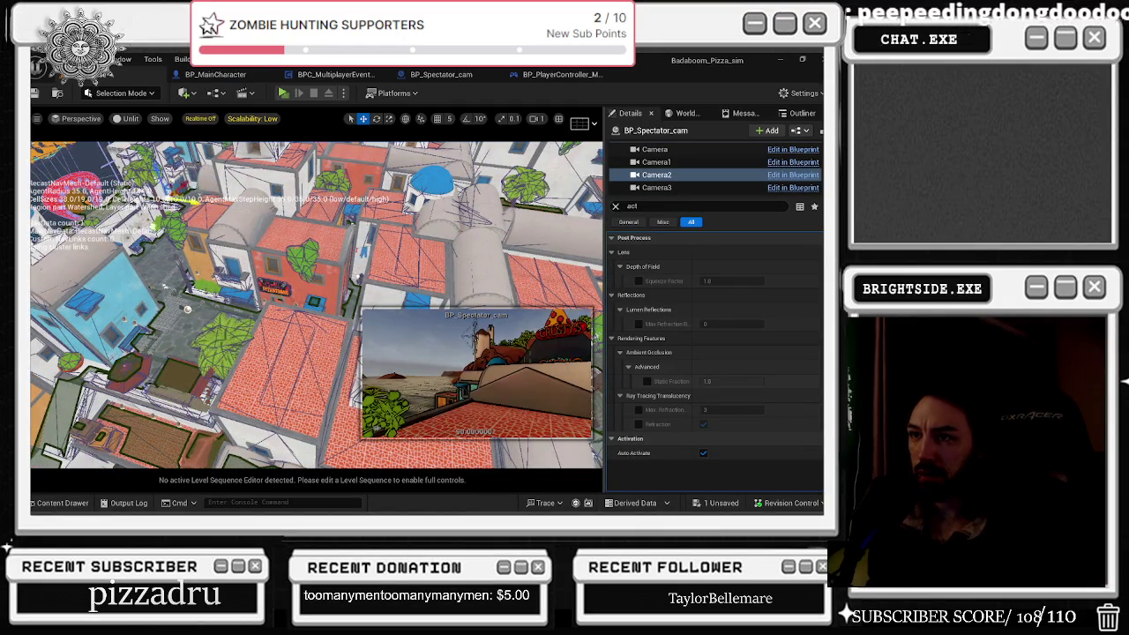
pyautogui.moveTo(148, 251)
pyautogui.mouseDown()
pyautogui.moveTo(131, 262)
pyautogui.moveTo(132, 284)
pyautogui.moveTo(187, 309)
pyautogui.mouseUp()
pyautogui.moveTo(111, 280)
pyautogui.mouseDown()
pyautogui.moveTo(93, 257)
pyautogui.moveTo(104, 244)
pyautogui.mouseUp()
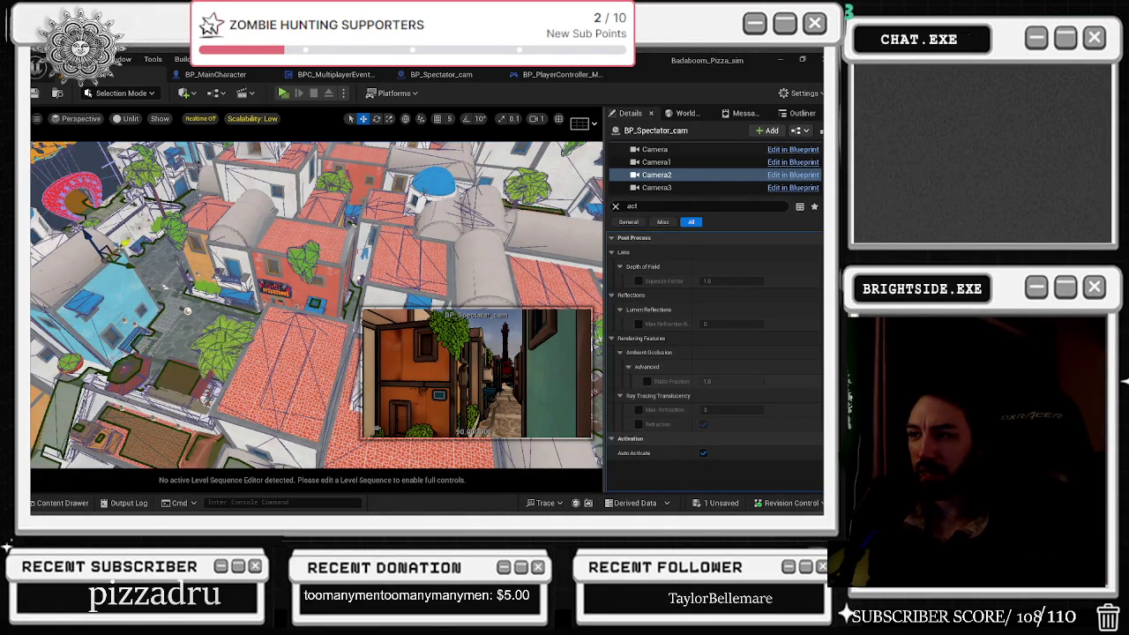
pyautogui.press('e')
pyautogui.moveTo(128, 276); pyautogui.dragTo(411, 273)
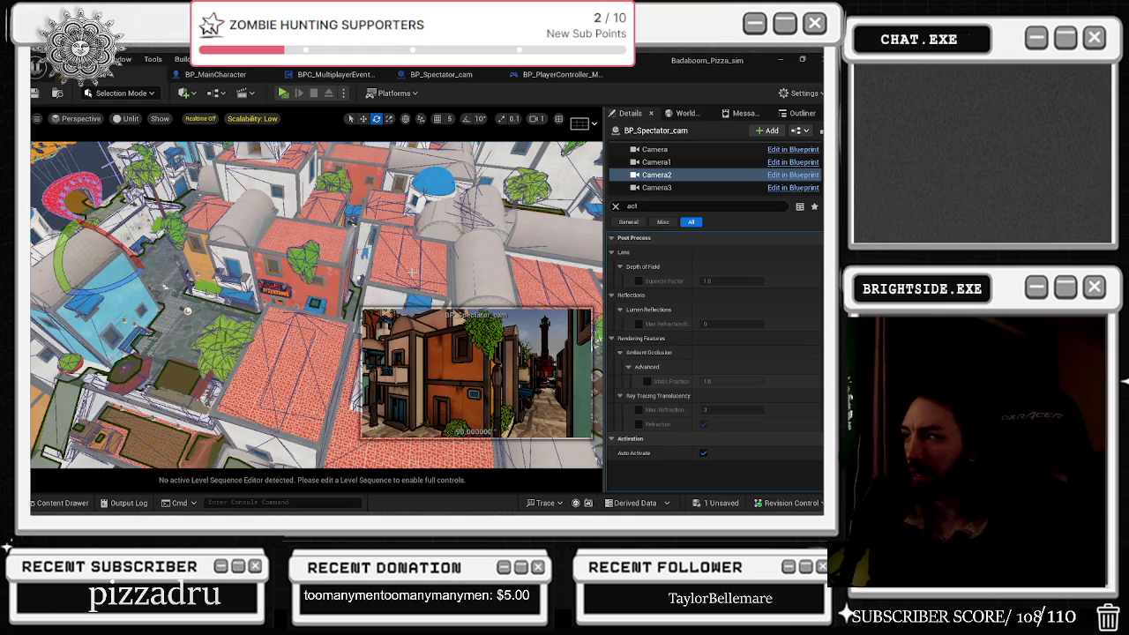
pyautogui.click(617, 206)
pyautogui.moveTo(711, 324); pyautogui.dragTo(768, 324)
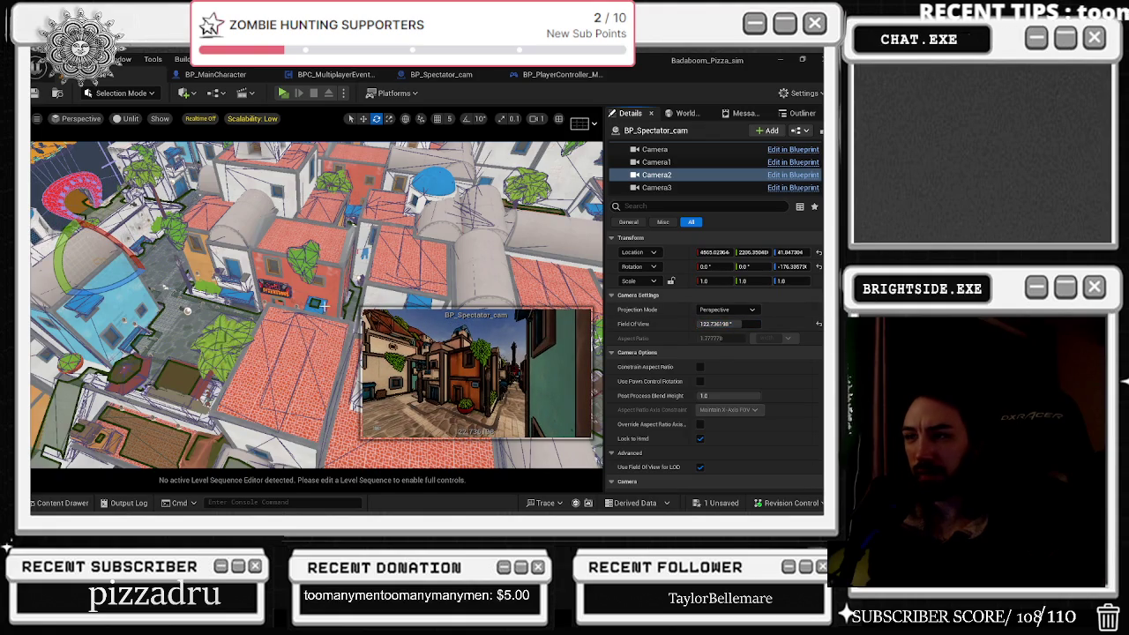
# Step: Nudge Camera2's Z rotation slightly and raise Camera3's Field of View to about 96.3
pyautogui.moveTo(113, 287)
pyautogui.mouseDown()
pyautogui.moveTo(120, 277)
pyautogui.moveTo(116, 287)
pyautogui.mouseUp()
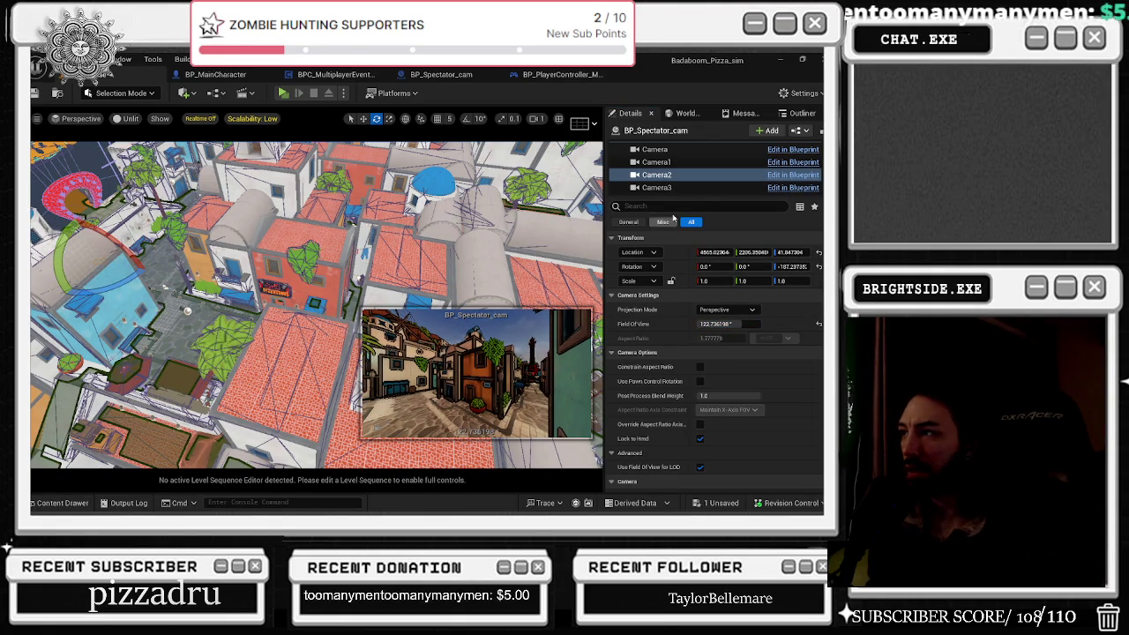
pyautogui.click(661, 188)
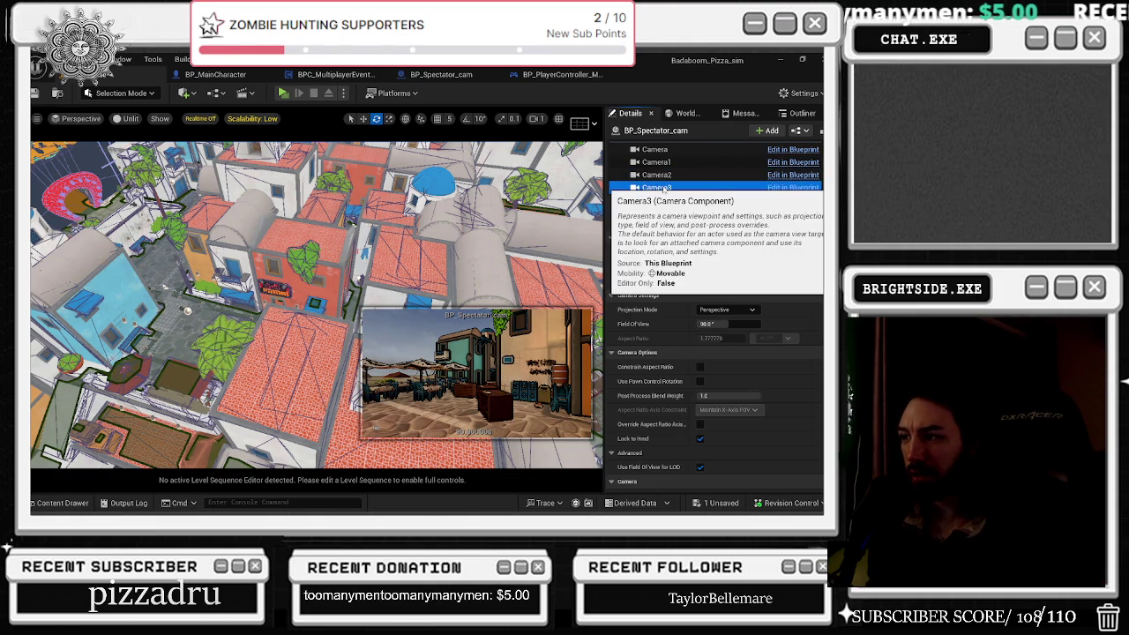
pyautogui.moveTo(719, 324)
pyautogui.mouseDown()
pyautogui.moveTo(746, 323)
pyautogui.moveTo(733, 323)
pyautogui.mouseUp()
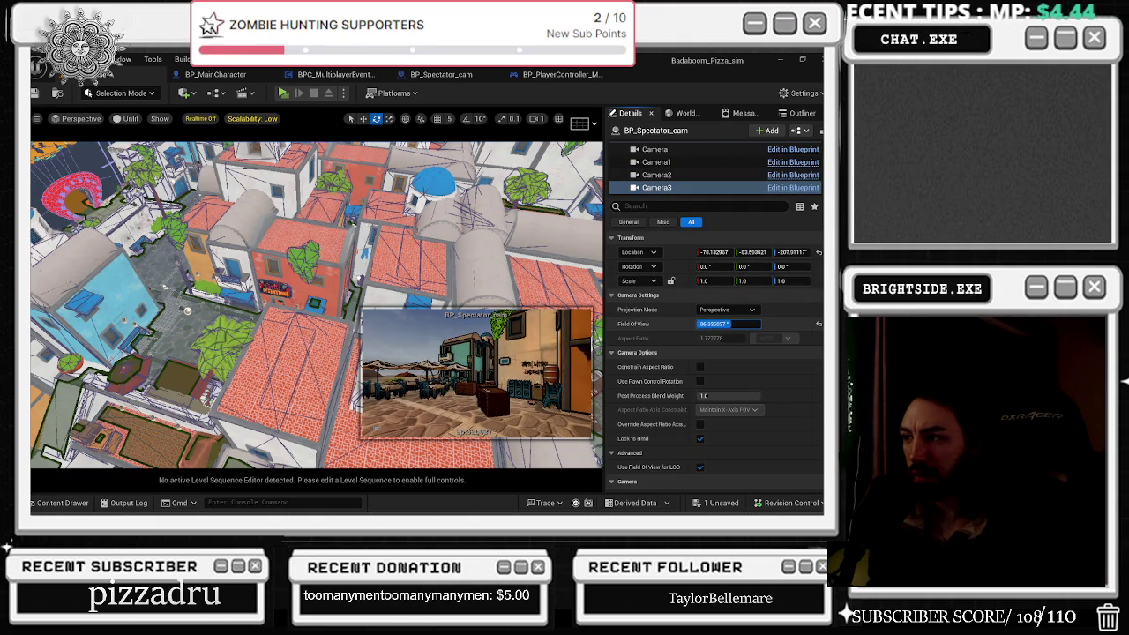
# Step: Move Camera1 over toward the SUSSY building and rotate it to face the café
pyautogui.click(656, 162)
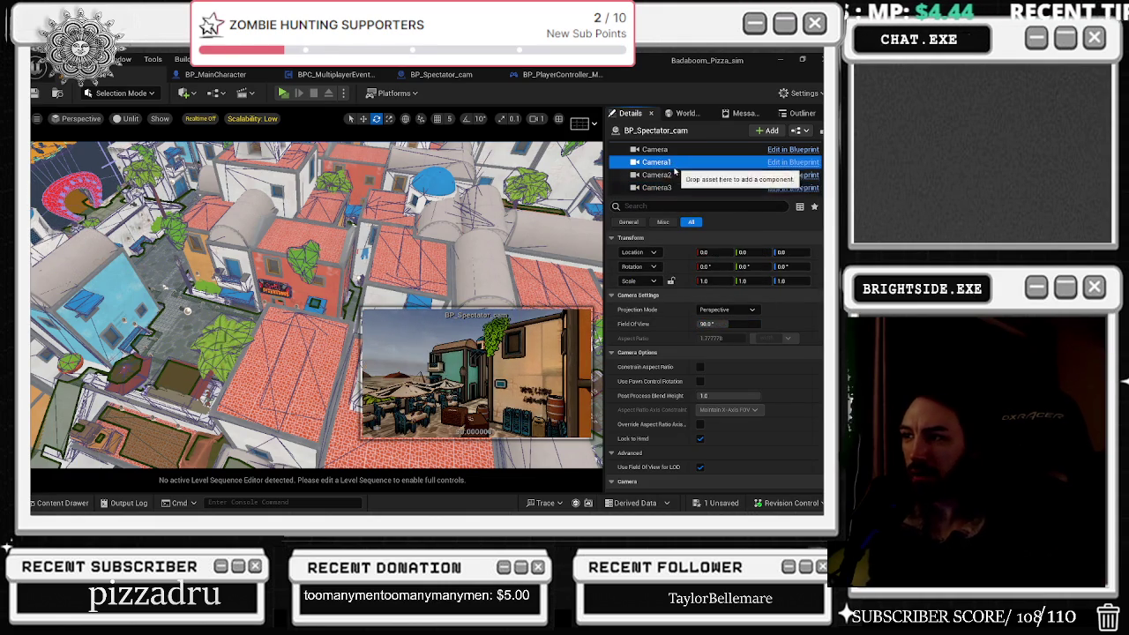
pyautogui.moveTo(278, 360); pyautogui.dragTo(278, 360)
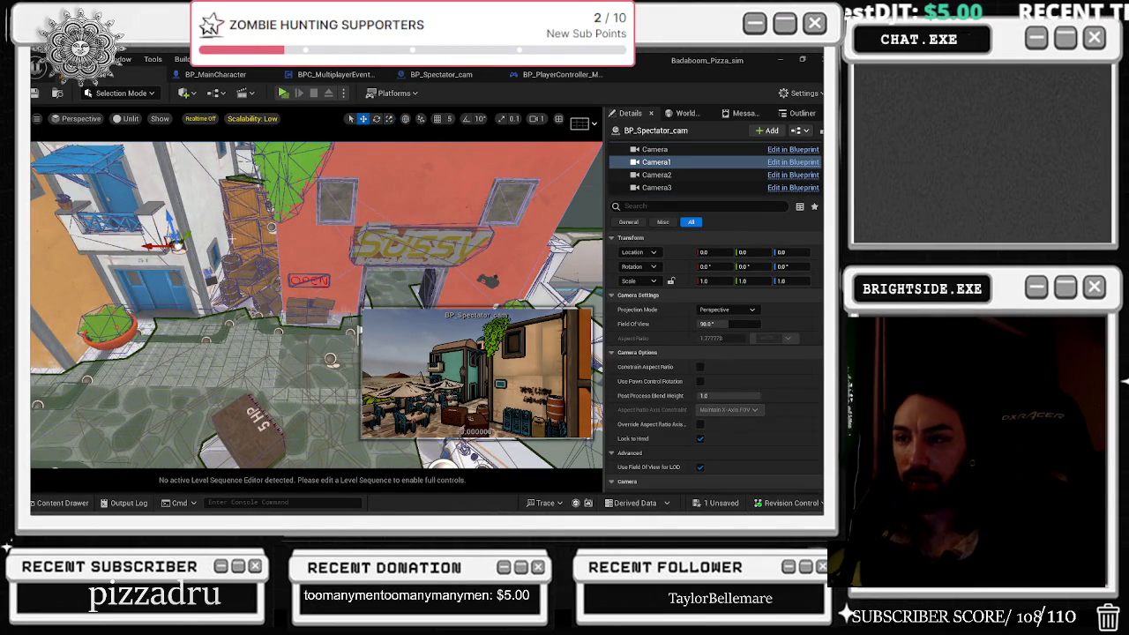
pyautogui.moveTo(157, 244); pyautogui.dragTo(250, 247)
pyautogui.moveTo(331, 360)
pyautogui.mouseDown()
pyautogui.moveTo(452, 255)
pyautogui.moveTo(434, 282)
pyautogui.mouseUp()
pyautogui.moveTo(375, 243); pyautogui.dragTo(363, 211)
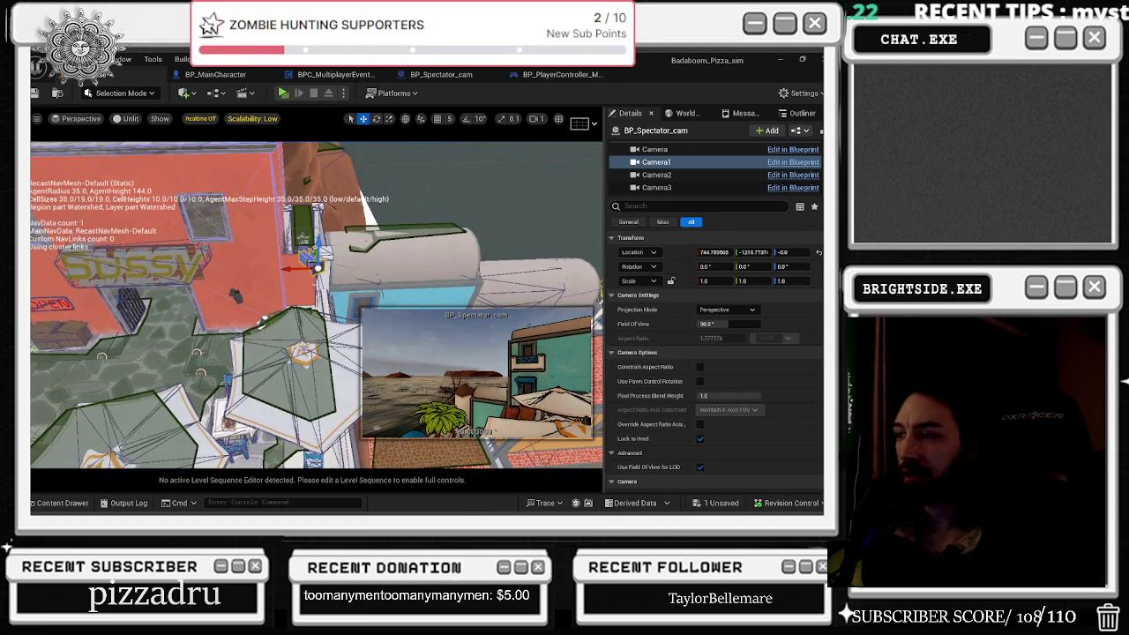
pyautogui.press('e')
pyautogui.moveTo(299, 286); pyautogui.dragTo(308, 308)
# Step: Lower Camera1 onto the café terrace beside the tables and save the map
pyautogui.press('w')
pyautogui.moveTo(286, 243); pyautogui.dragTo(288, 316)
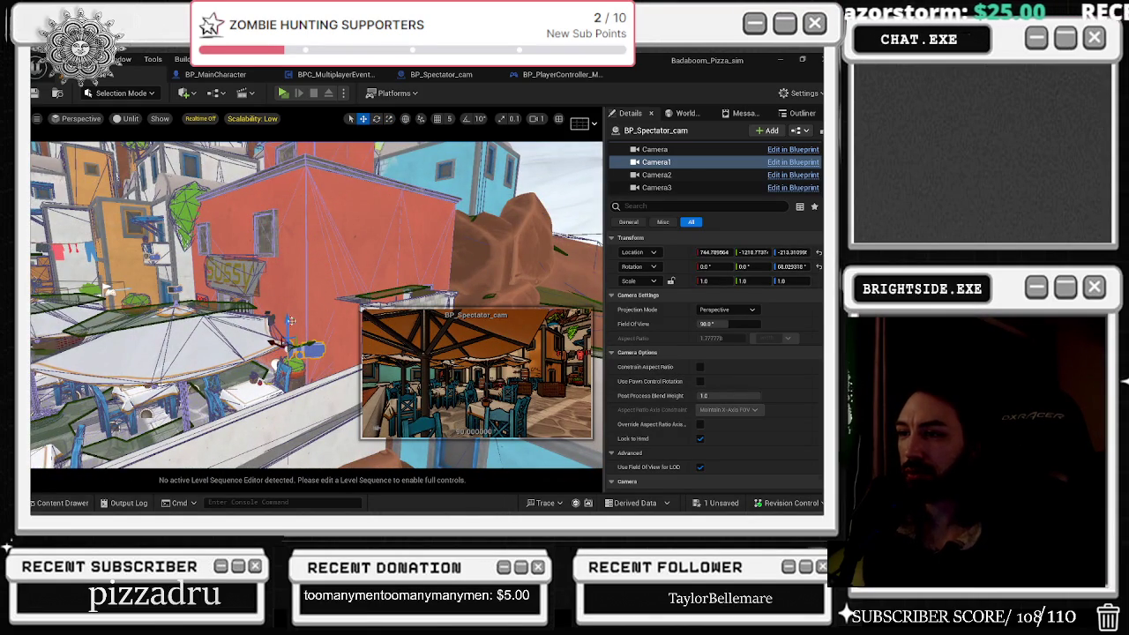
pyautogui.press('f')
pyautogui.moveTo(343, 281)
pyautogui.mouseDown()
pyautogui.moveTo(464, 284)
pyautogui.moveTo(445, 280)
pyautogui.mouseUp()
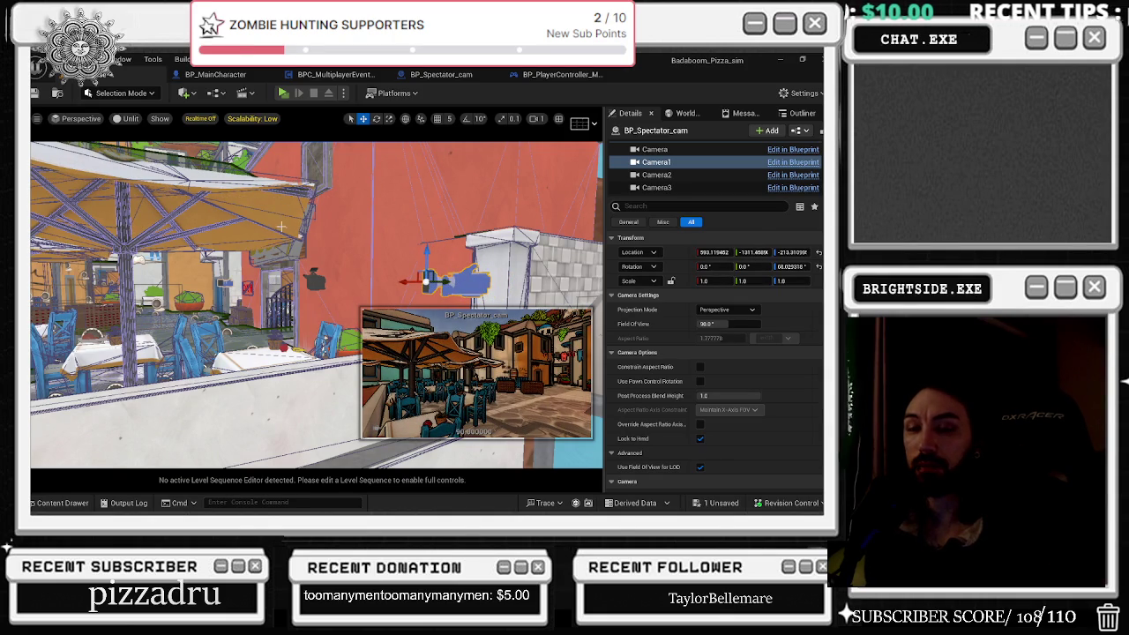
pyautogui.hotkey('ctrl', 's')
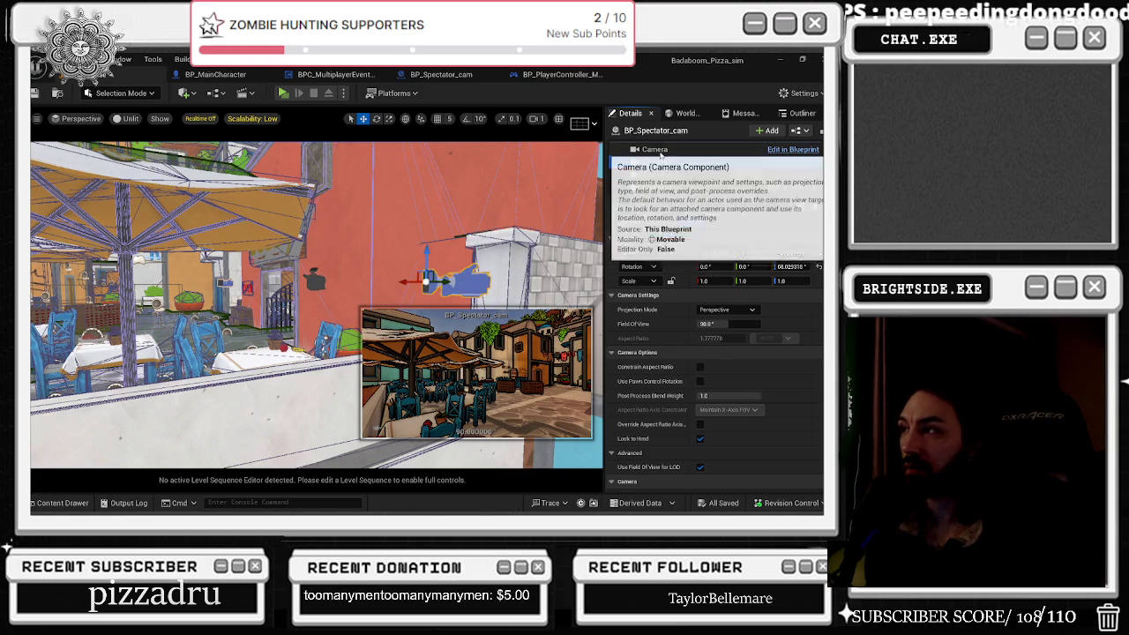
pyautogui.click(660, 150)
# Step: Fly over the rooftops and reposition the main Camera above the courtyard
pyautogui.moveTo(308, 300)
pyautogui.mouseDown()
pyautogui.moveTo(336, 282)
pyautogui.moveTo(362, 326)
pyautogui.mouseUp()
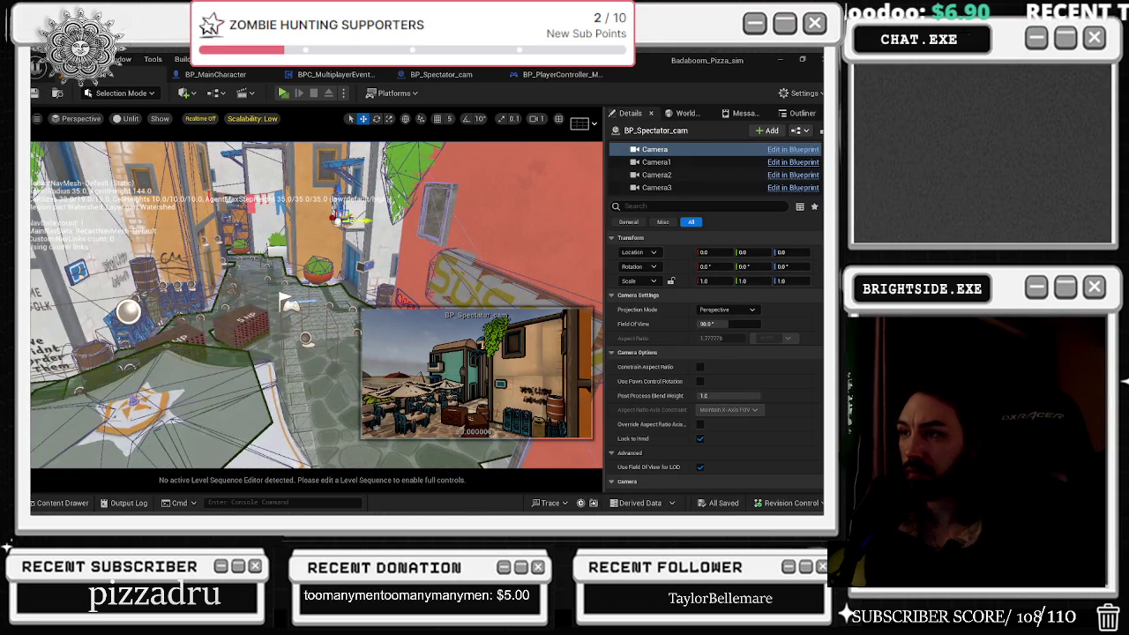
pyautogui.moveTo(284, 299); pyautogui.dragTo(256, 449)
pyautogui.moveTo(435, 292); pyautogui.dragTo(384, 161)
pyautogui.moveTo(257, 448); pyautogui.dragTo(345, 441)
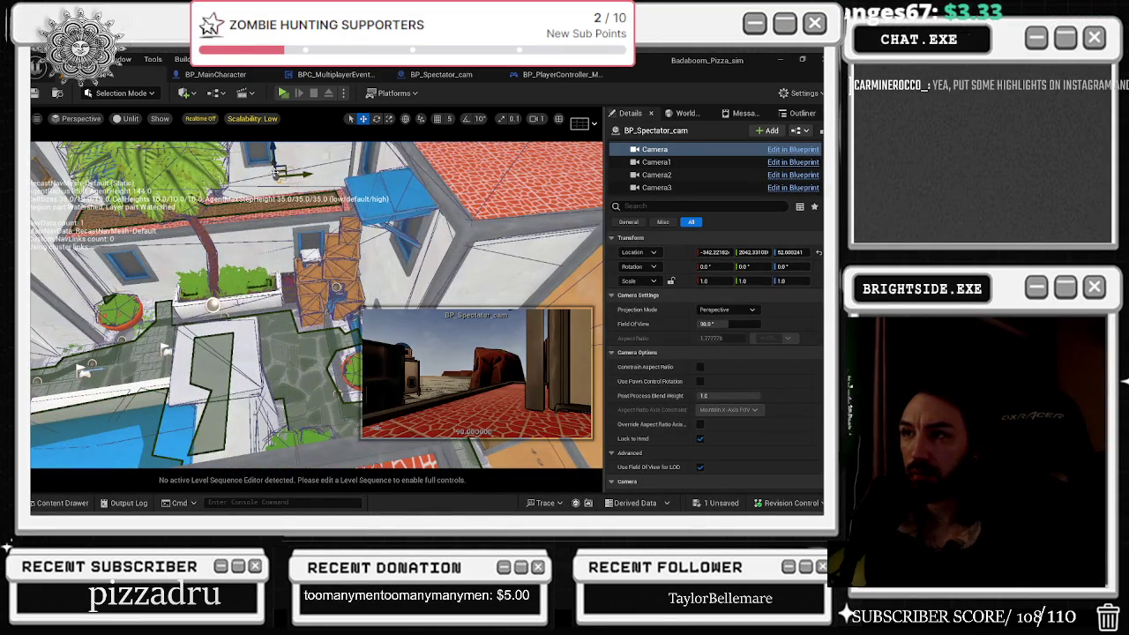
pyautogui.moveTo(300, 238)
pyautogui.mouseDown()
pyautogui.moveTo(275, 263)
pyautogui.moveTo(353, 208)
pyautogui.moveTo(399, 215)
pyautogui.moveTo(379, 257)
pyautogui.moveTo(339, 280)
pyautogui.mouseUp()
pyautogui.press('e')
pyautogui.press('w')
# Step: Set the main Camera's Field of View to about 132.2, move it into the alley, and angle it down the street
pyautogui.moveTo(723, 323); pyautogui.dragTo(771, 323)
pyautogui.moveTo(330, 284)
pyautogui.mouseDown()
pyautogui.moveTo(385, 306)
pyautogui.moveTo(375, 282)
pyautogui.moveTo(385, 291)
pyautogui.moveTo(415, 281)
pyautogui.moveTo(402, 282)
pyautogui.mouseUp()
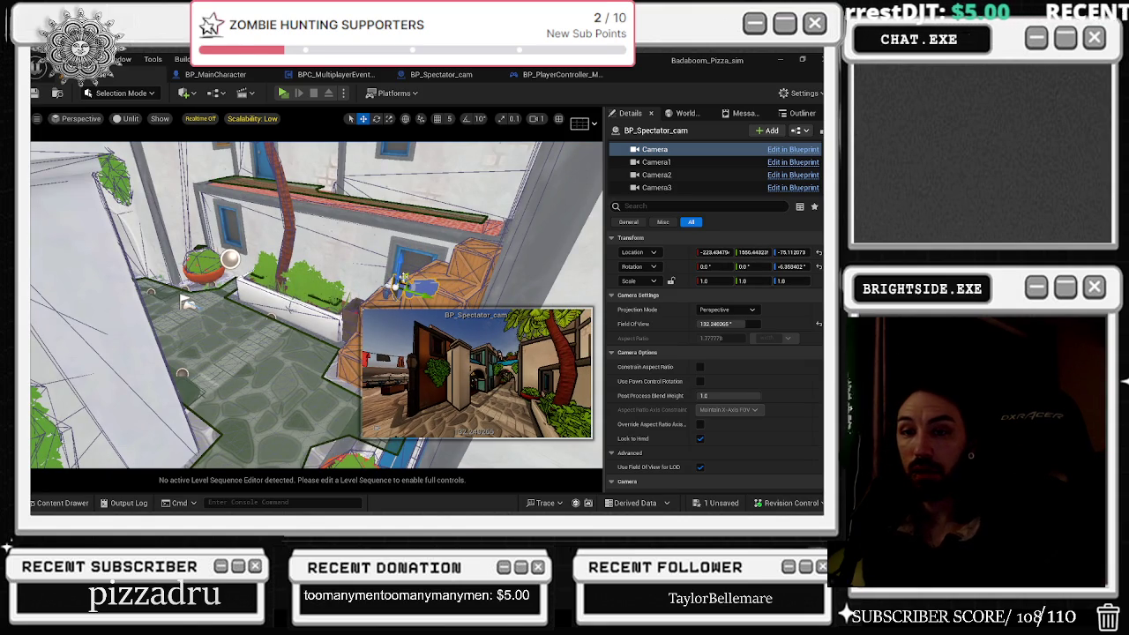
pyautogui.press('e')
pyautogui.moveTo(405, 276); pyautogui.dragTo(411, 281)
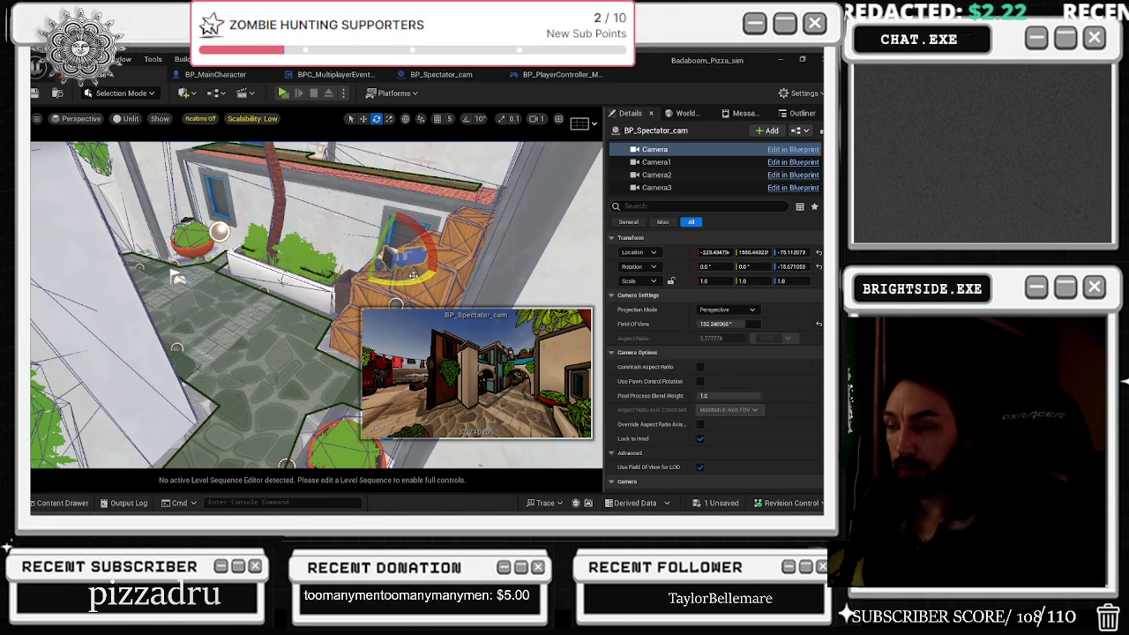
pyautogui.click(414, 280)
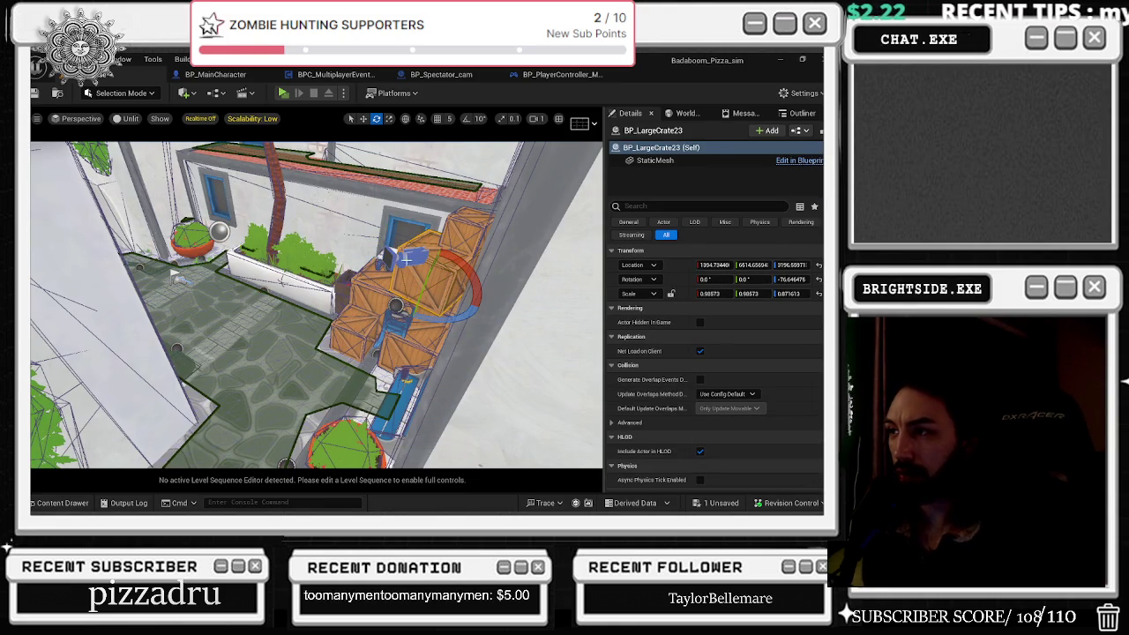
pyautogui.click(388, 256)
pyautogui.press('w')
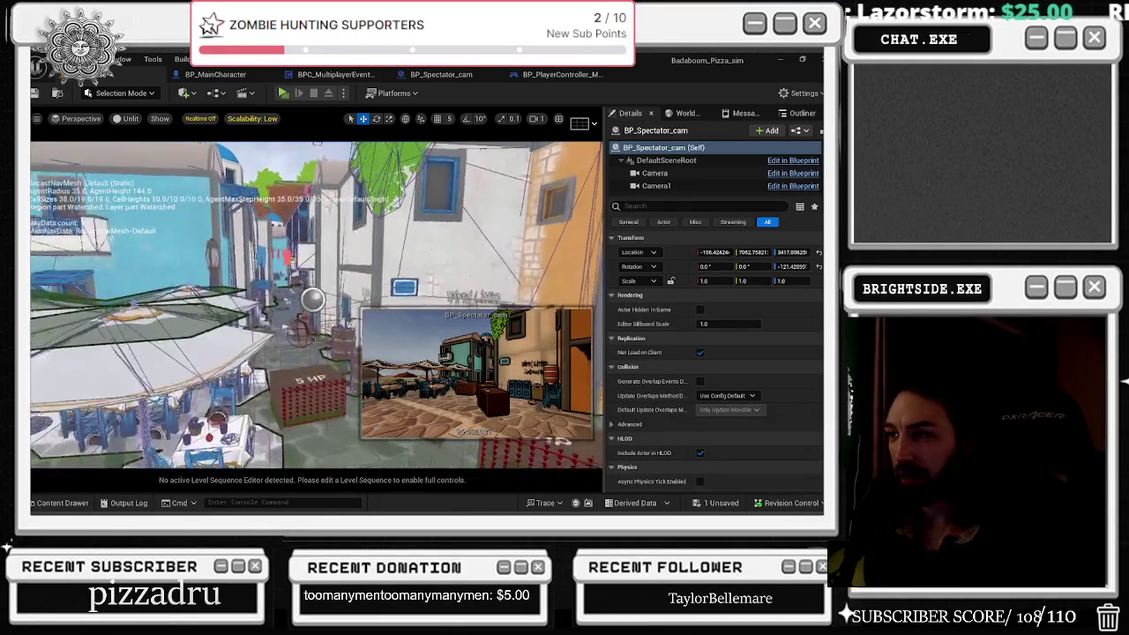
# Step: Preview each component's shot by switching between Camera, Camera1, Camera2 and Camera3
pyautogui.click(616, 174)
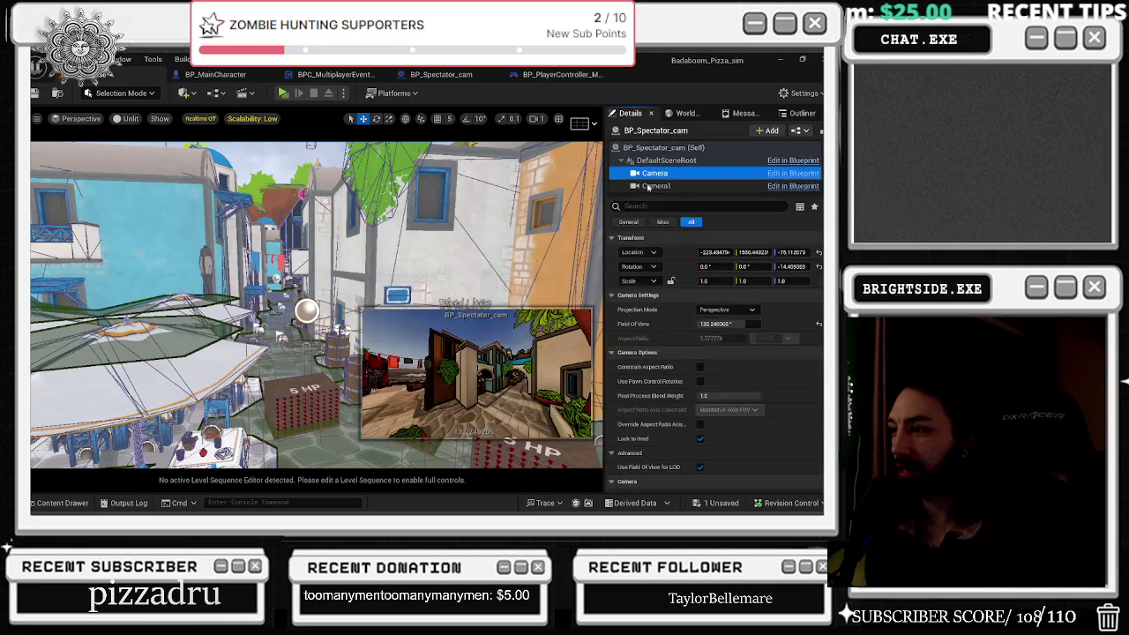
pyautogui.click(654, 185)
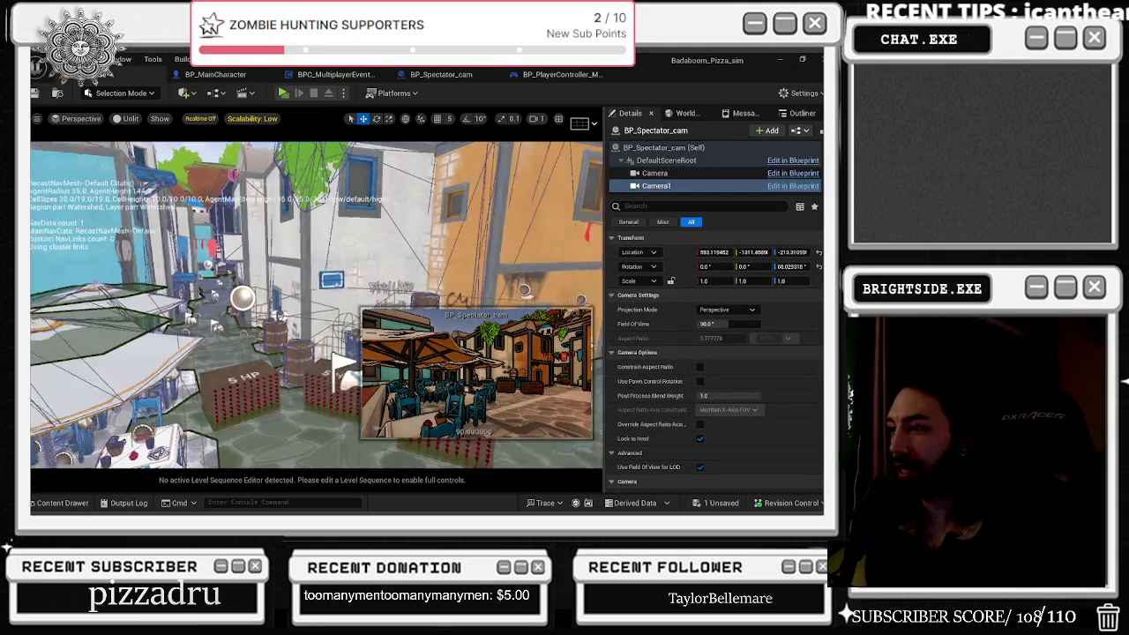
pyautogui.scroll(-1, 712, 194)
pyautogui.click(670, 175)
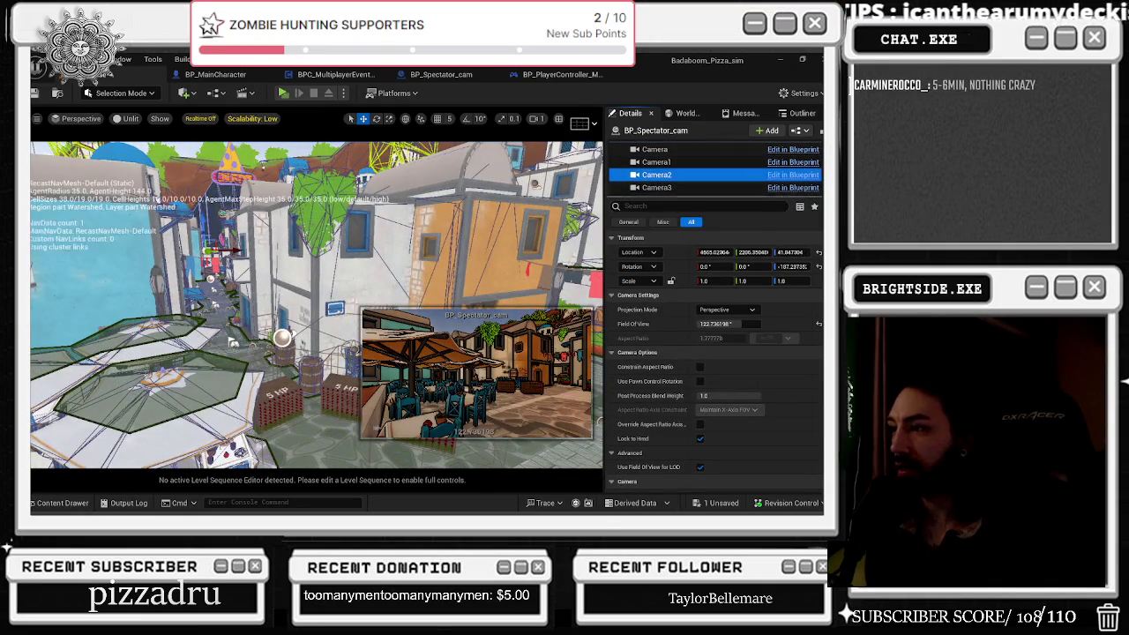
pyautogui.click(689, 188)
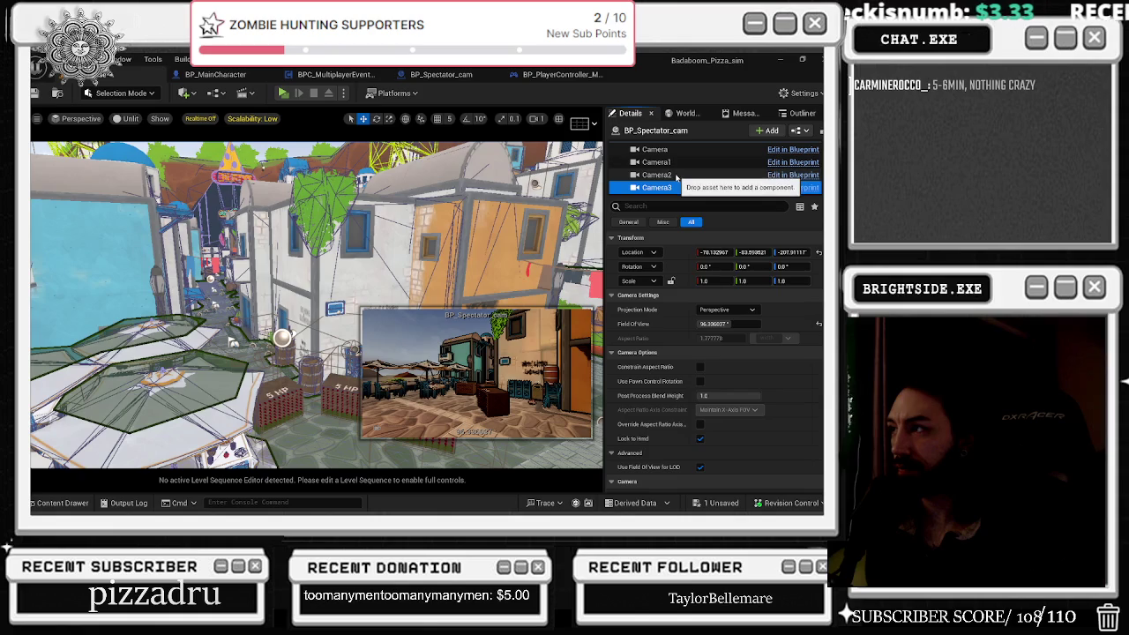
pyautogui.click(668, 175)
pyautogui.click(668, 163)
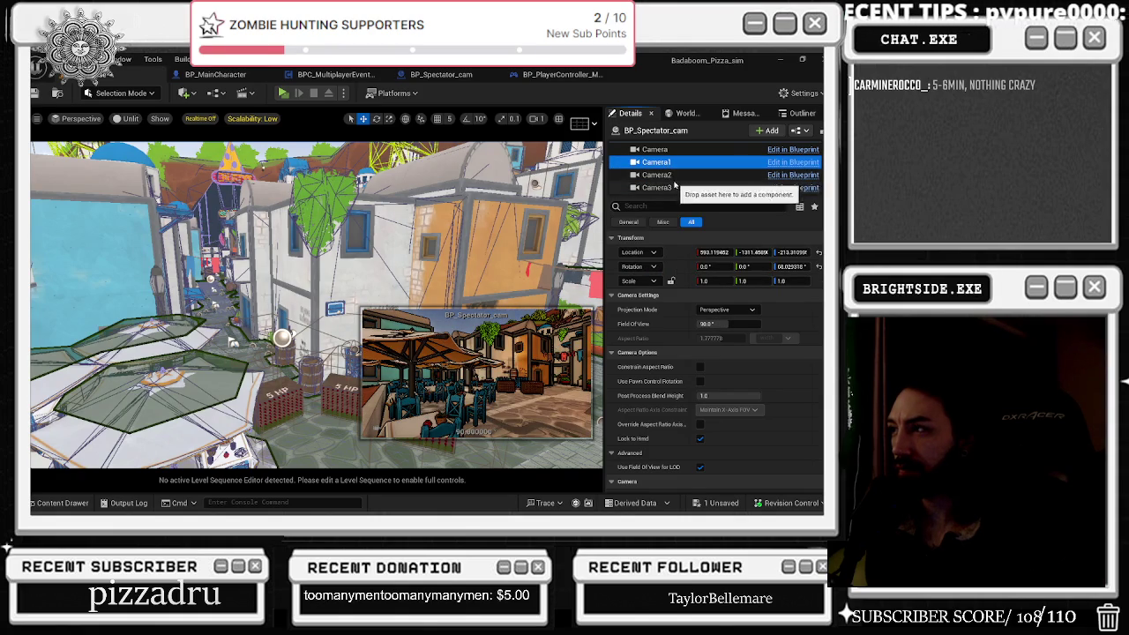
pyautogui.click(674, 188)
pyautogui.click(667, 163)
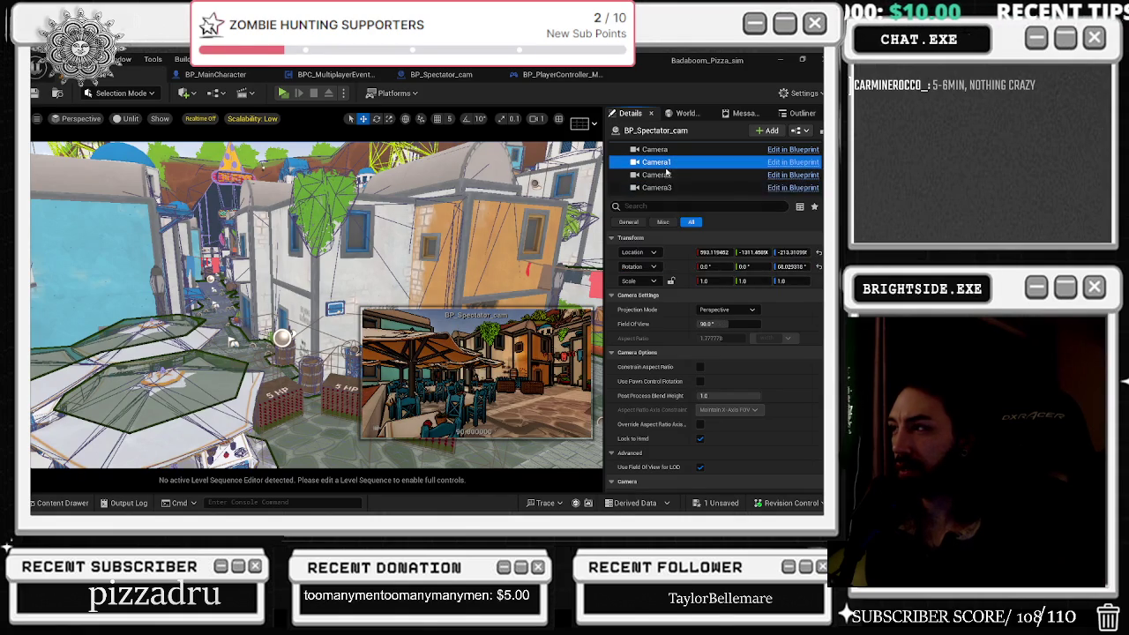
pyautogui.click(676, 188)
pyautogui.click(719, 174)
pyautogui.click(719, 187)
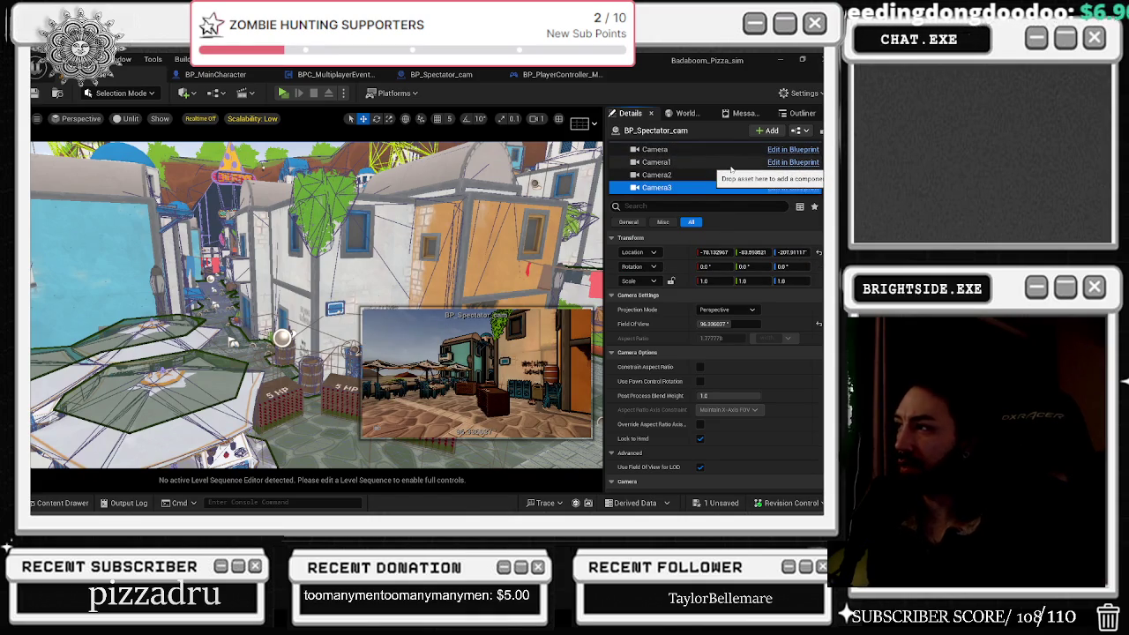
# Step: Move Camera1 up onto the pizza joint's sign, then select Camera4
pyautogui.moveTo(243, 360)
pyautogui.mouseDown()
pyautogui.moveTo(247, 349)
pyautogui.moveTo(245, 359)
pyautogui.mouseUp()
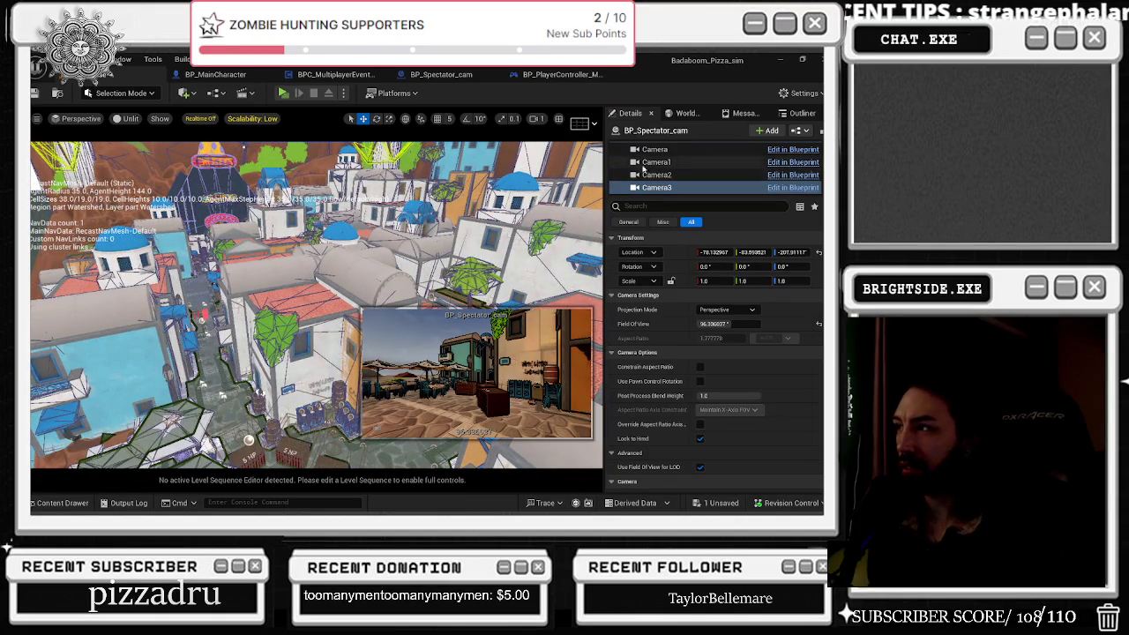
pyautogui.click(657, 163)
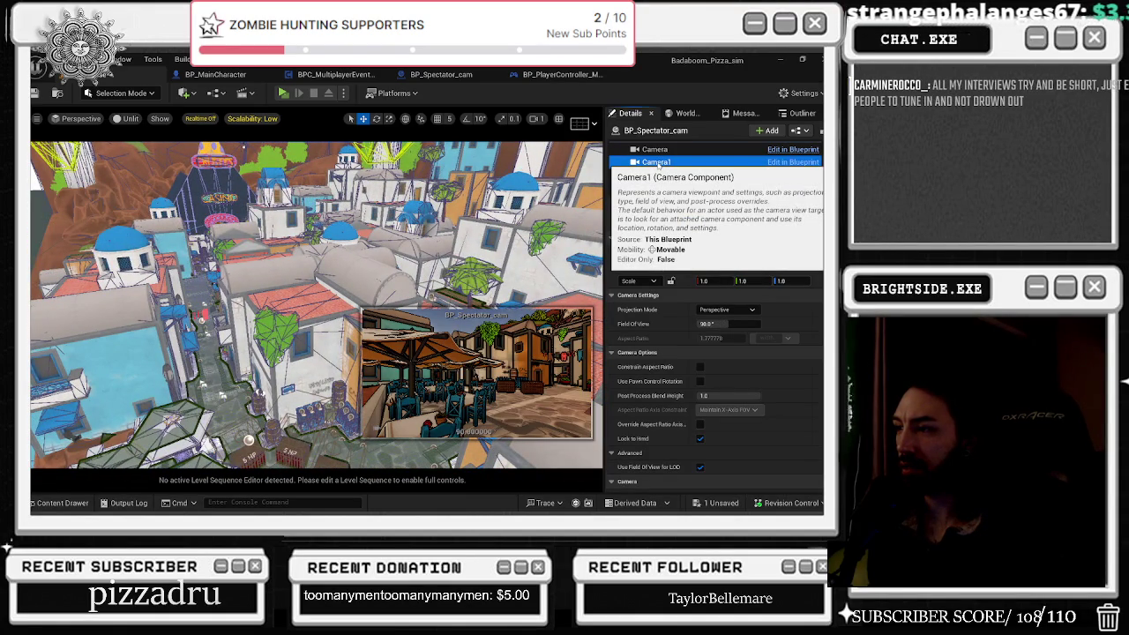
pyautogui.click(662, 187)
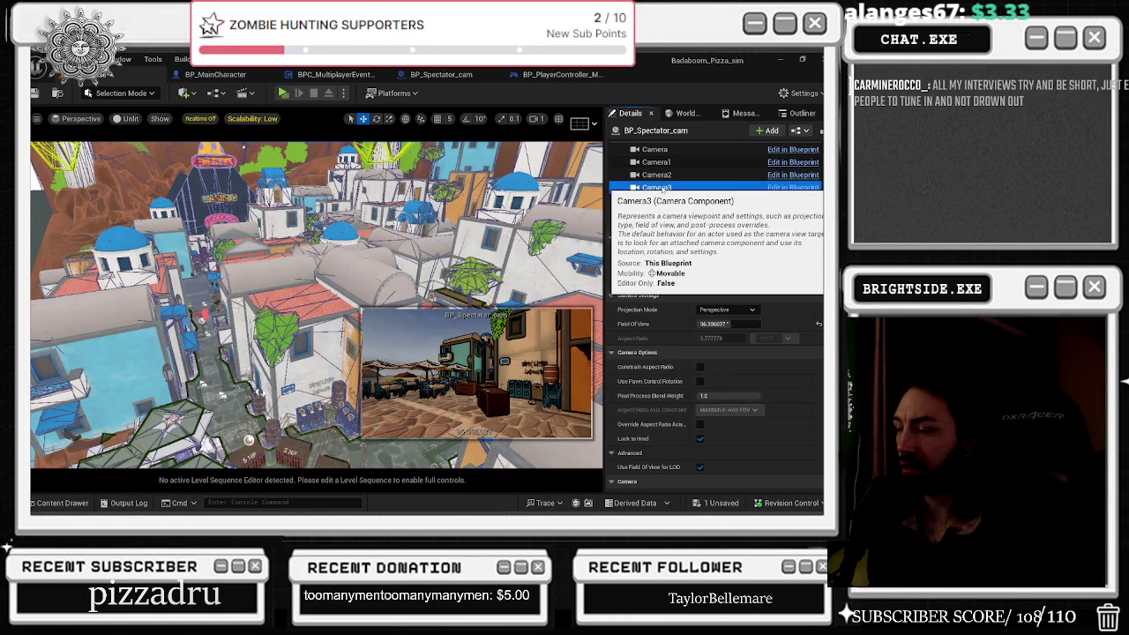
pyautogui.click(656, 162)
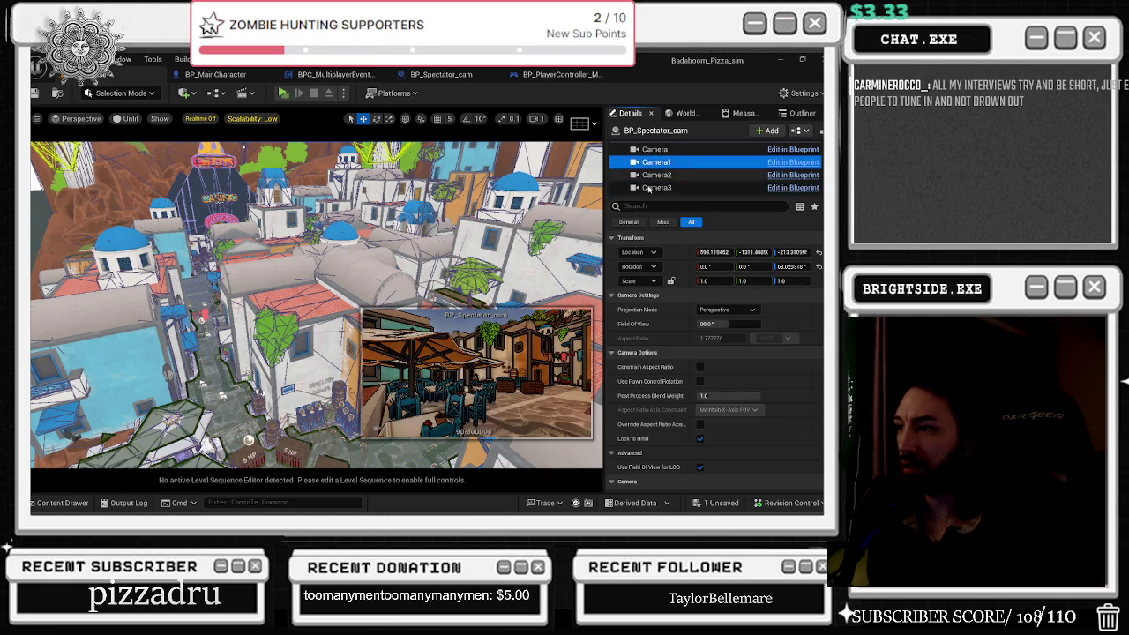
pyautogui.moveTo(317, 308)
pyautogui.mouseDown()
pyautogui.moveTo(318, 282)
pyautogui.moveTo(253, 222)
pyautogui.moveTo(156, 322)
pyautogui.mouseUp()
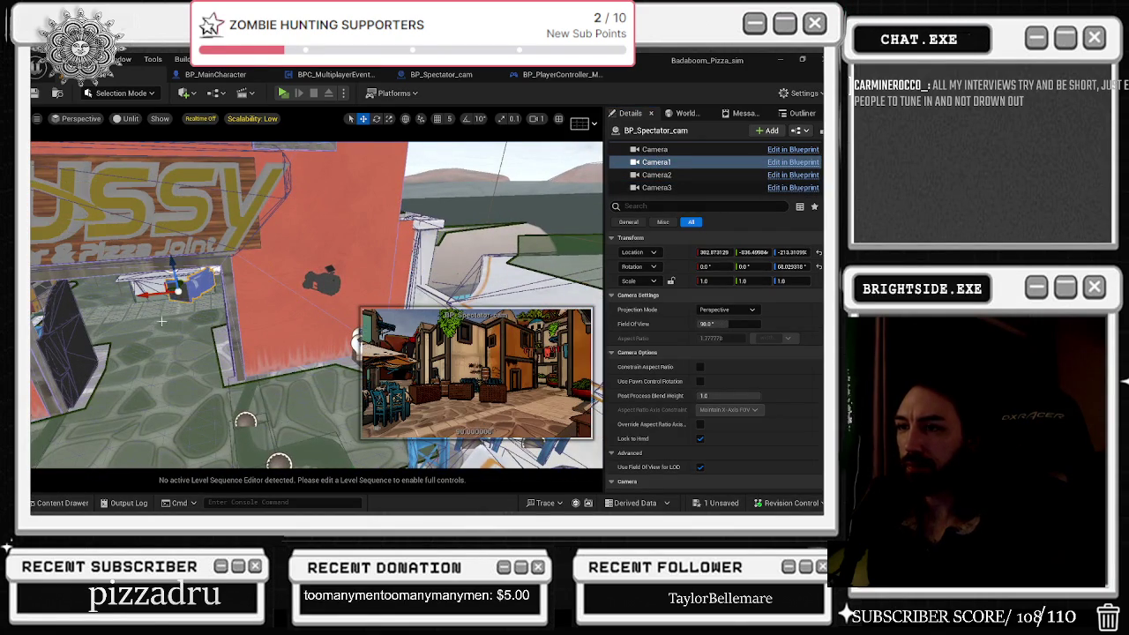
pyautogui.moveTo(188, 283)
pyautogui.mouseDown()
pyautogui.moveTo(204, 234)
pyautogui.moveTo(189, 240)
pyautogui.moveTo(220, 240)
pyautogui.moveTo(207, 199)
pyautogui.moveTo(249, 221)
pyautogui.moveTo(229, 284)
pyautogui.moveTo(247, 314)
pyautogui.moveTo(327, 310)
pyautogui.mouseUp()
pyautogui.click(653, 187)
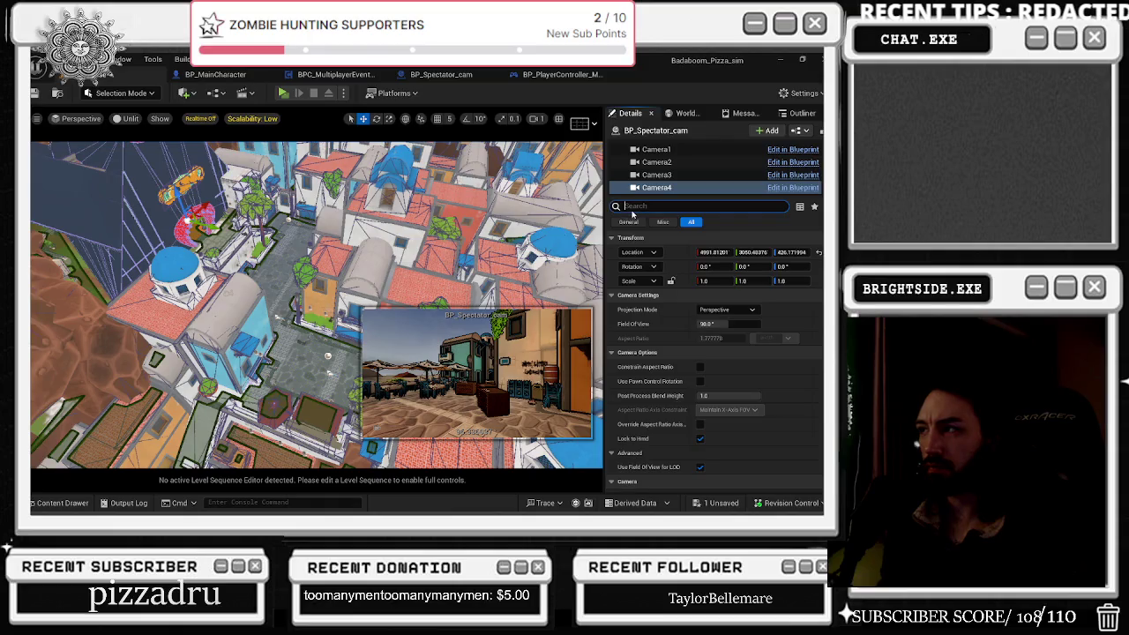
# Step: Enable Auto Activate on Camera4, aim it into the red-lit room, and set Field of View to 121.68
pyautogui.write('act')
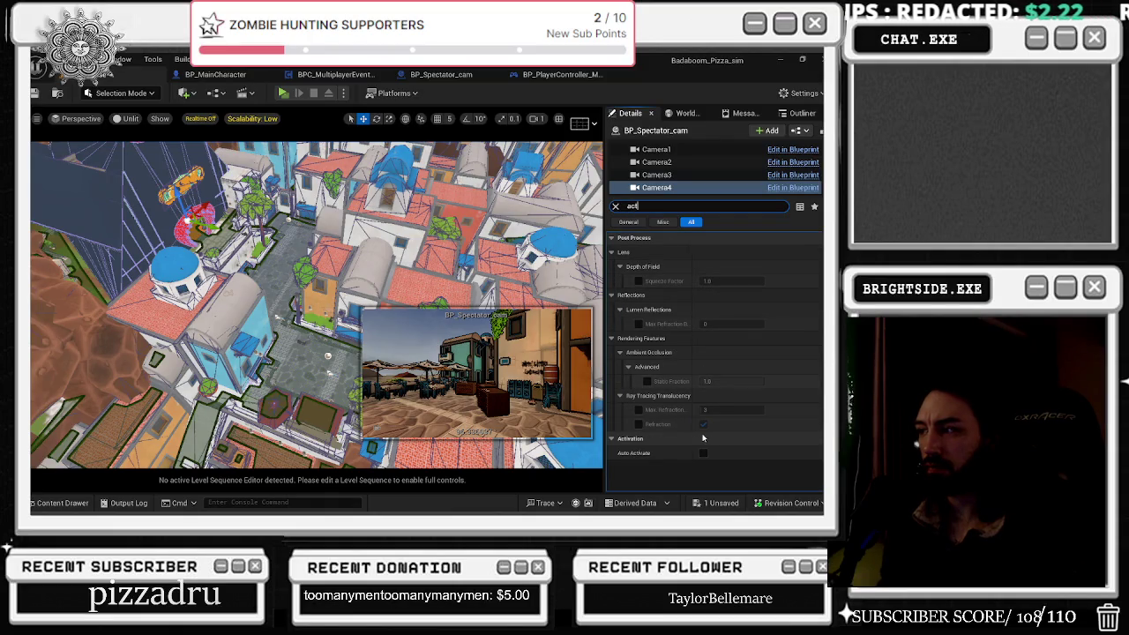
pyautogui.click(703, 452)
pyautogui.moveTo(188, 203)
pyautogui.mouseDown()
pyautogui.moveTo(177, 227)
pyautogui.moveTo(140, 235)
pyautogui.moveTo(137, 281)
pyautogui.moveTo(135, 241)
pyautogui.moveTo(92, 213)
pyautogui.moveTo(74, 234)
pyautogui.mouseUp()
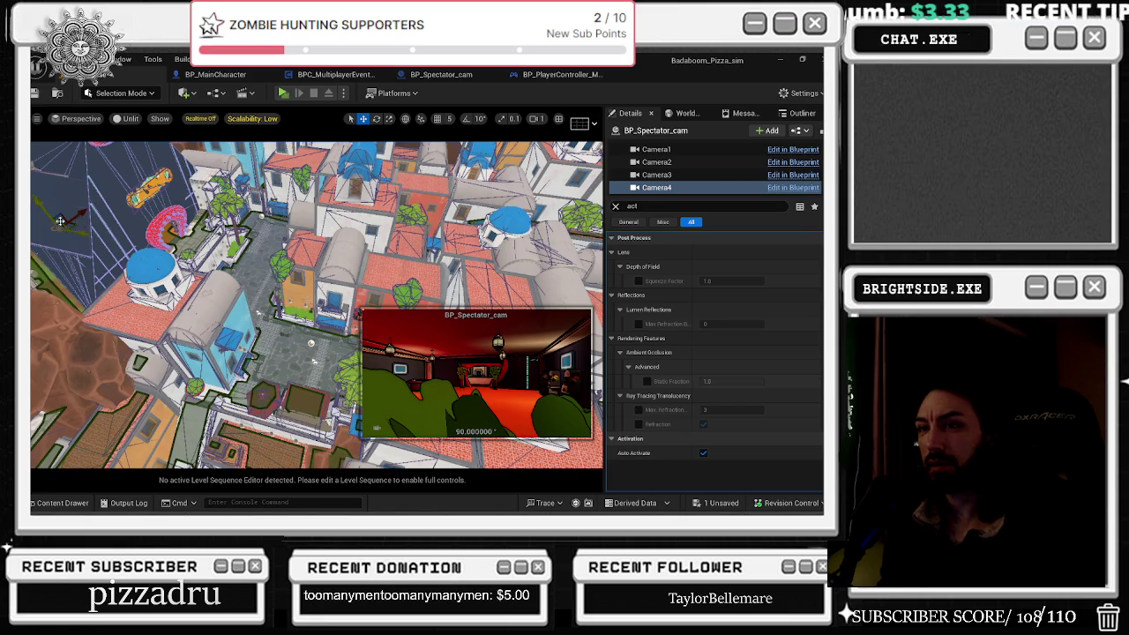
pyautogui.moveTo(50, 211)
pyautogui.mouseDown()
pyautogui.moveTo(71, 212)
pyautogui.moveTo(76, 231)
pyautogui.mouseUp()
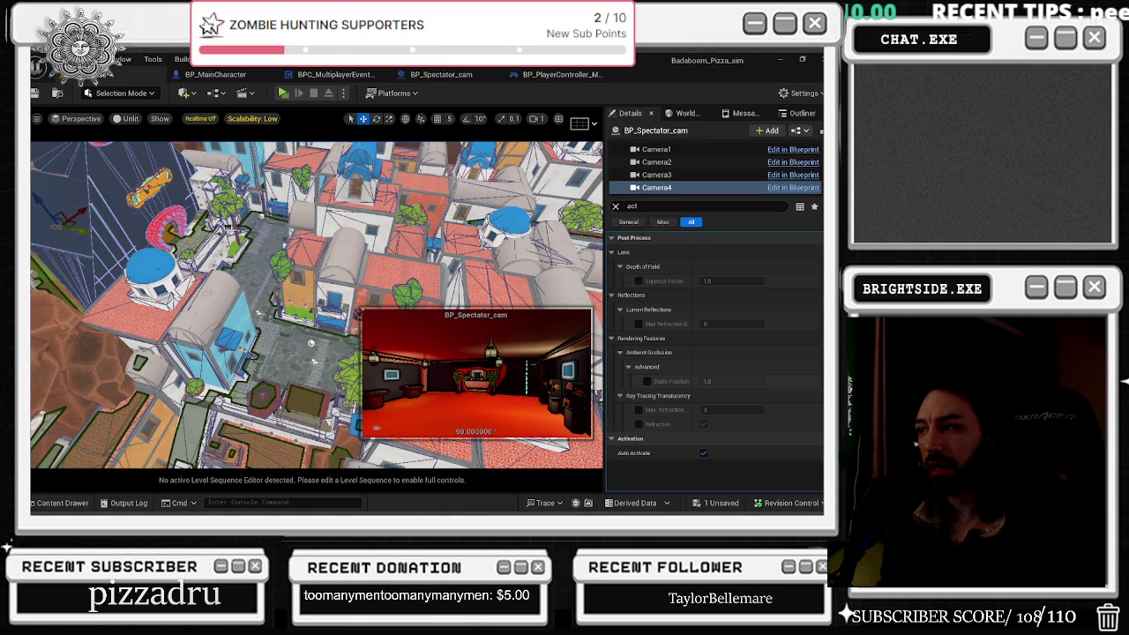
pyautogui.click(615, 205)
pyautogui.moveTo(706, 324); pyautogui.dragTo(750, 324)
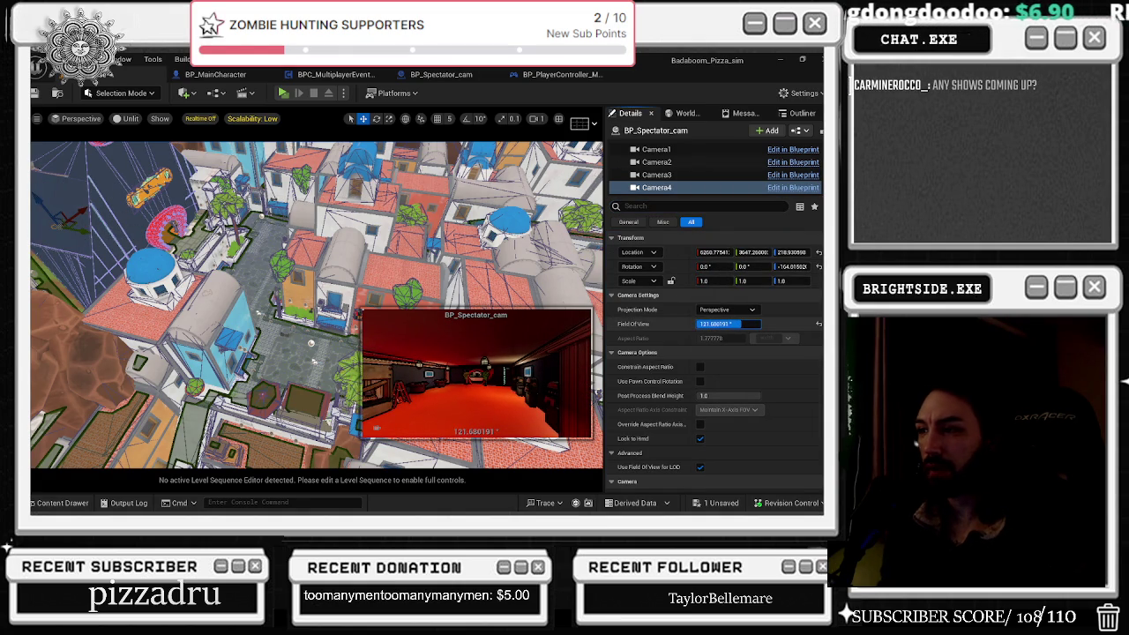
# Step: Select all the spectator cameras together and focus the Details property search
pyautogui.keyDown('shift'); pyautogui.click(675, 187); pyautogui.keyUp('shift')
pyautogui.scroll(1, 674, 191)
pyautogui.click(670, 206)
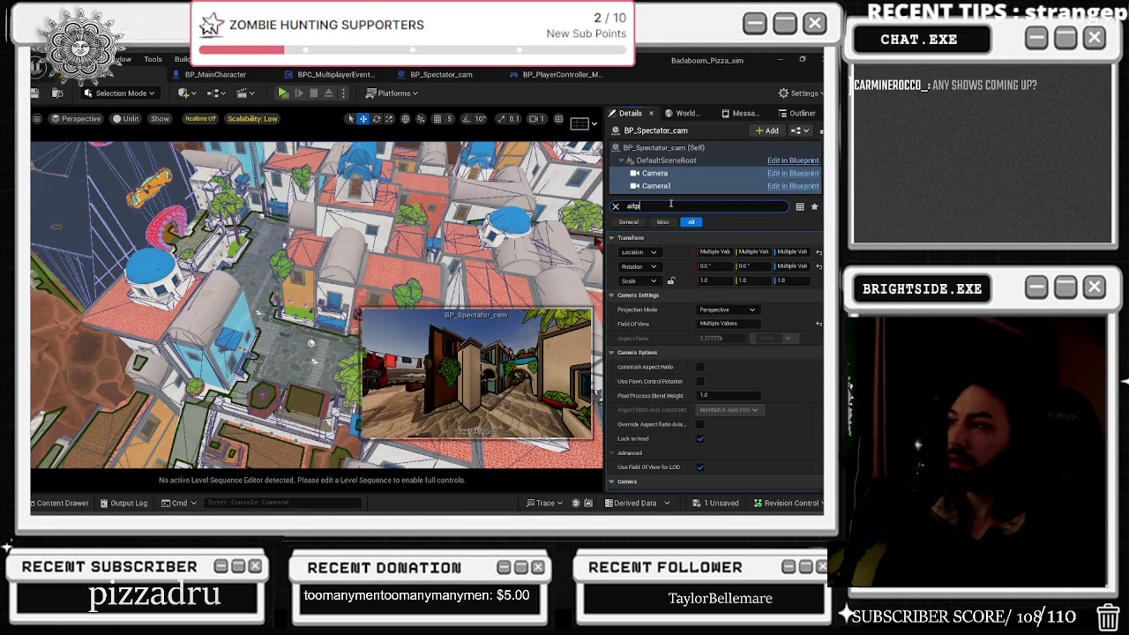
# Step: Untick Auto Activate on the selected cameras via an 'auto' search and save the Showcase map
pyautogui.write('auto')
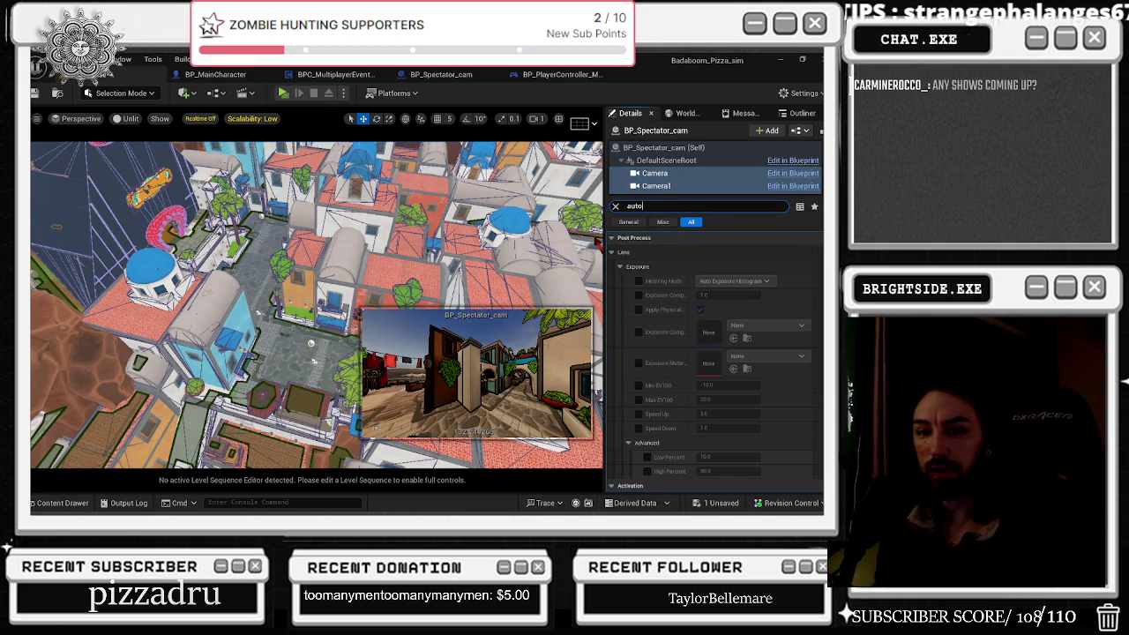
pyautogui.scroll(-1, 718, 295)
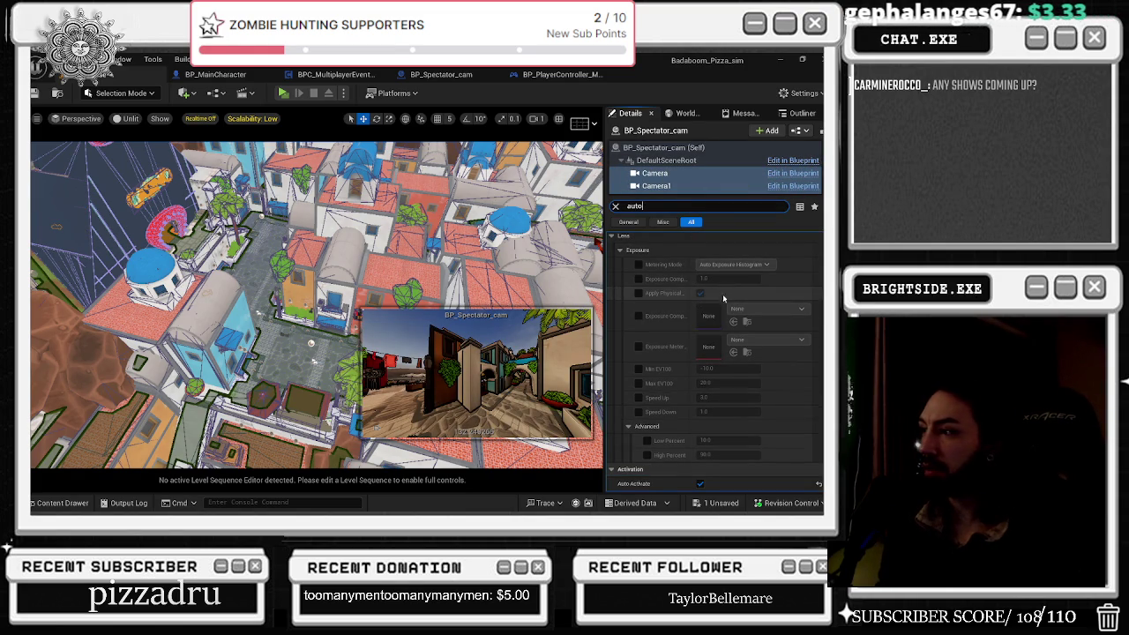
pyautogui.click(702, 484)
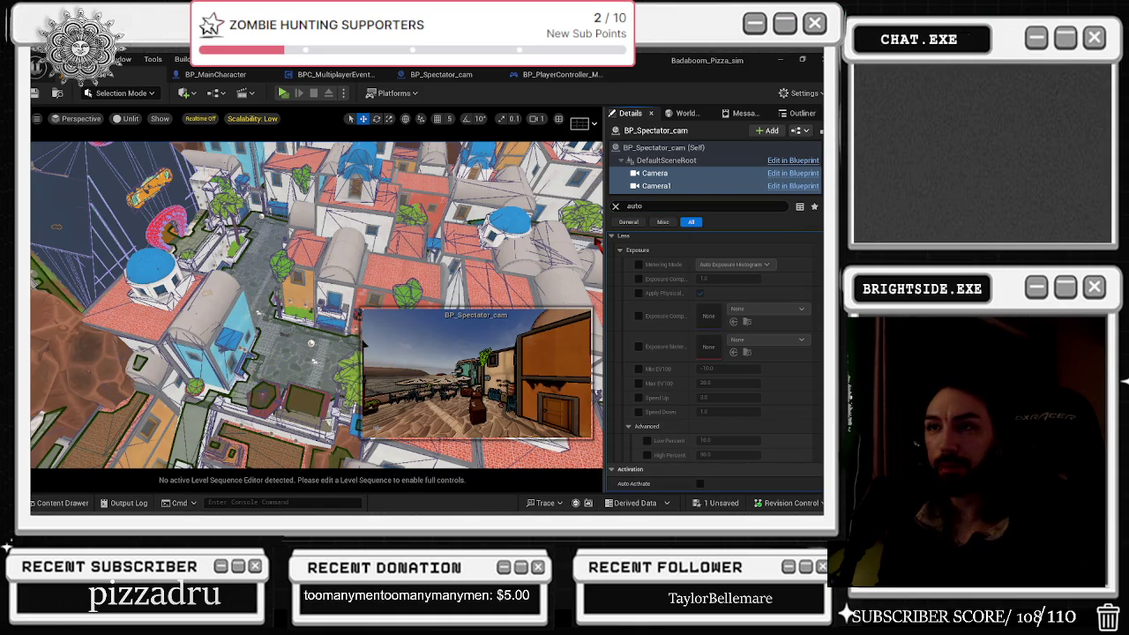
pyautogui.hotkey('ctrl', 's')
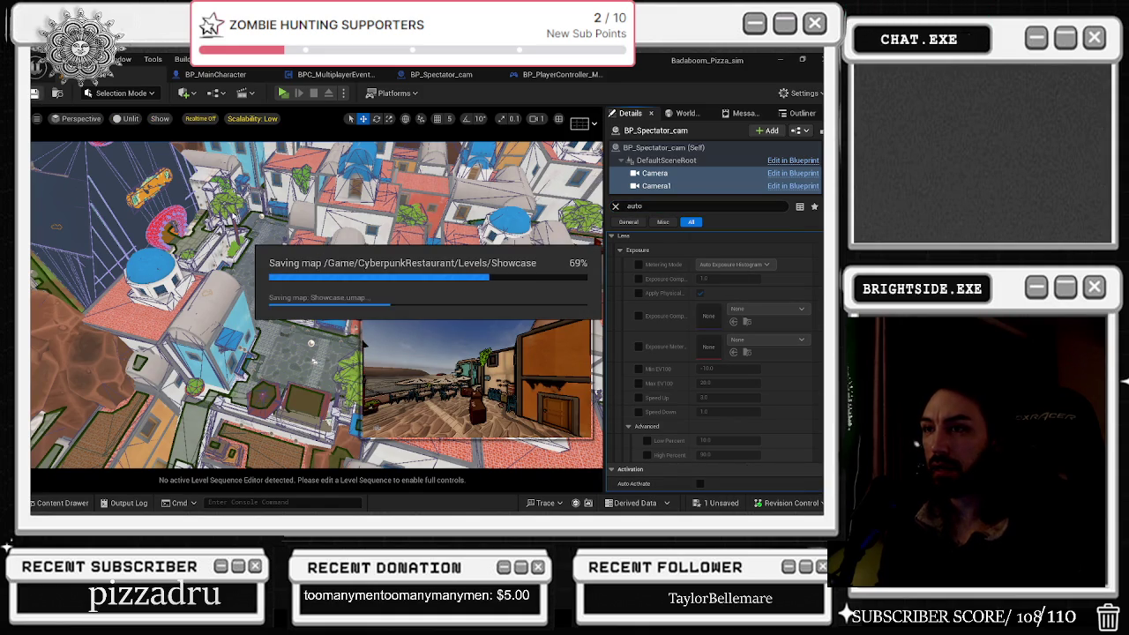
# Step: Start a multiplayer play test of the level and switch between the Pizza Island game windows
pyautogui.click(657, 174)
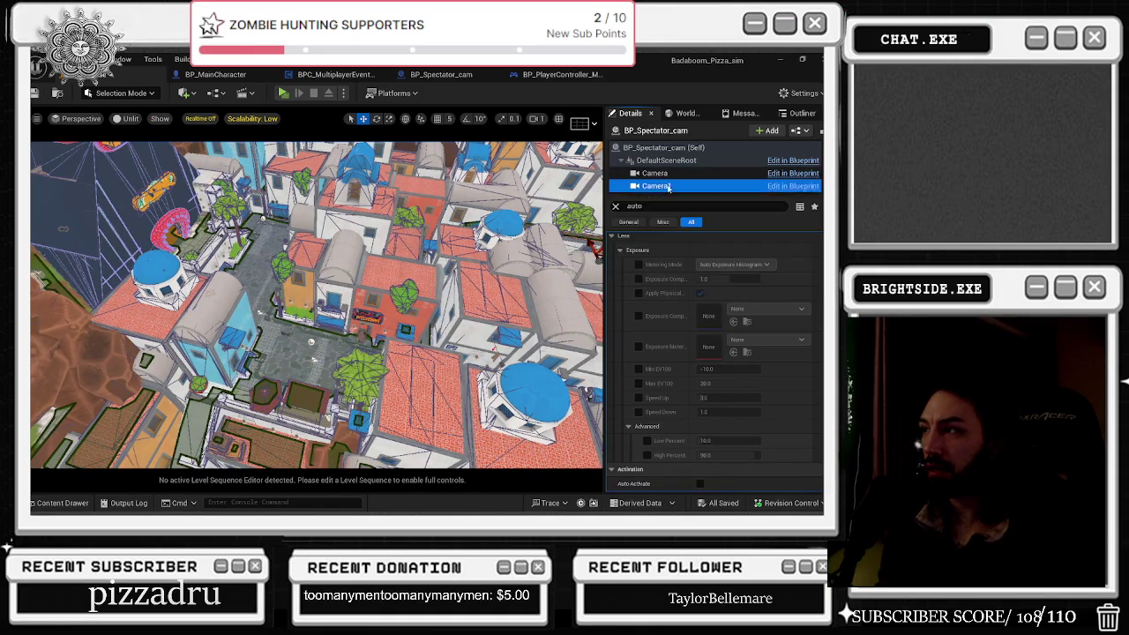
pyautogui.click(668, 187)
pyautogui.moveTo(487, 201); pyautogui.dragTo(362, 240)
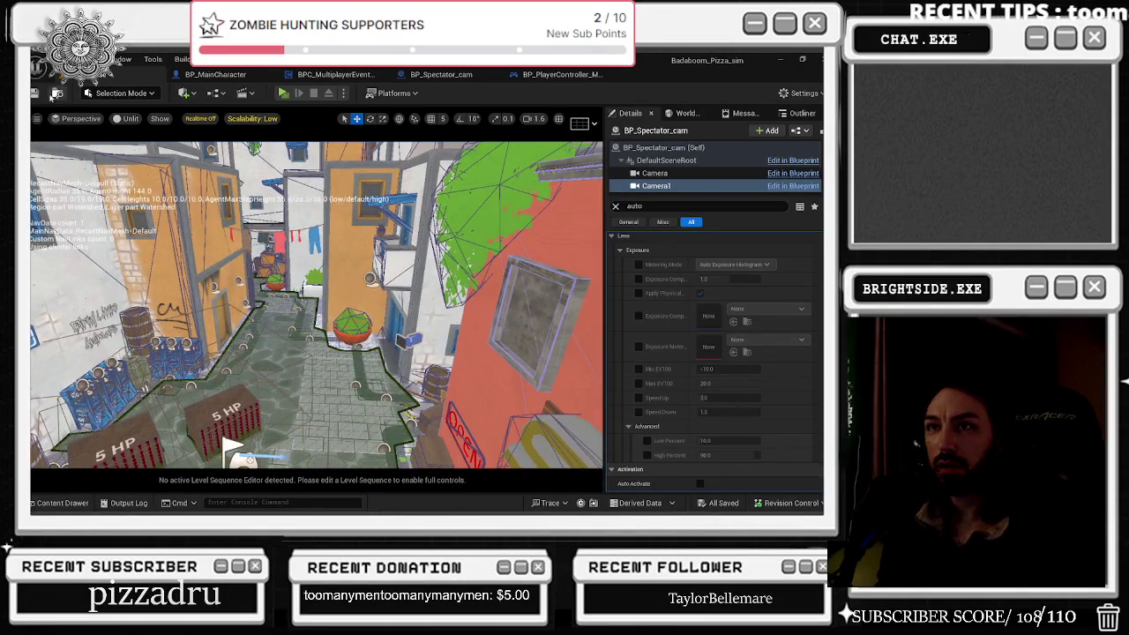
pyautogui.hotkey('ctrl', 'space')
pyautogui.click(37, 93)
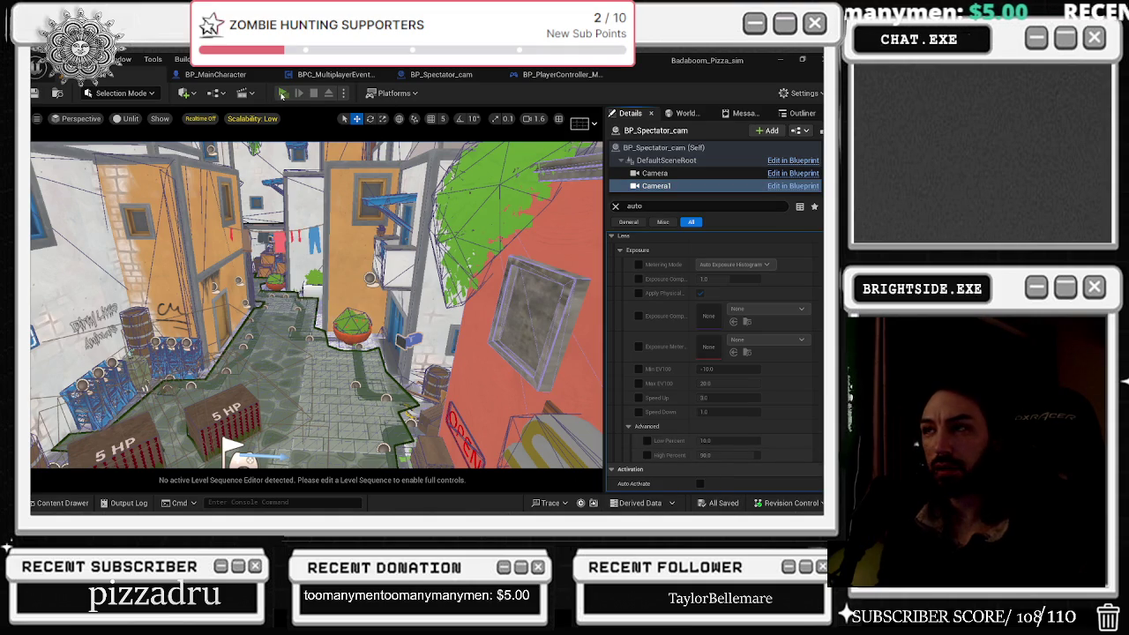
pyautogui.click(282, 95)
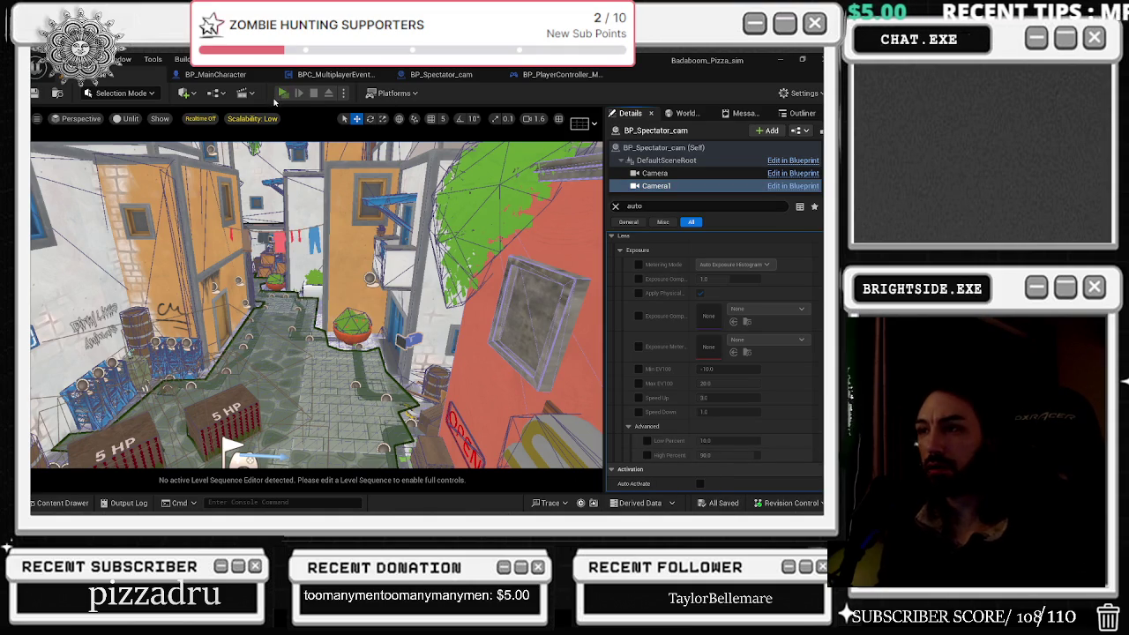
pyautogui.hotkey('alt', 'Tab')
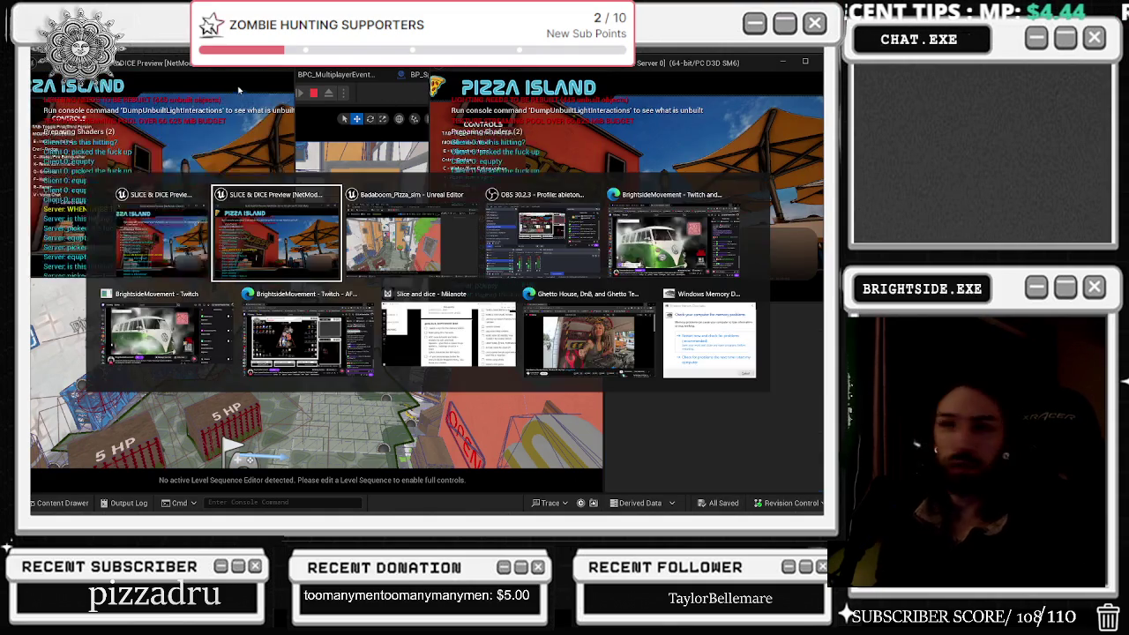
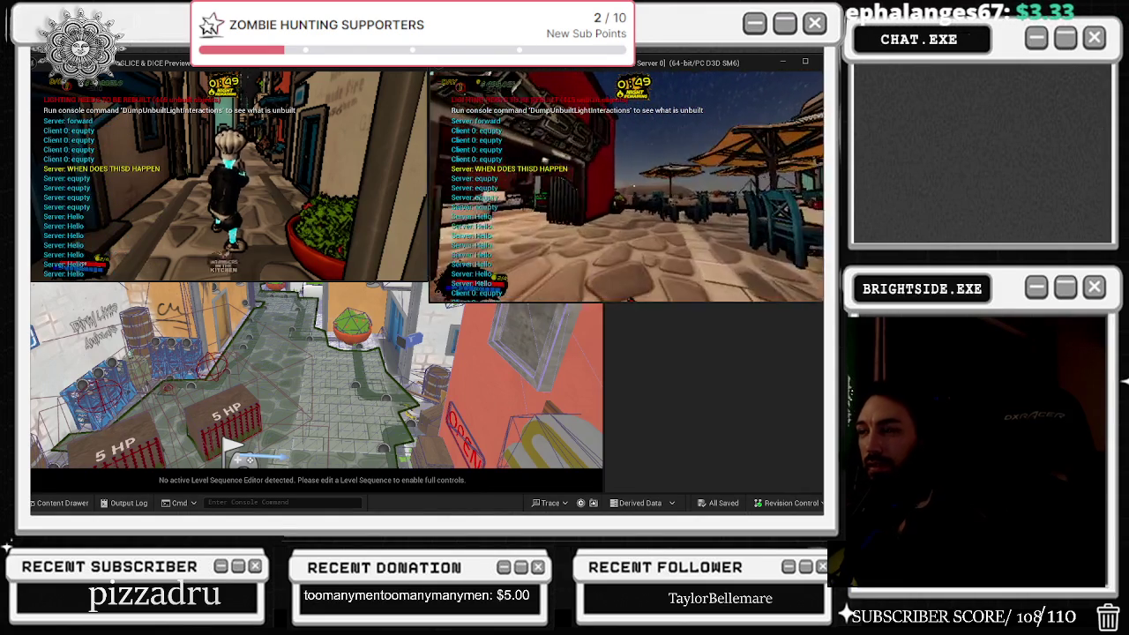
# Step: Stop the play session and delete the three 5 HP boxes from the level
pyautogui.press('Escape')
pyautogui.scroll(6, 405, 297)
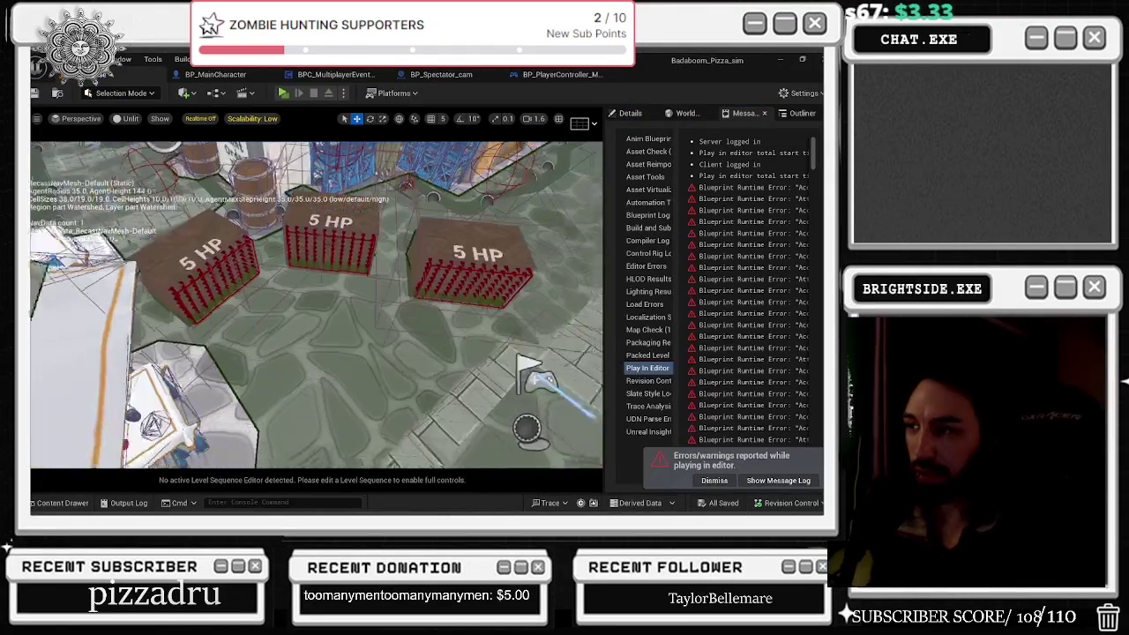
pyautogui.click(428, 245)
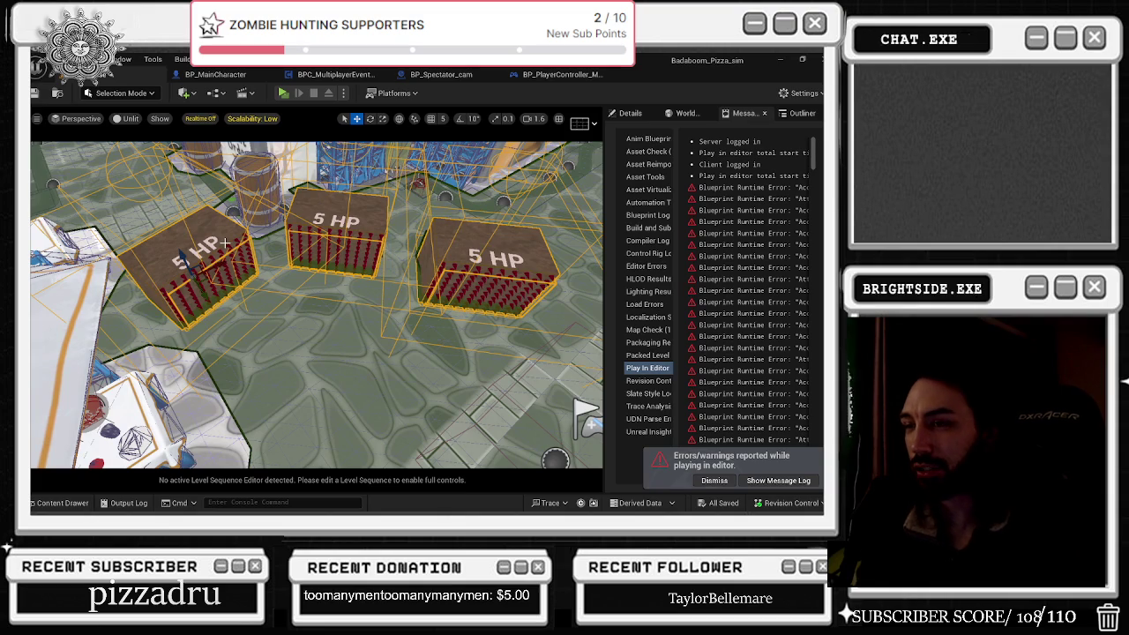
pyautogui.press('Delete')
# Step: Select the player start beside the flag and view its properties filtered by 'auto'
pyautogui.moveTo(270, 233); pyautogui.dragTo(292, 230)
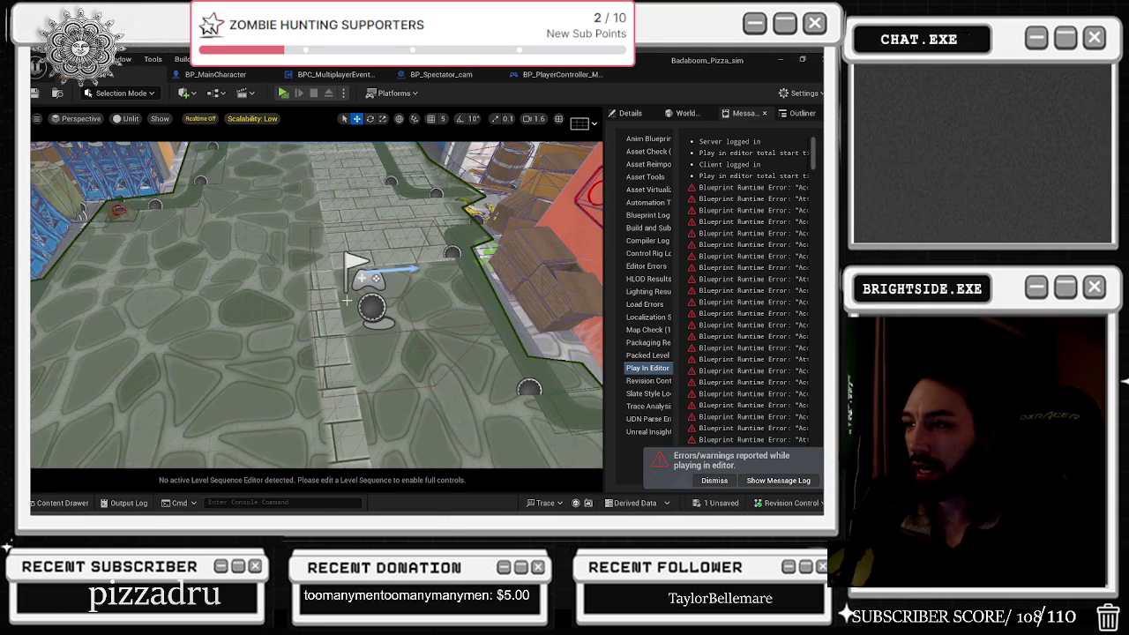
pyautogui.click(374, 307)
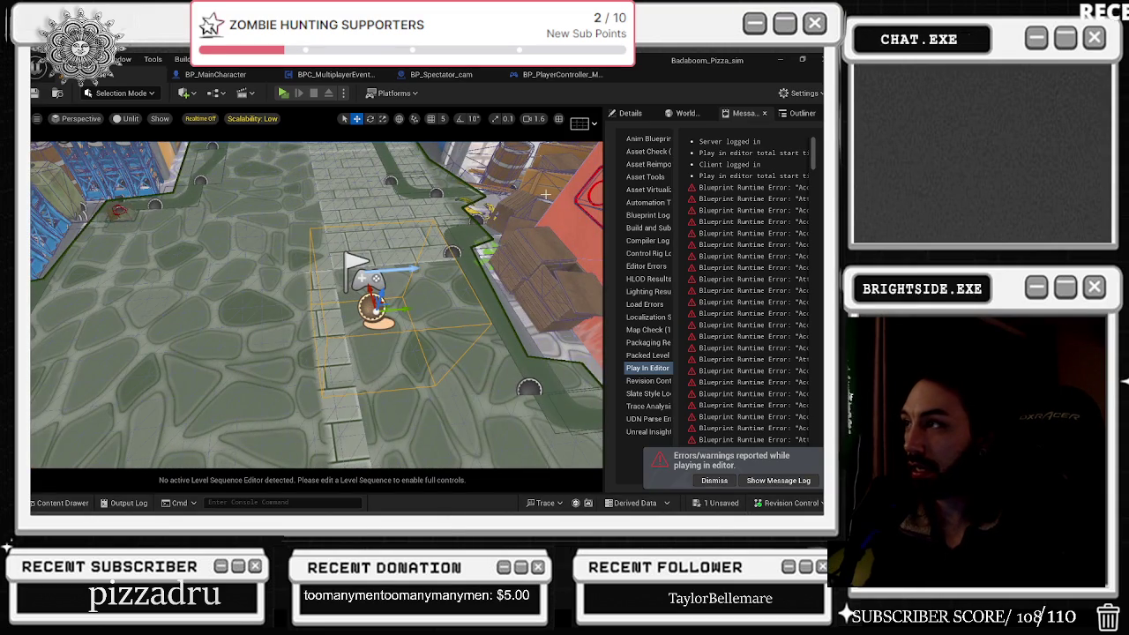
pyautogui.click(630, 114)
pyautogui.write('auto')
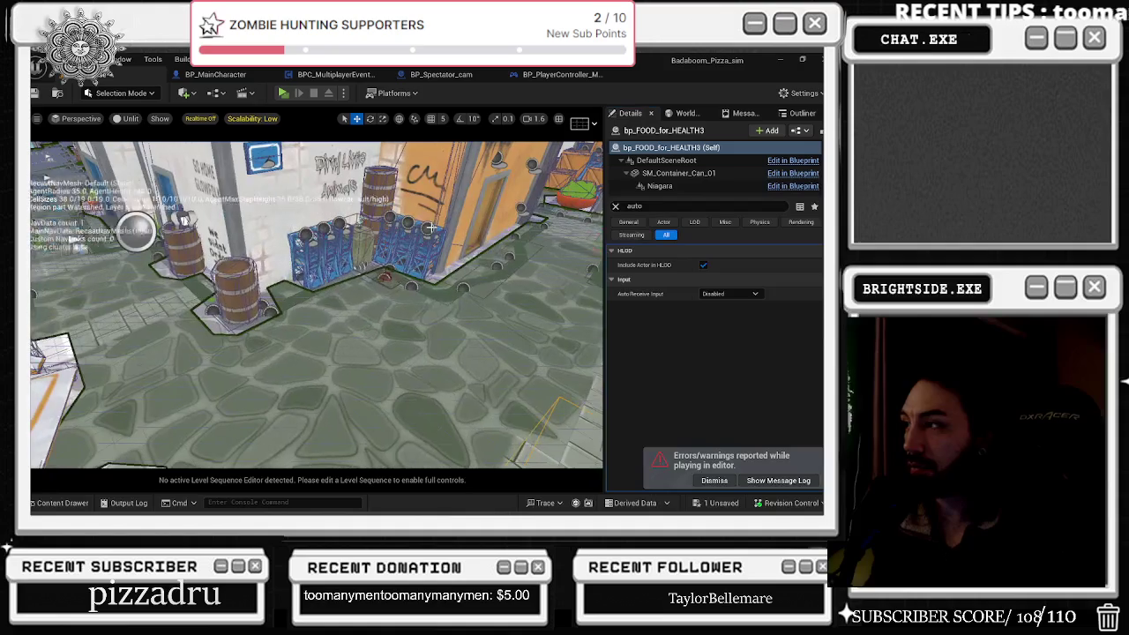
pyautogui.press('Escape')
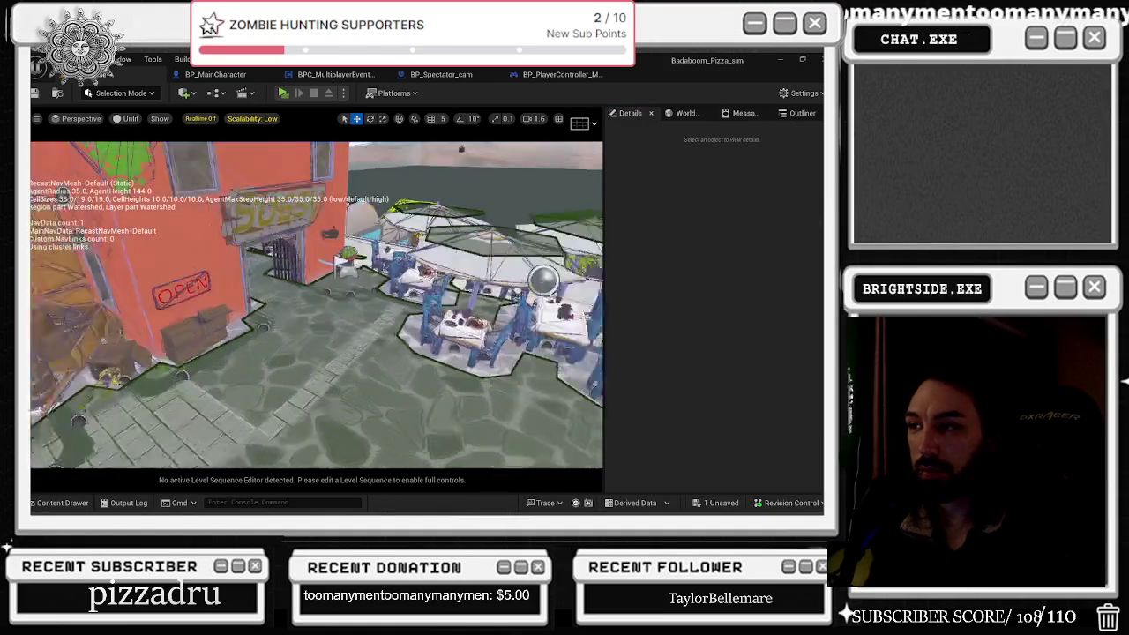
# Step: Save the Showcase level through the unsaved content list
pyautogui.click(717, 502)
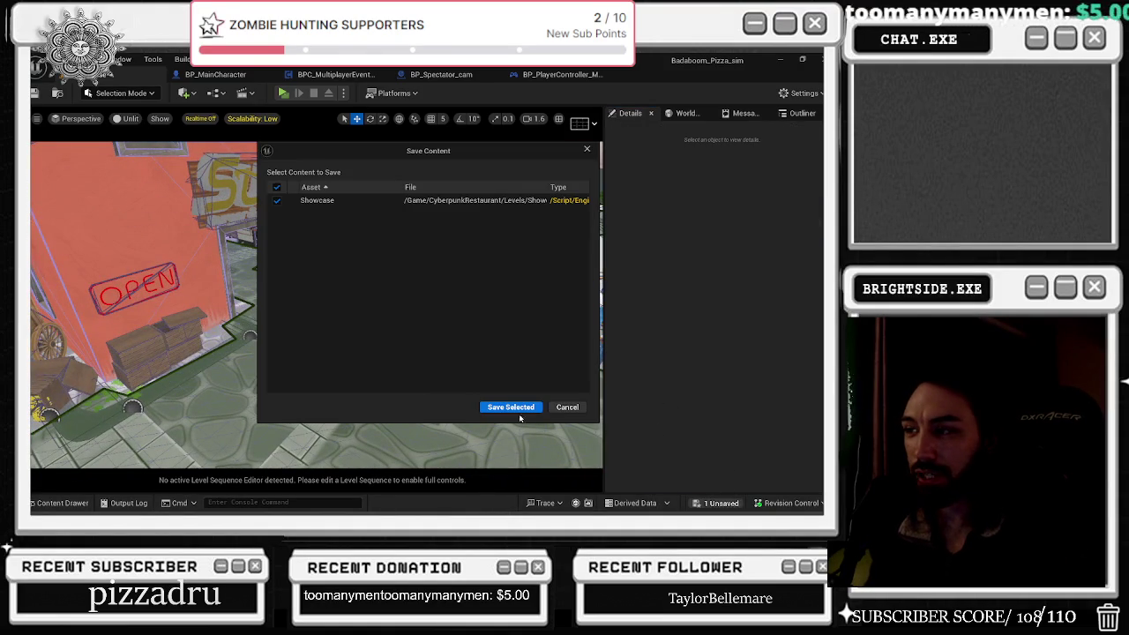
pyautogui.click(514, 407)
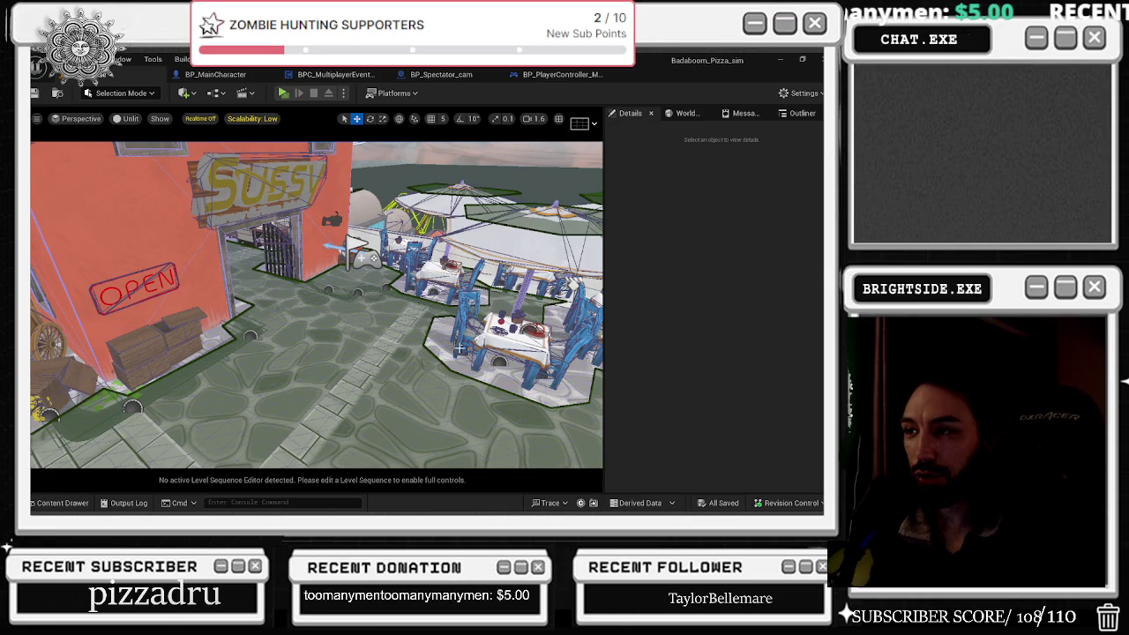
pyautogui.click(36, 92)
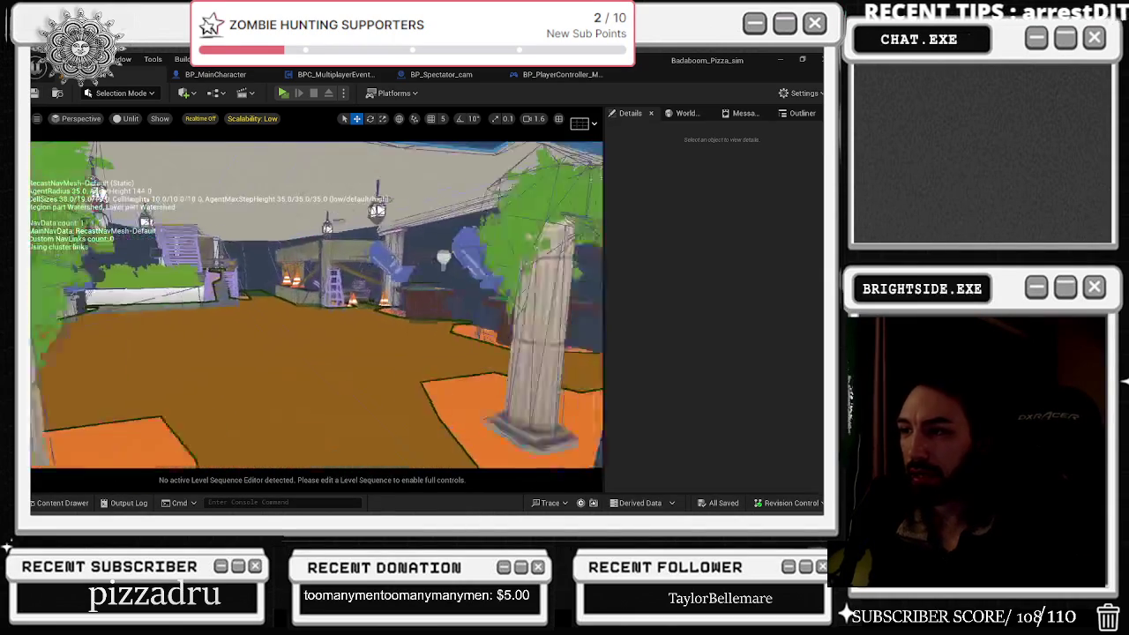
# Step: Search the Outliner for 'health' and focus the first bp_FOOD_for_HEALTH pickup
pyautogui.click(692, 113)
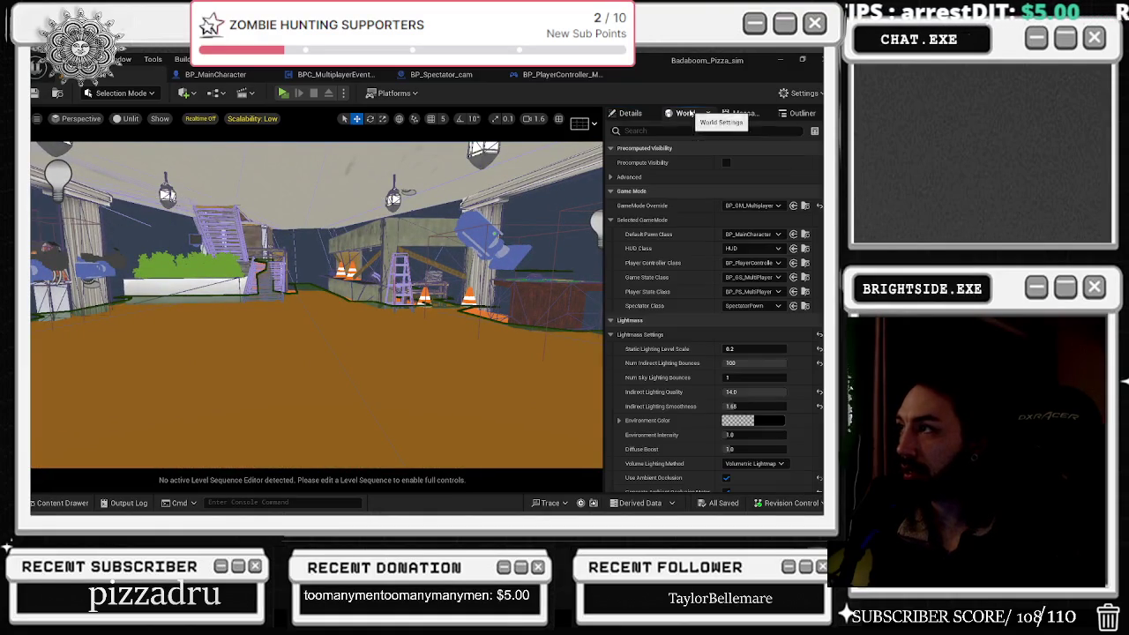
pyautogui.click(799, 113)
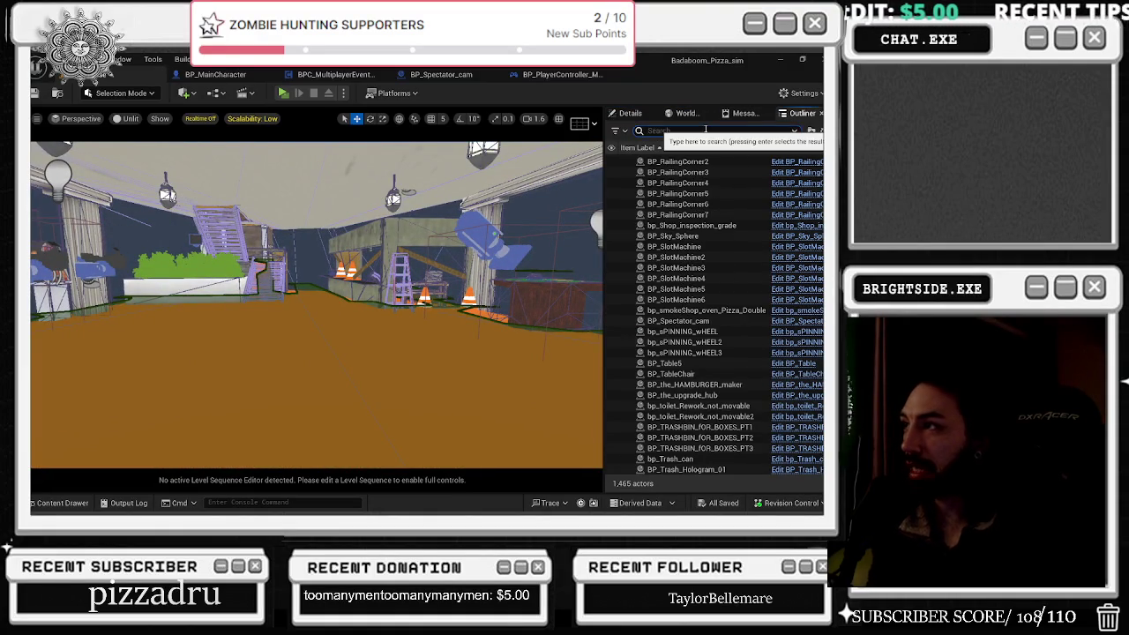
pyautogui.click(706, 129)
pyautogui.write('health')
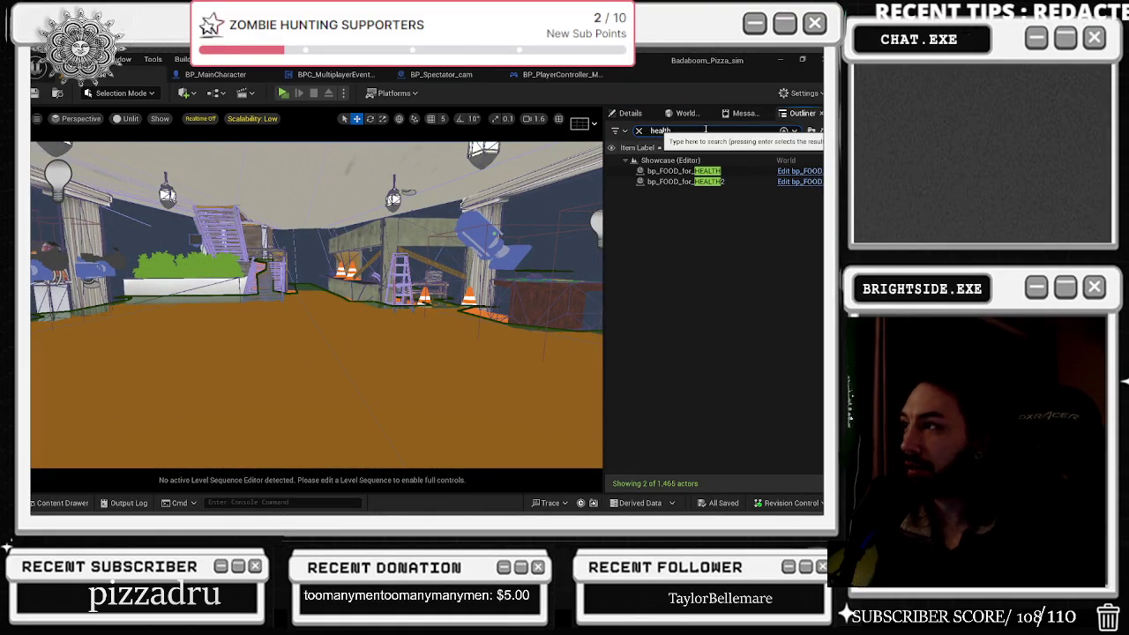
pyautogui.doubleClick(680, 170)
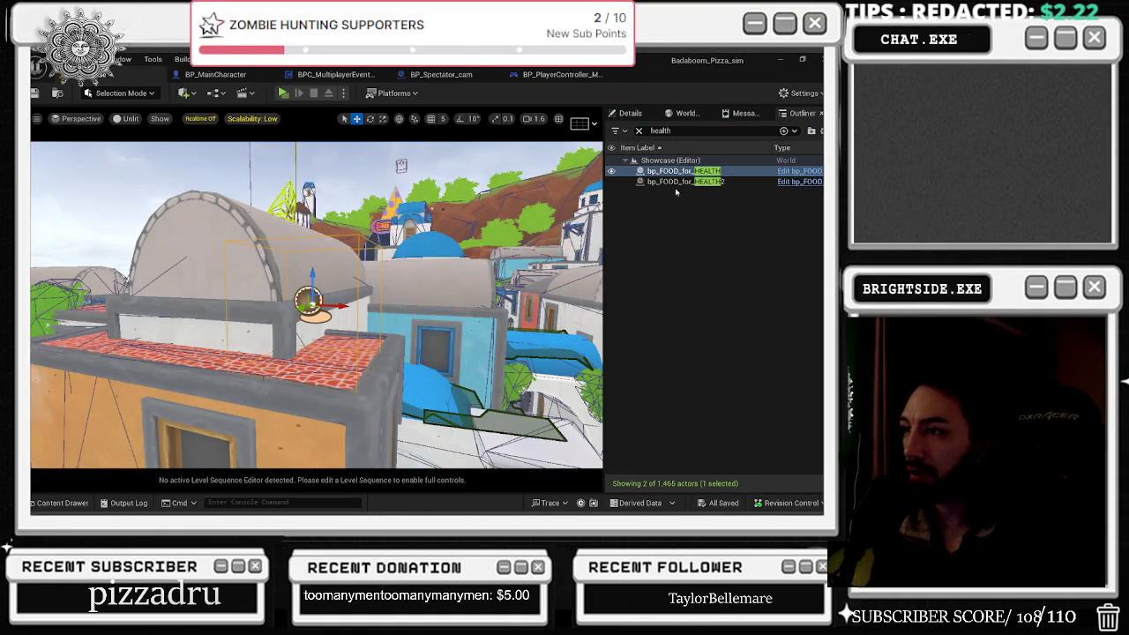
pyautogui.doubleClick(679, 181)
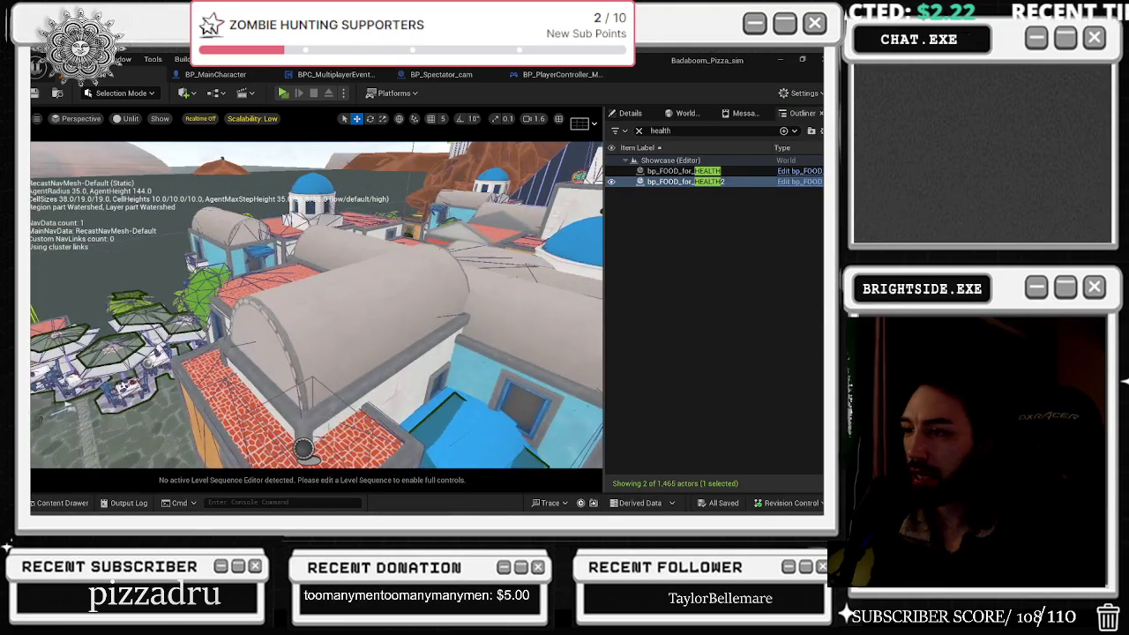
pyautogui.doubleClick(679, 170)
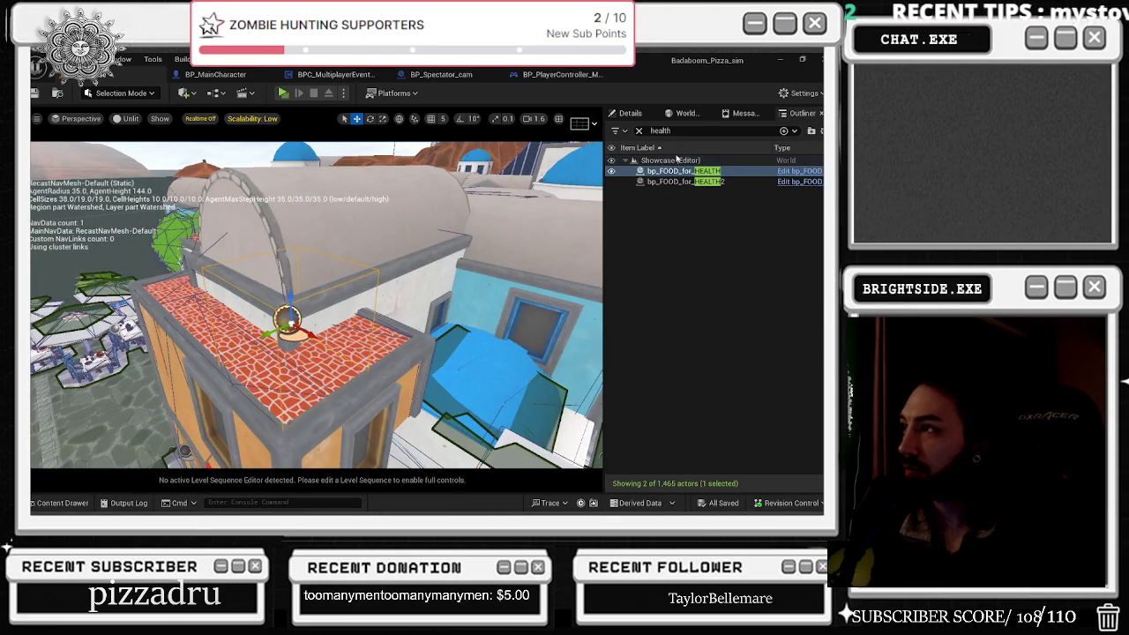
# Step: Uncheck Visible on the pickup's Niagara component, filtering properties by 'vis'
pyautogui.click(630, 113)
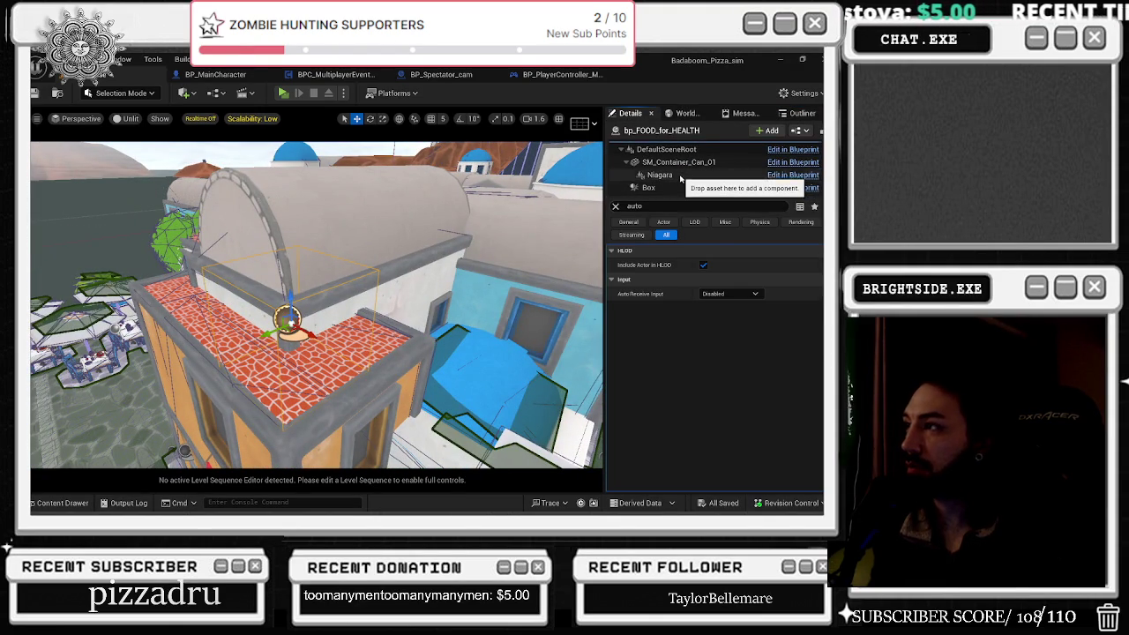
pyautogui.click(682, 176)
pyautogui.click(615, 205)
pyautogui.write('vis')
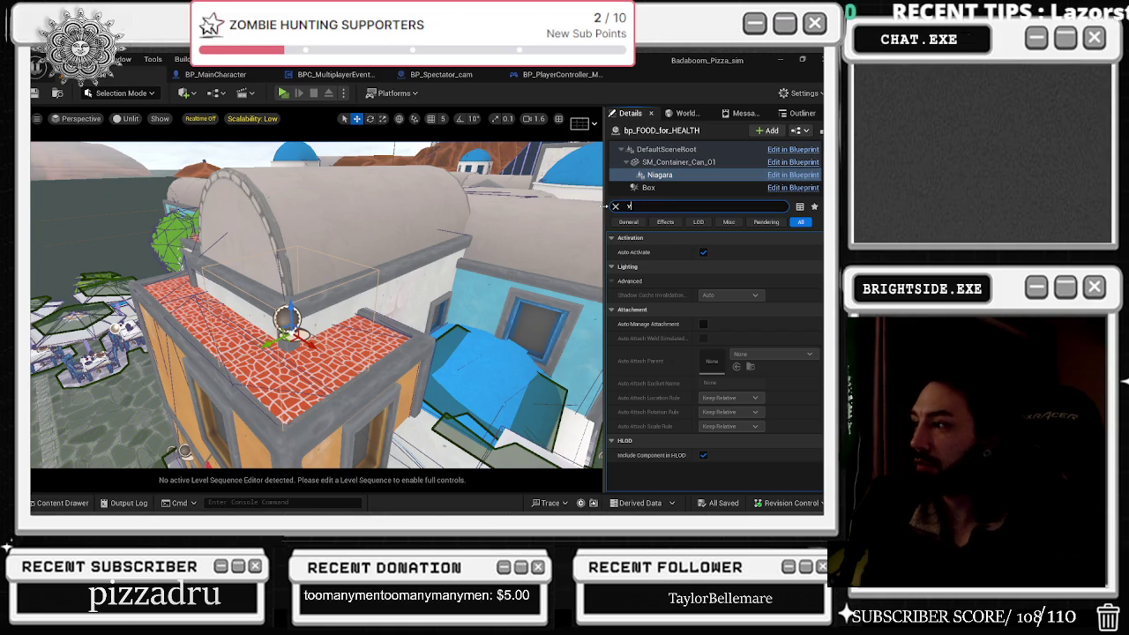
pyautogui.click(703, 252)
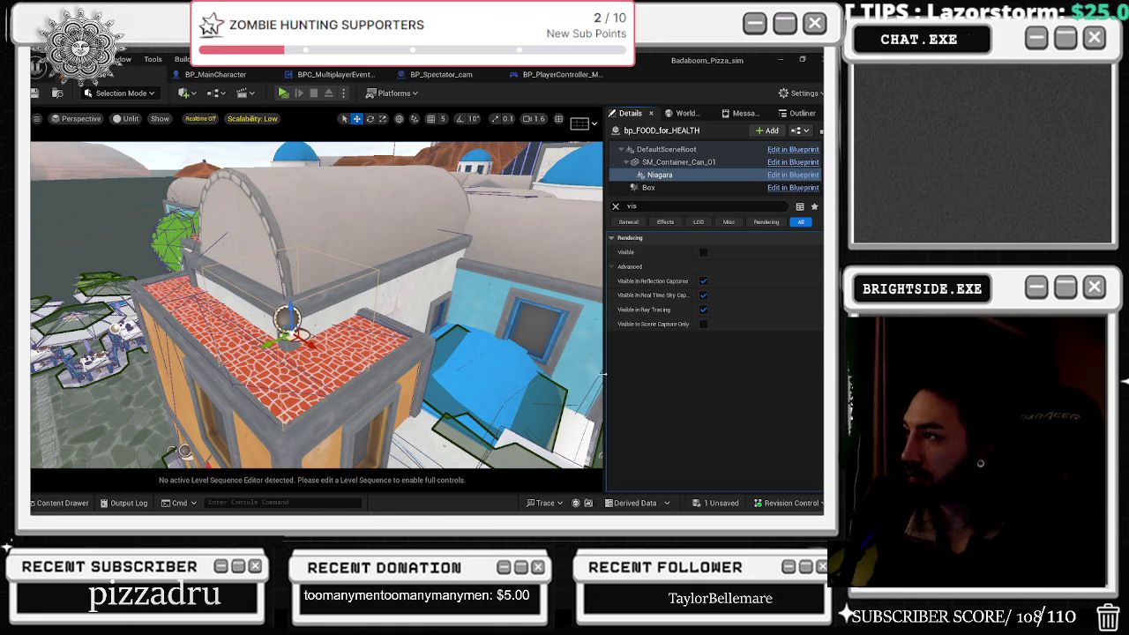
# Step: Clear the filter, return to the pickup actor's settings, and save the Showcase level
pyautogui.moveTo(595, 439)
pyautogui.mouseDown()
pyautogui.moveTo(353, 415)
pyautogui.moveTo(101, 432)
pyautogui.moveTo(150, 405)
pyautogui.mouseUp()
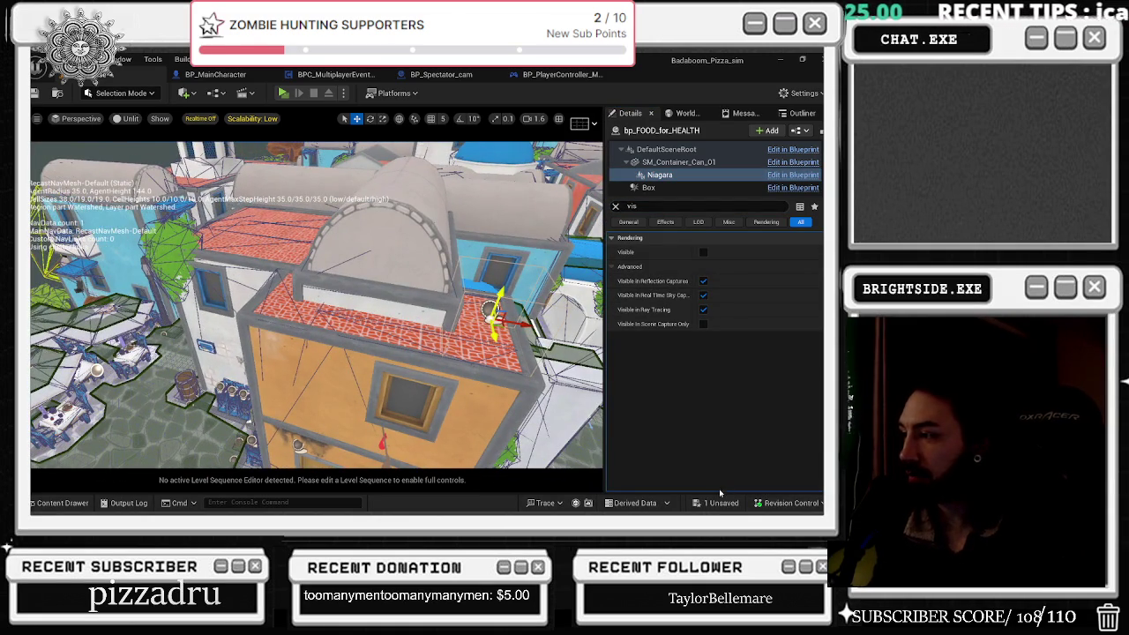
pyautogui.click(616, 206)
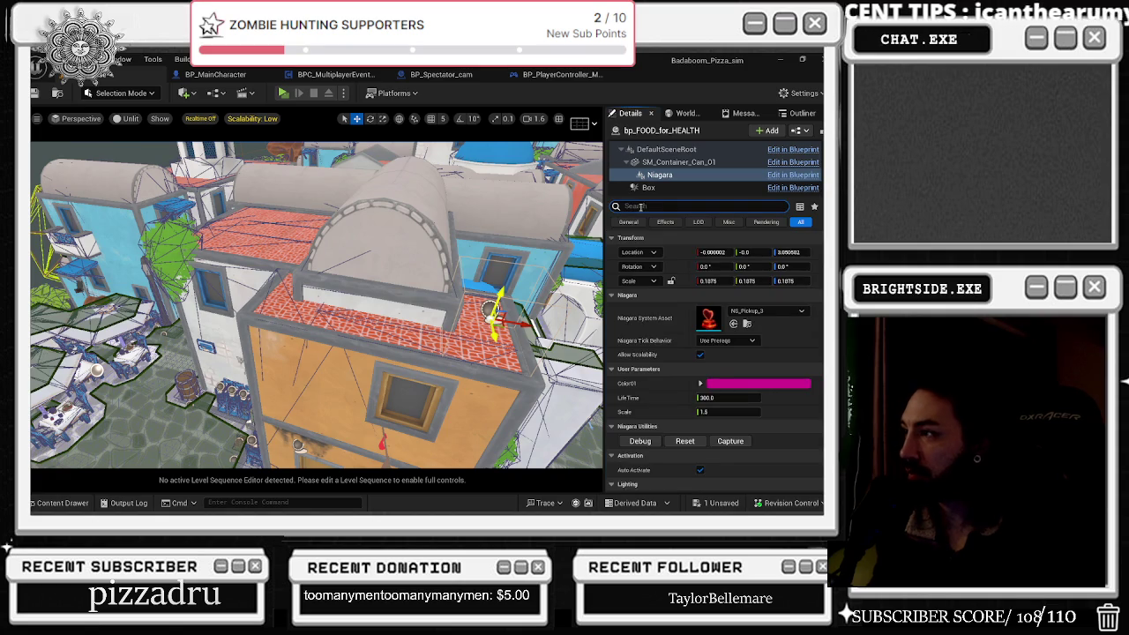
pyautogui.click(669, 149)
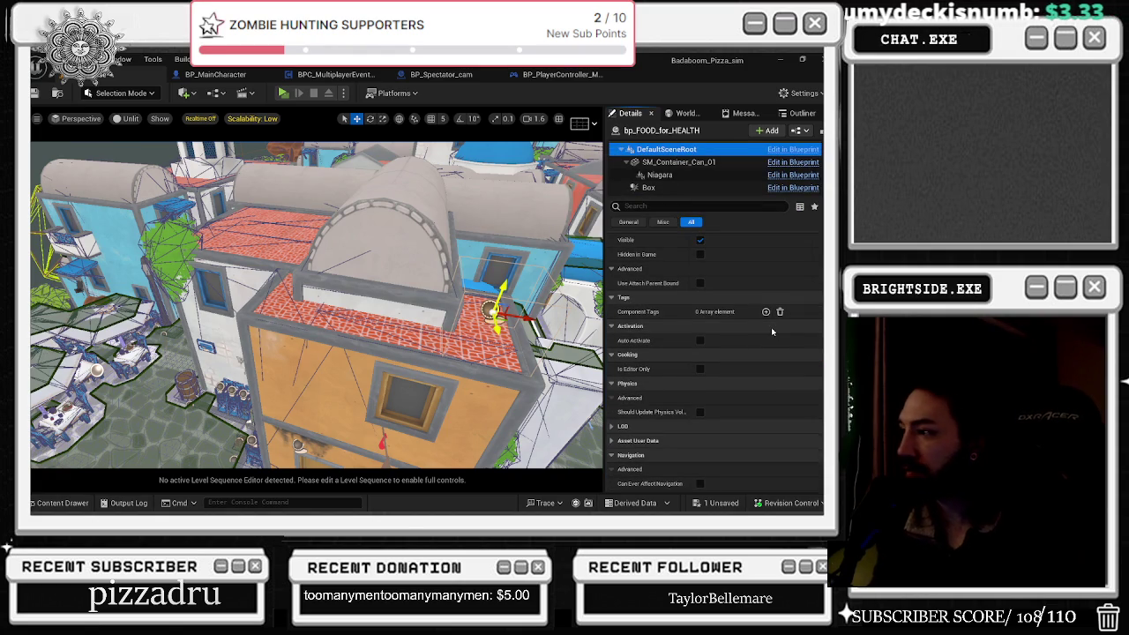
pyautogui.scroll(1, 708, 185)
pyautogui.click(693, 147)
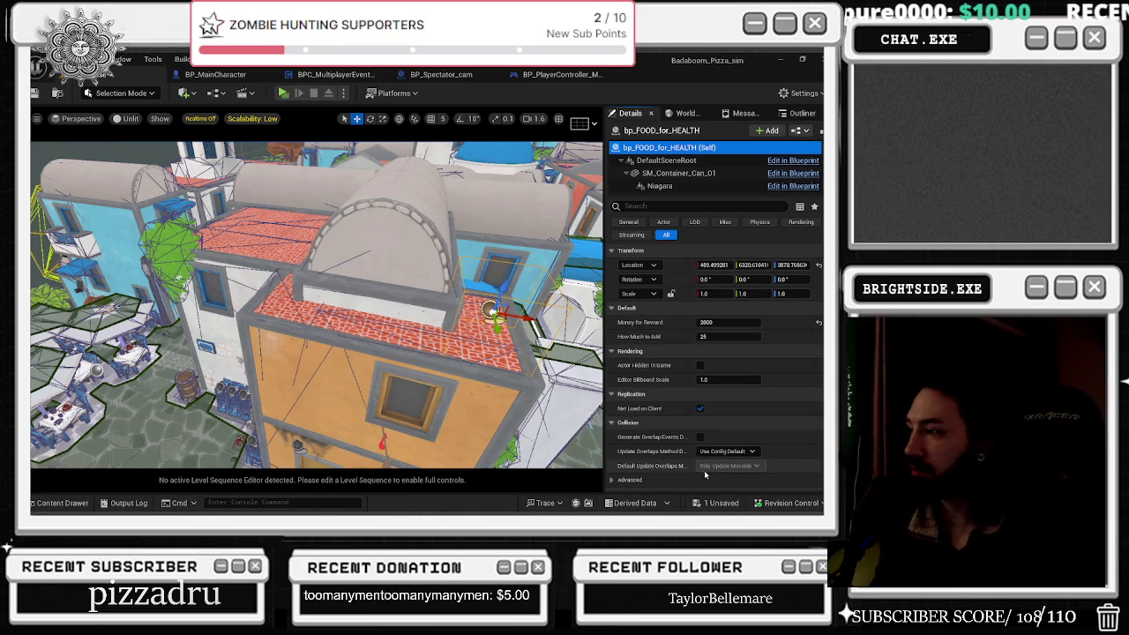
pyautogui.click(719, 503)
pyautogui.press('Return')
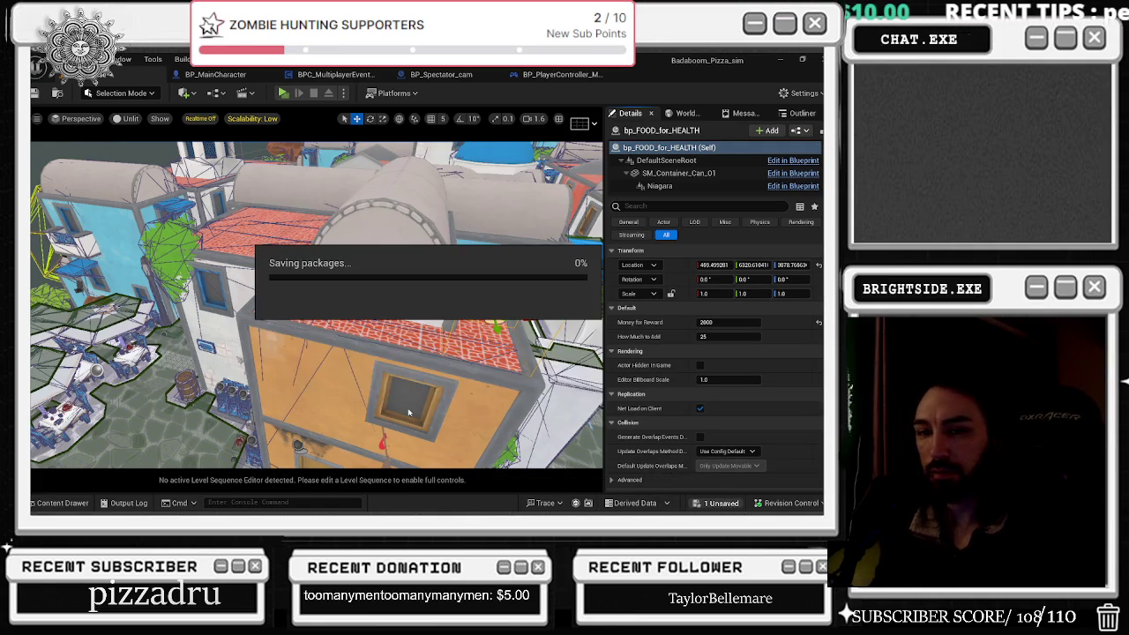
# Step: Set the health pickup's Money for Reward to 1500
pyautogui.click(39, 91)
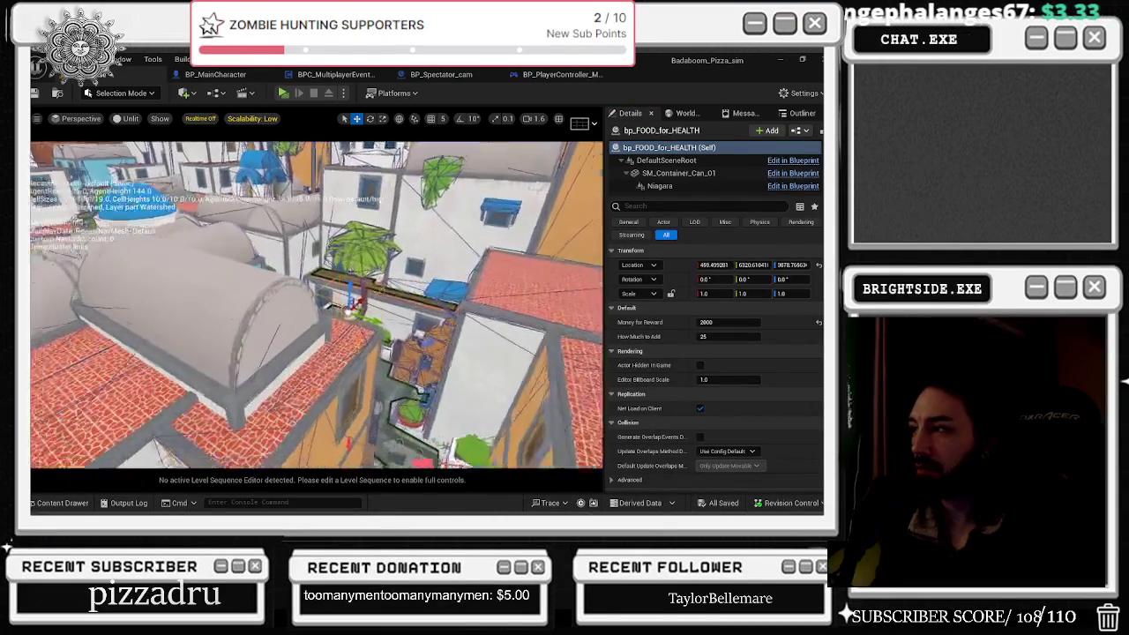
pyautogui.click(729, 322)
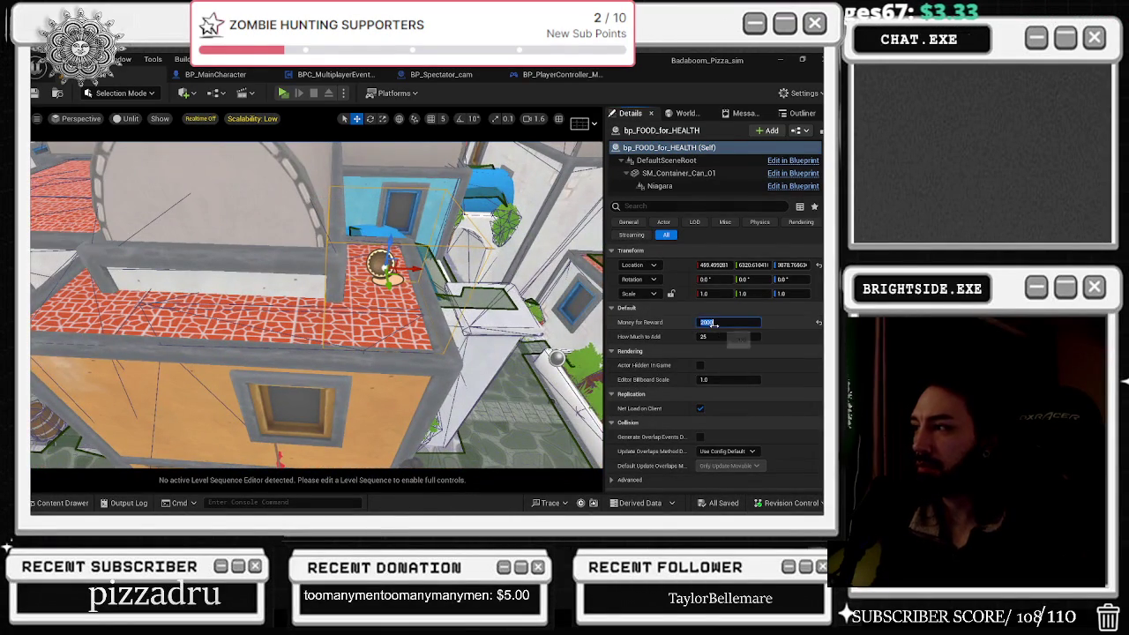
pyautogui.write('1500')
pyautogui.press('Return')
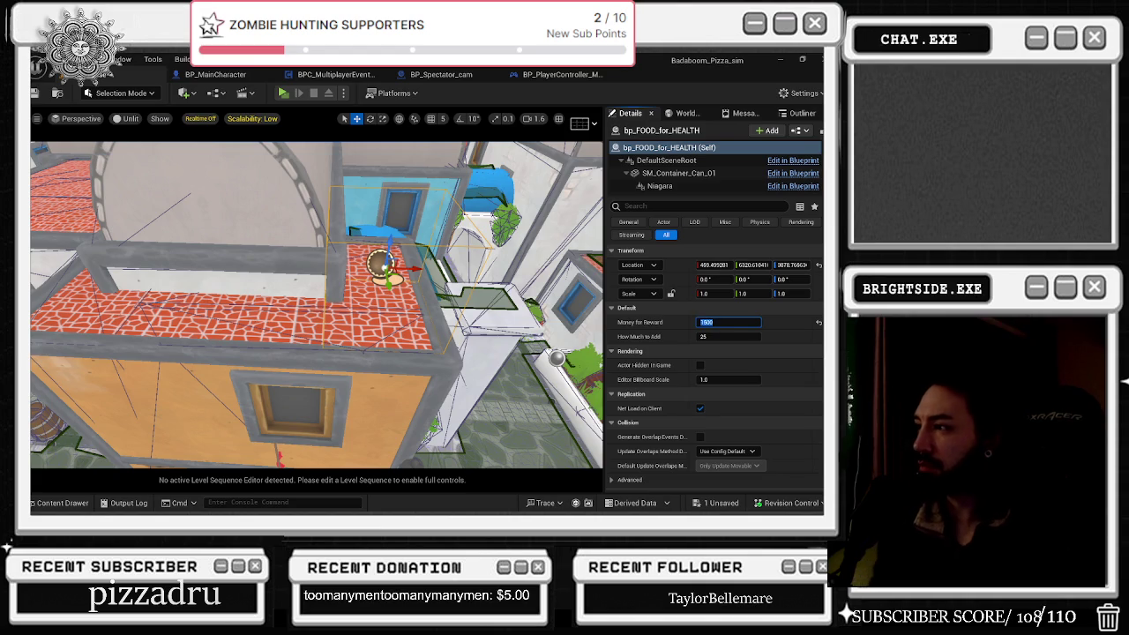
# Step: Save the Showcase level and browse to the project's Levels folder
pyautogui.click(719, 503)
pyautogui.click(517, 406)
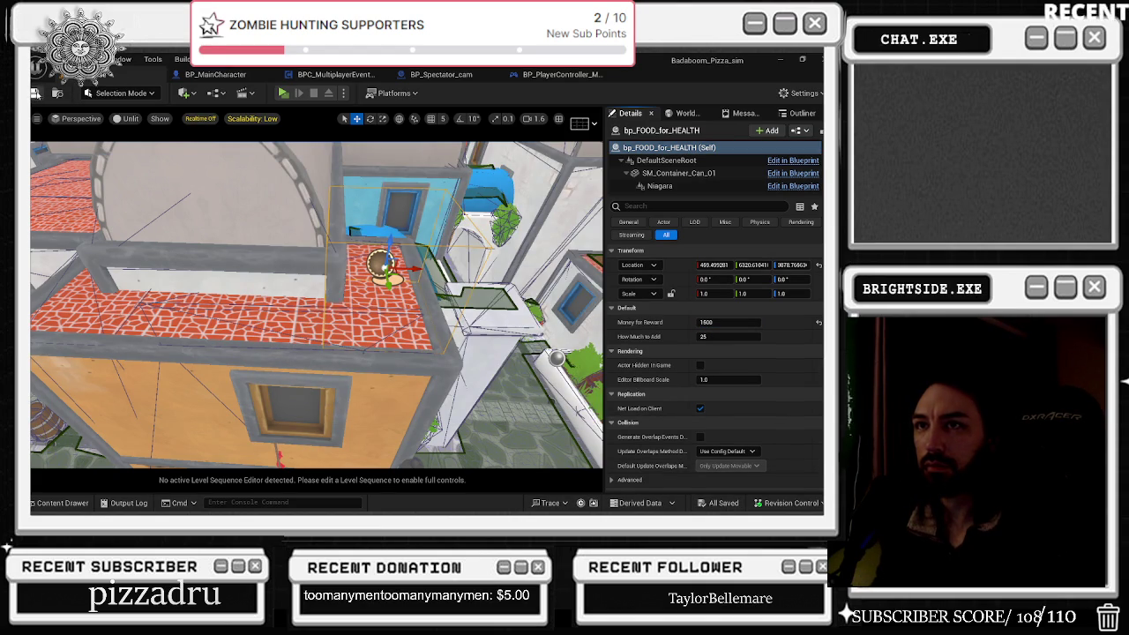
pyautogui.hotkey('ctrl', 's')
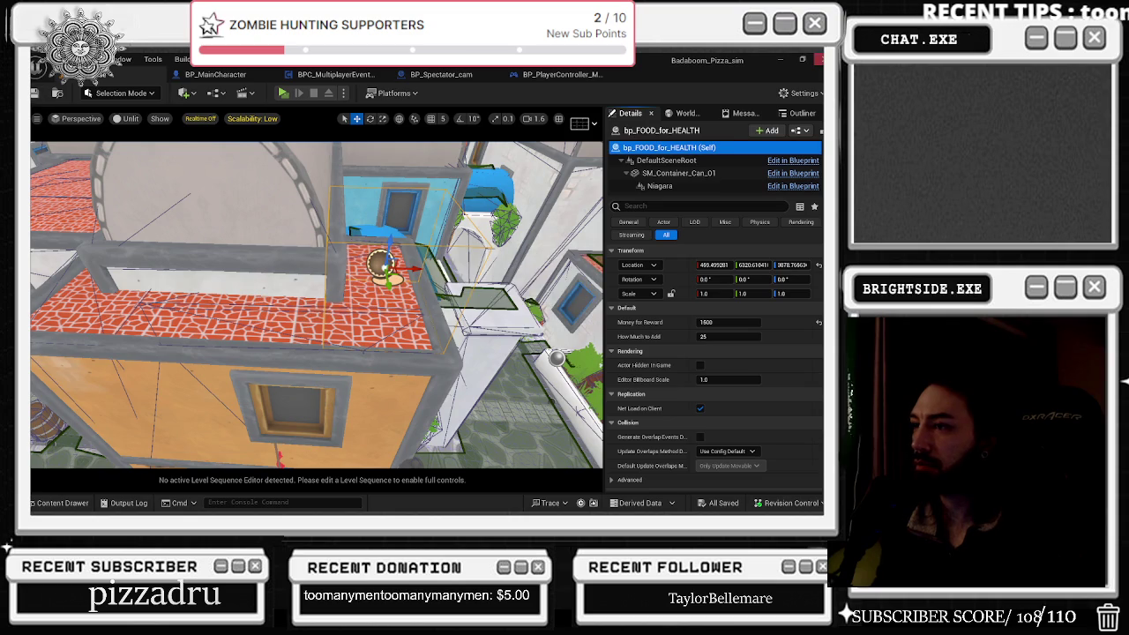
pyautogui.click(79, 504)
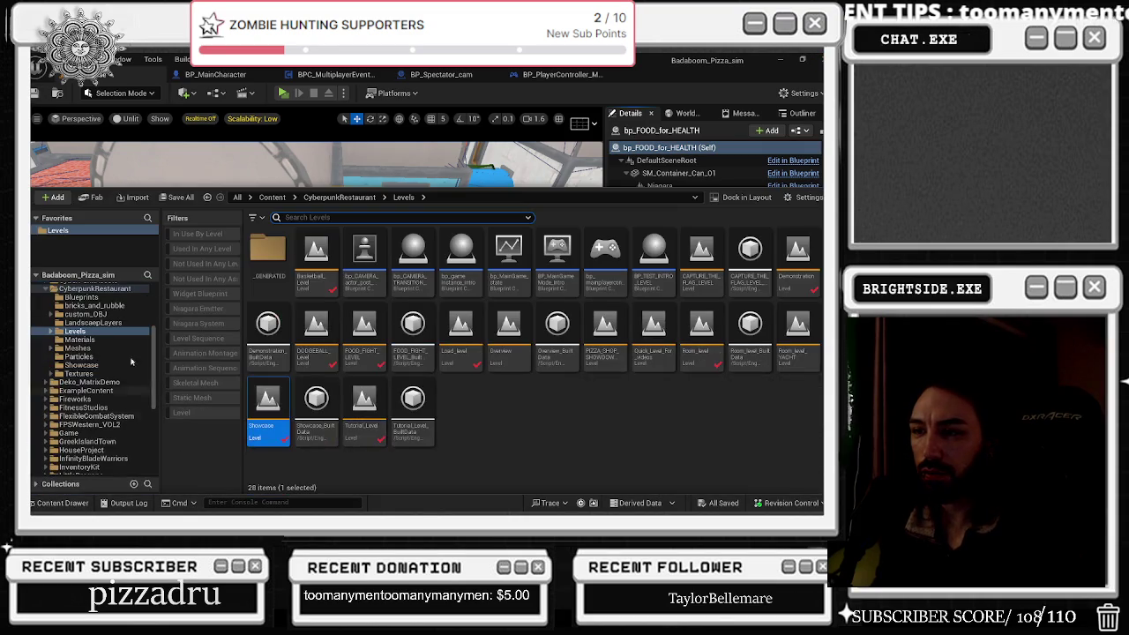
# Step: Open the Demonstration level, collapse the Content Drawer, and select a camera actor
pyautogui.doubleClick(798, 254)
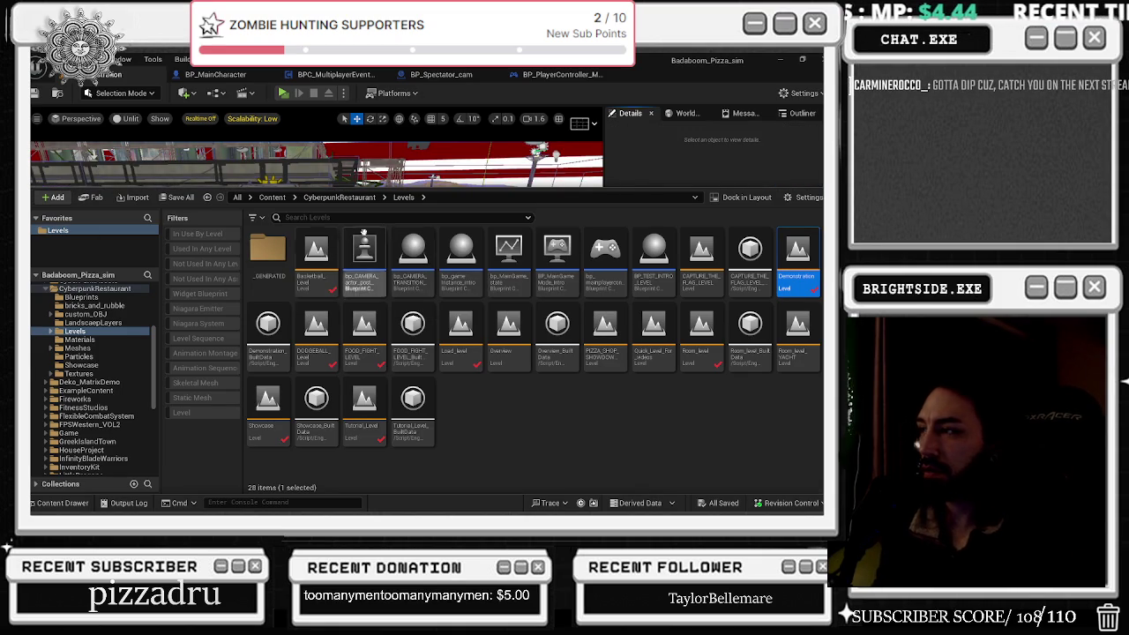
pyautogui.click(63, 503)
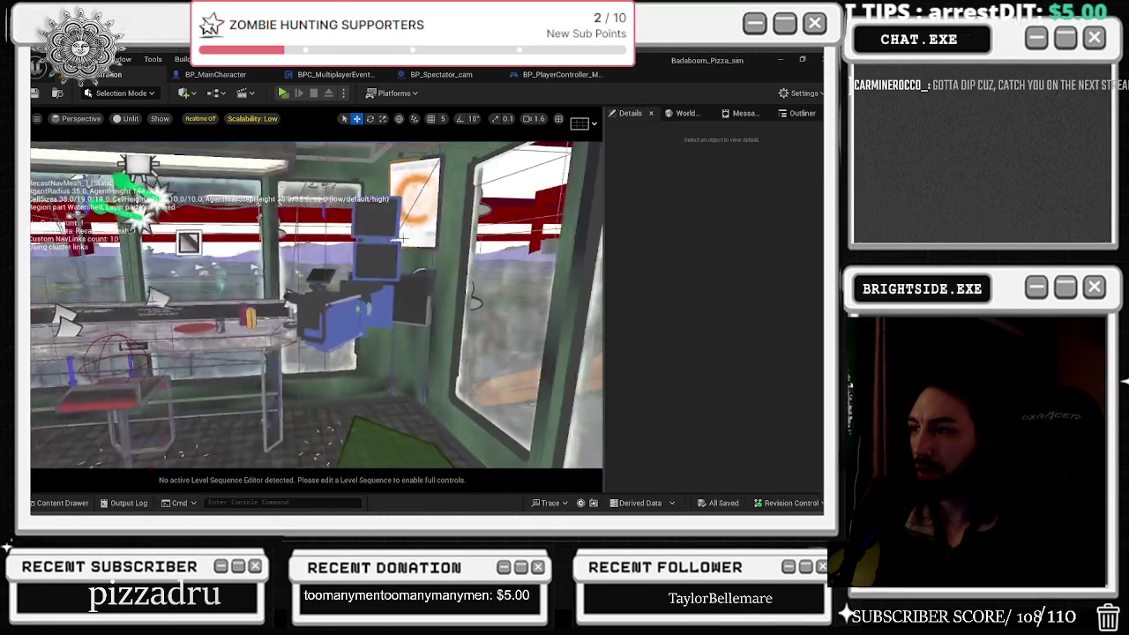
pyautogui.click(374, 220)
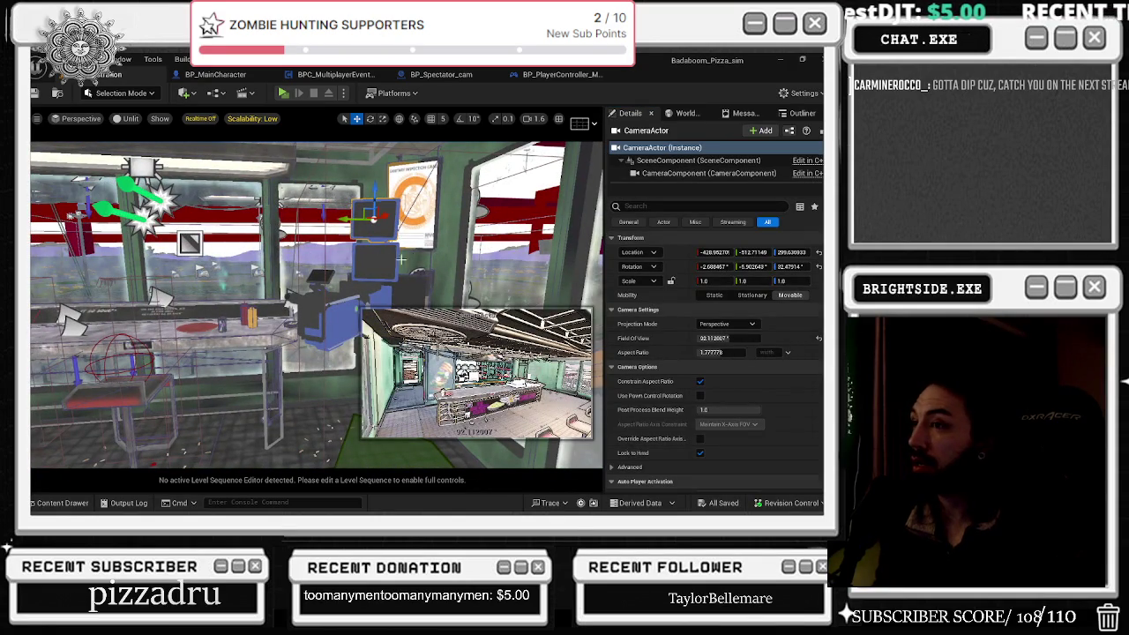
# Step: Enable Auto Activate on BP_Spectator_cam's Camera4, filtering properties by 'acti'
pyautogui.click(414, 199)
pyautogui.scroll(-2, 657, 185)
pyautogui.click(656, 187)
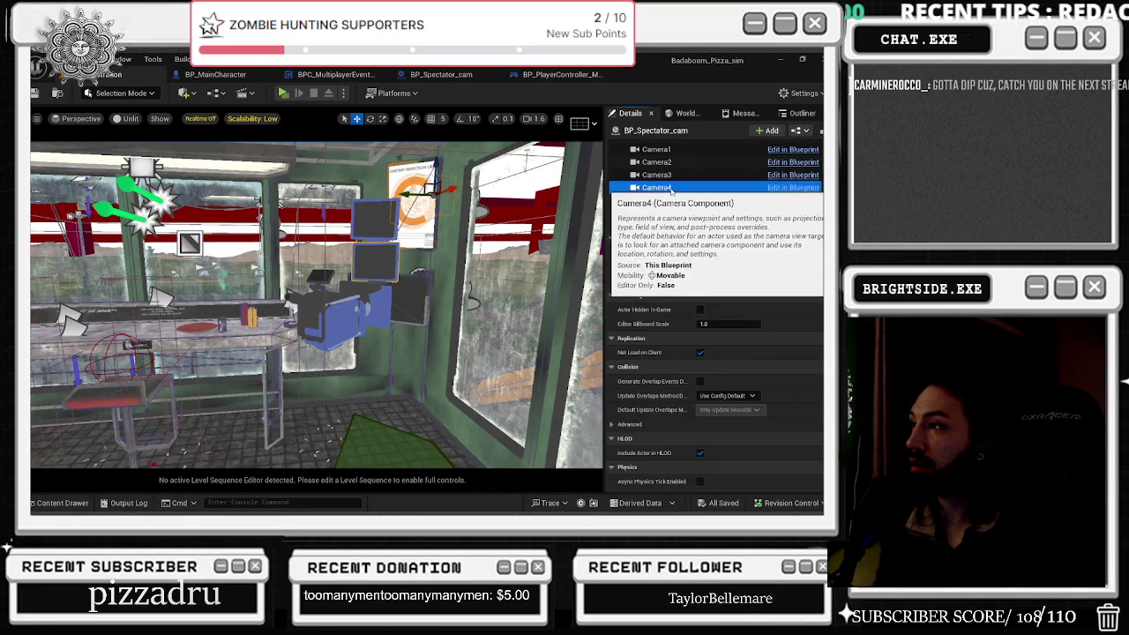
pyautogui.click(666, 207)
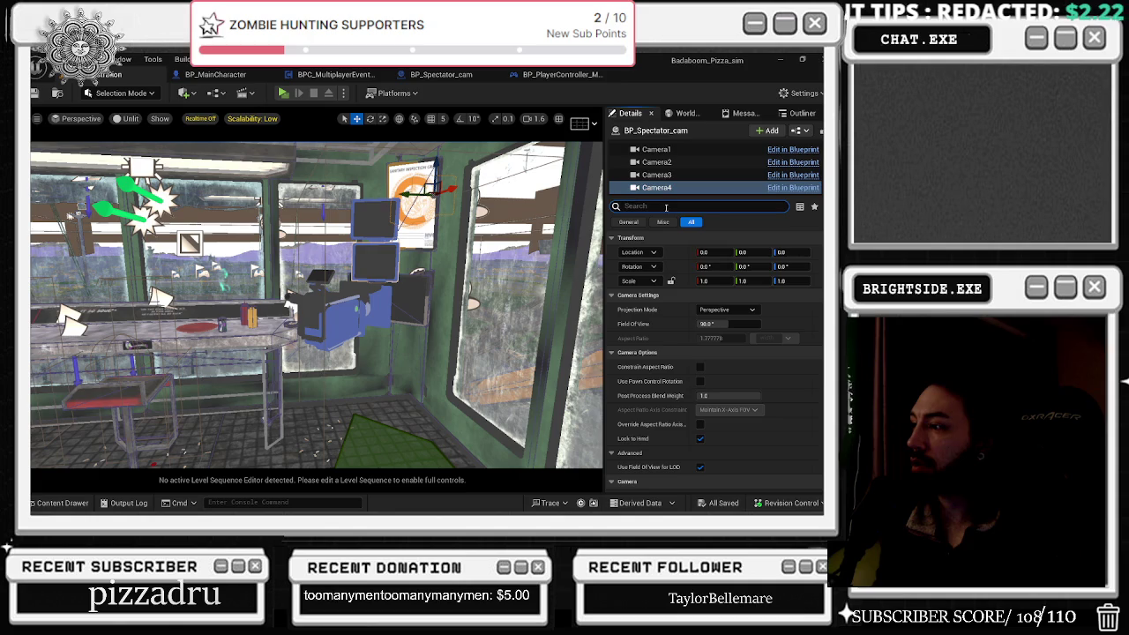
pyautogui.write('acti')
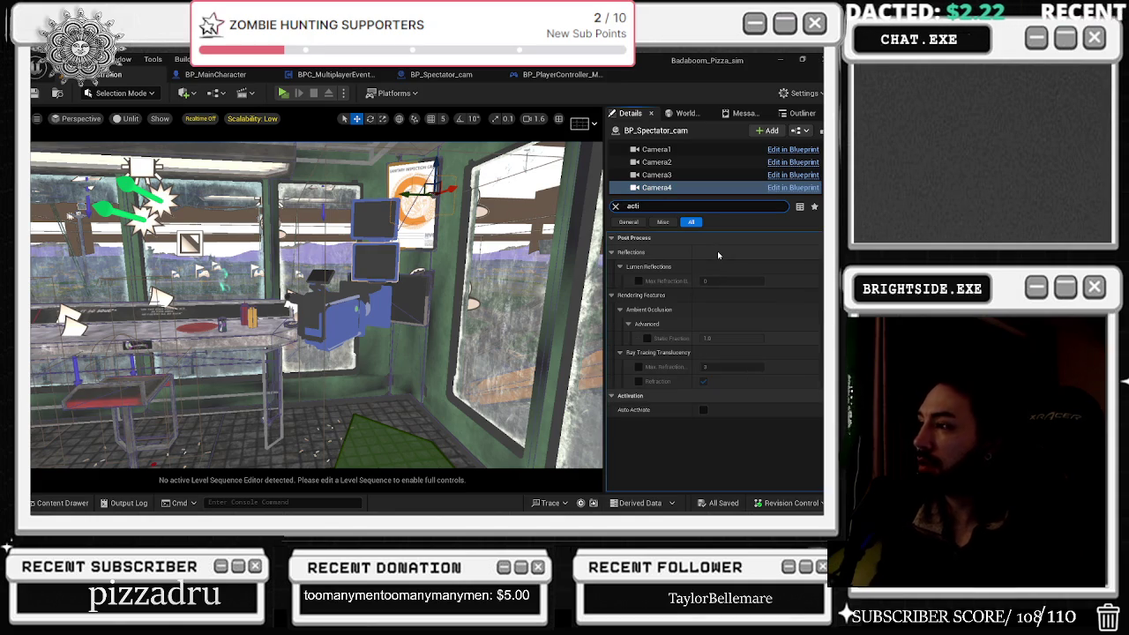
pyautogui.moveTo(317, 309); pyautogui.dragTo(323, 256)
pyautogui.moveTo(365, 300); pyautogui.dragTo(365, 306)
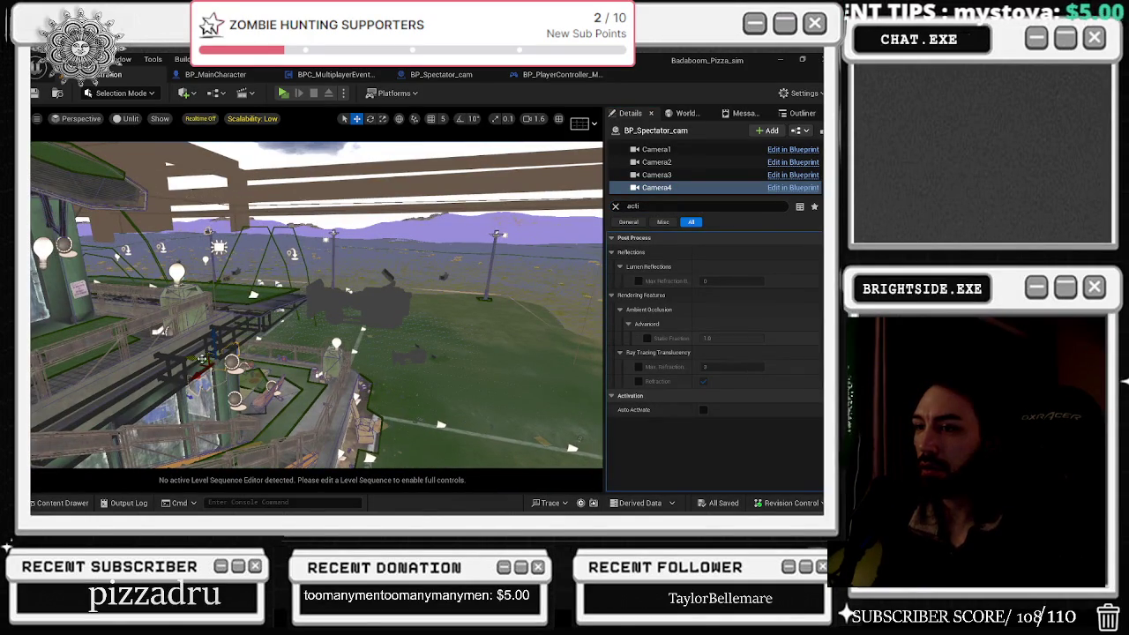
pyautogui.moveTo(202, 359)
pyautogui.mouseDown()
pyautogui.moveTo(378, 388)
pyautogui.moveTo(538, 301)
pyautogui.mouseUp()
pyautogui.click(703, 409)
# Step: Place Camera4 on the ground outside and rotate it to face the building
pyautogui.click(657, 187)
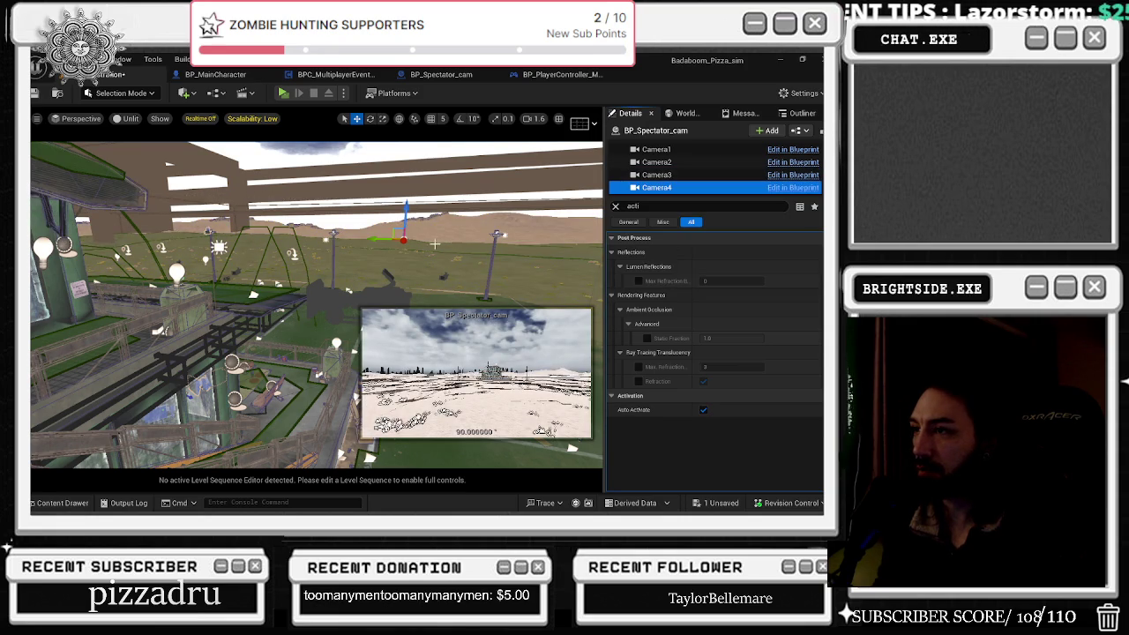
pyautogui.moveTo(412, 248)
pyautogui.mouseDown()
pyautogui.moveTo(394, 290)
pyautogui.moveTo(344, 336)
pyautogui.mouseUp()
pyautogui.moveTo(202, 350); pyautogui.dragTo(186, 374)
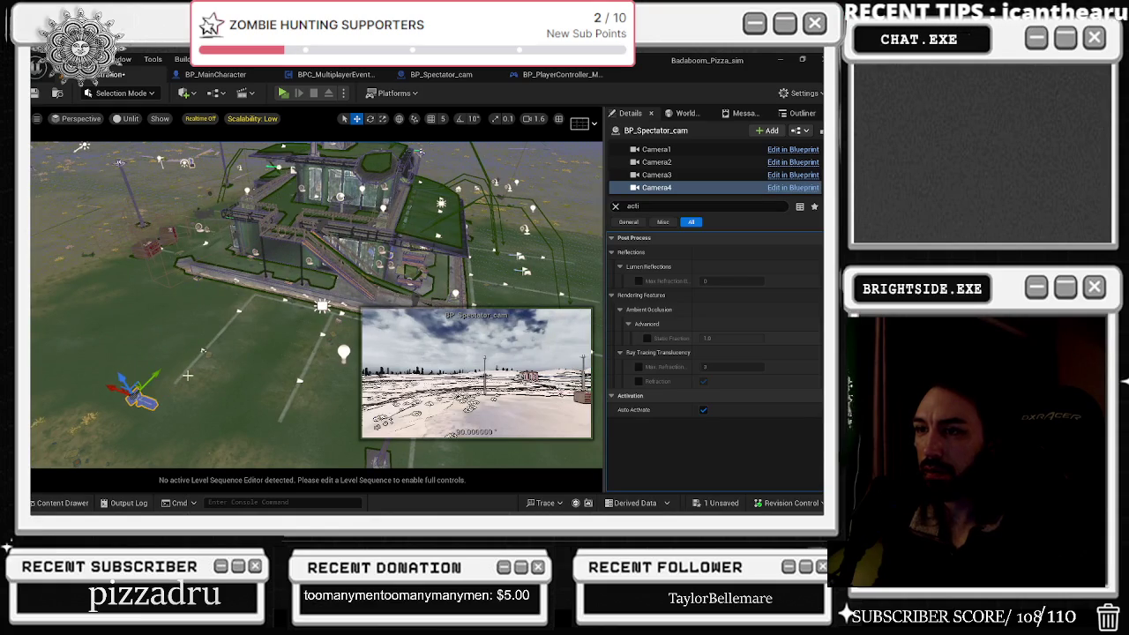
pyautogui.press('e')
pyautogui.moveTo(164, 415); pyautogui.dragTo(128, 432)
pyautogui.press('r')
pyautogui.moveTo(142, 389); pyautogui.dragTo(129, 404)
pyautogui.moveTo(202, 351)
pyautogui.mouseDown()
pyautogui.moveTo(141, 385)
pyautogui.moveTo(216, 379)
pyautogui.moveTo(180, 390)
pyautogui.mouseUp()
pyautogui.press('e')
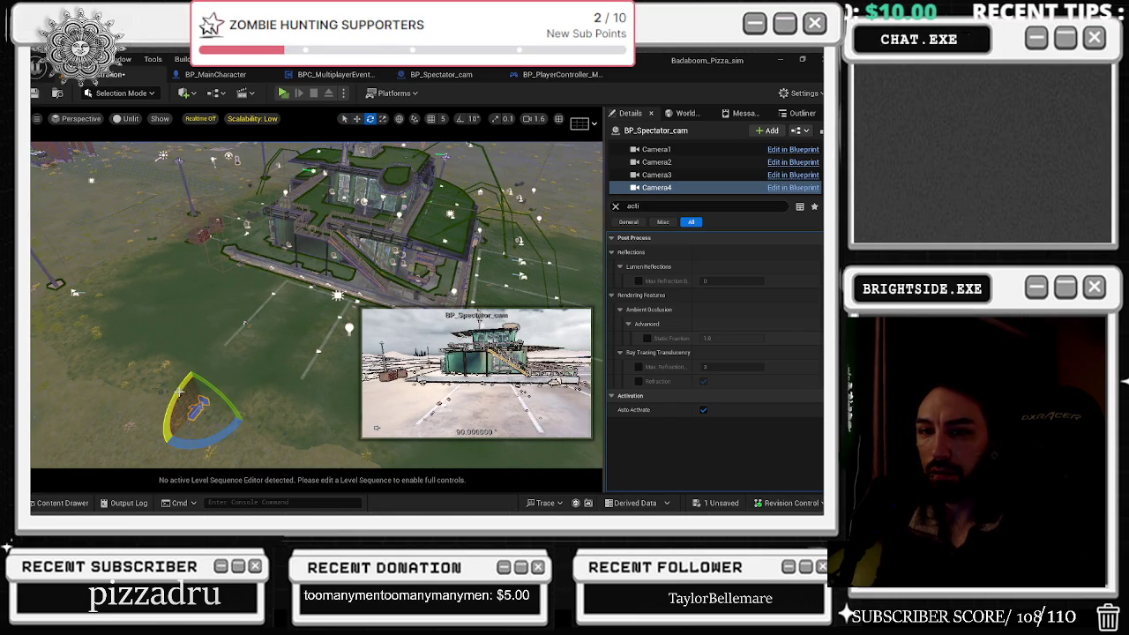
pyautogui.press('w')
pyautogui.moveTo(216, 386); pyautogui.dragTo(205, 363)
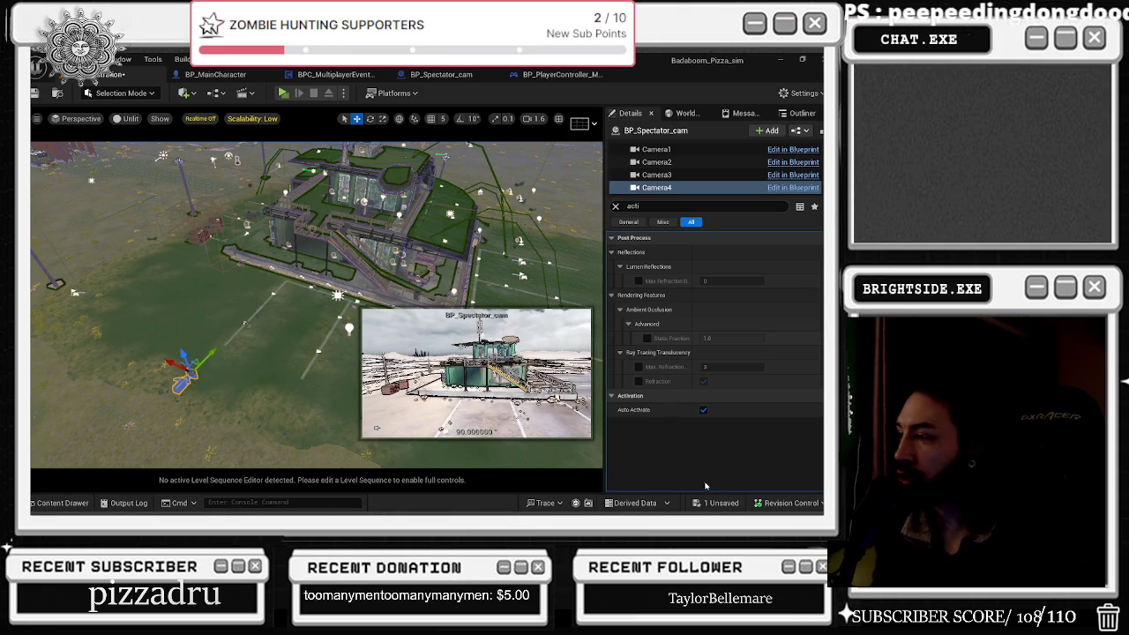
# Step: Save the Demonstration level, then narrow Camera4's Field of View to about 75.2
pyautogui.click(713, 504)
pyautogui.click(511, 407)
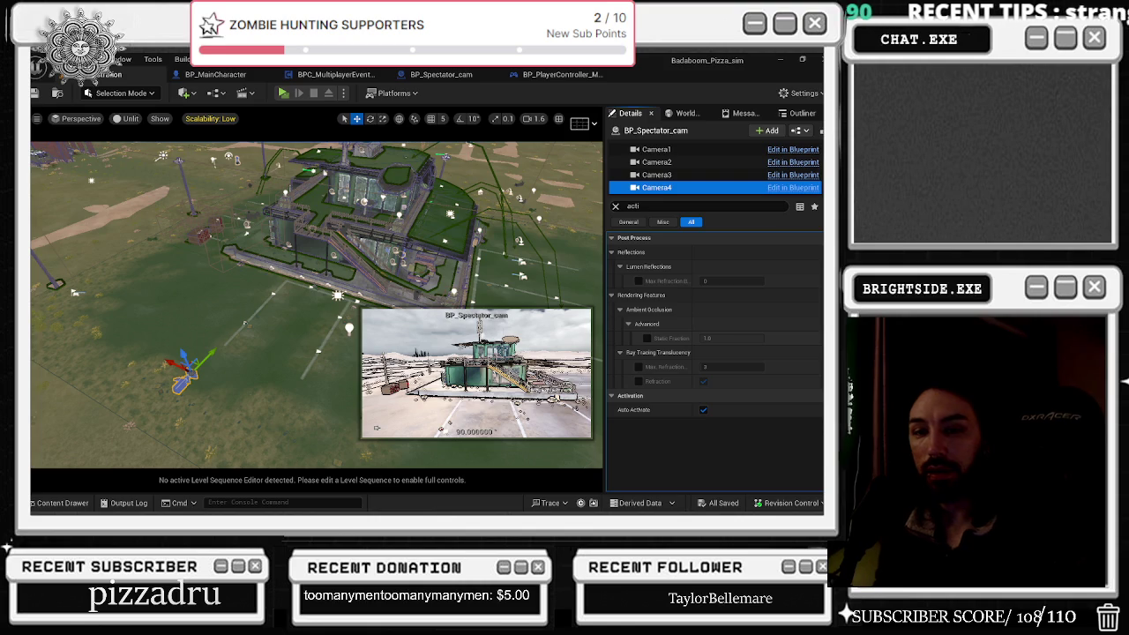
pyautogui.hotkey('alt', 'Tab')
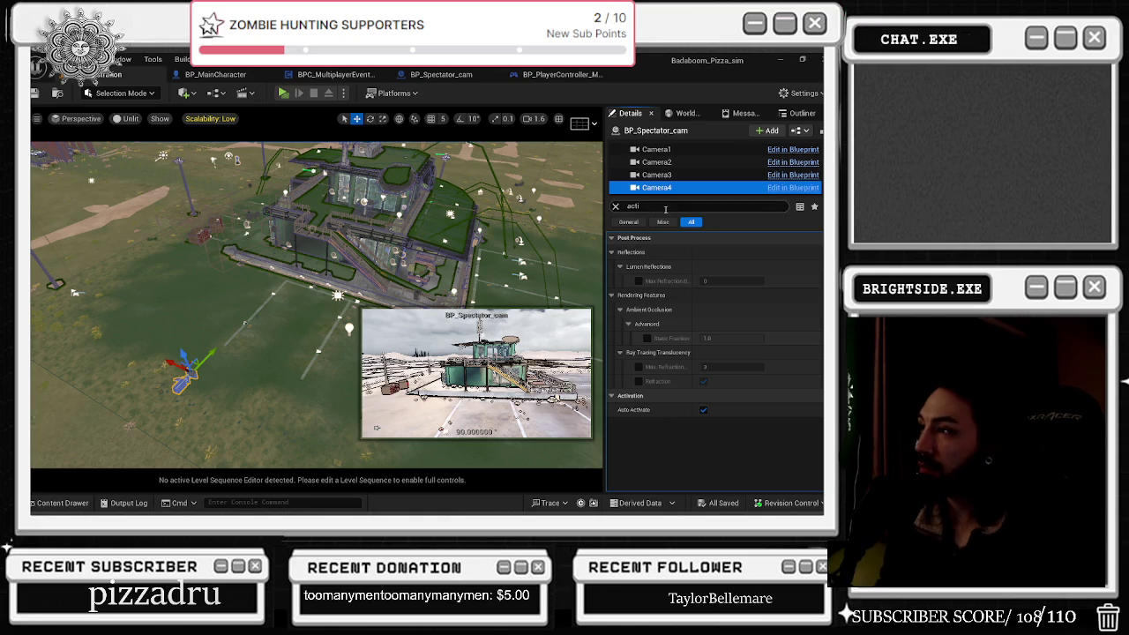
pyautogui.click(616, 206)
pyautogui.moveTo(715, 324); pyautogui.dragTo(693, 324)
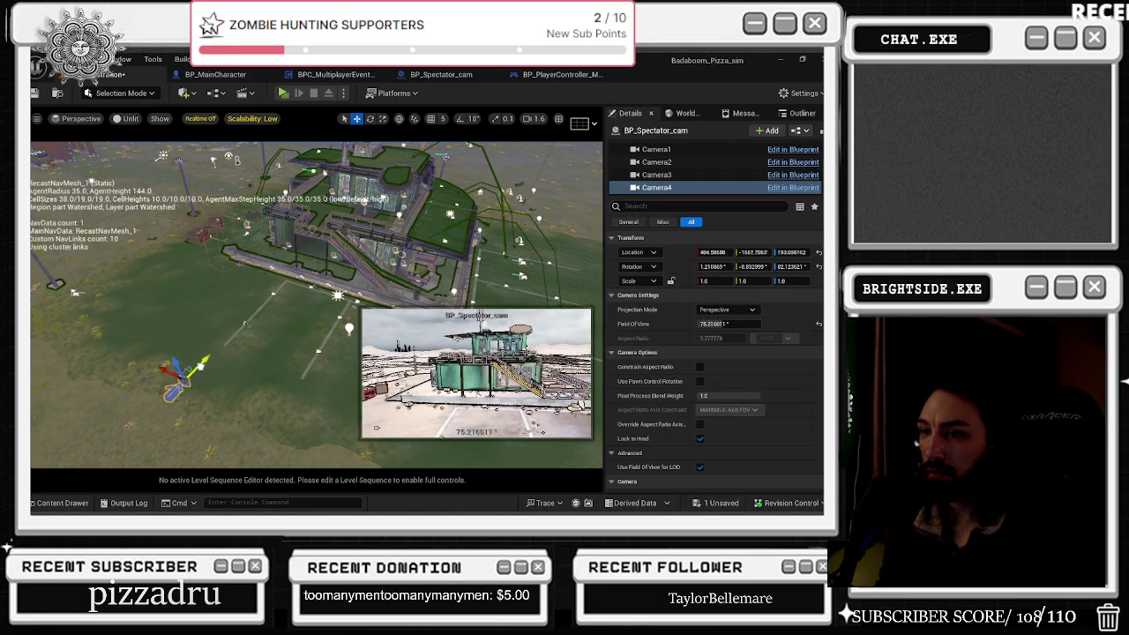
# Step: Slide Camera4 along Y, turn it slightly, and widen its Field of View toward 96
pyautogui.moveTo(205, 357); pyautogui.dragTo(147, 396)
pyautogui.press('e')
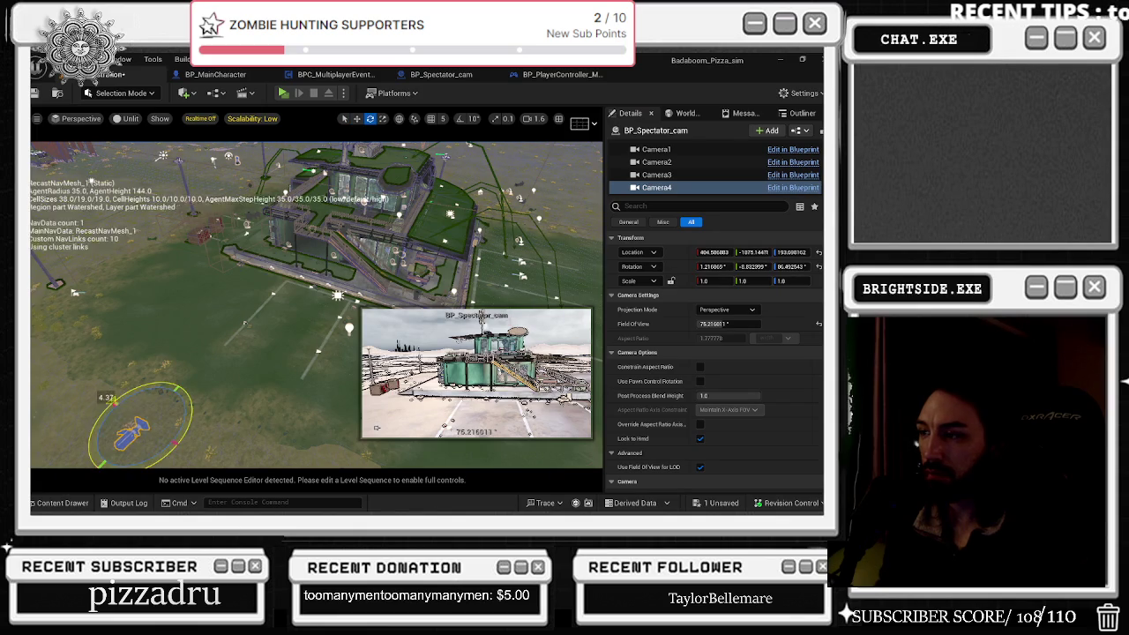
pyautogui.moveTo(155, 445); pyautogui.dragTo(161, 450)
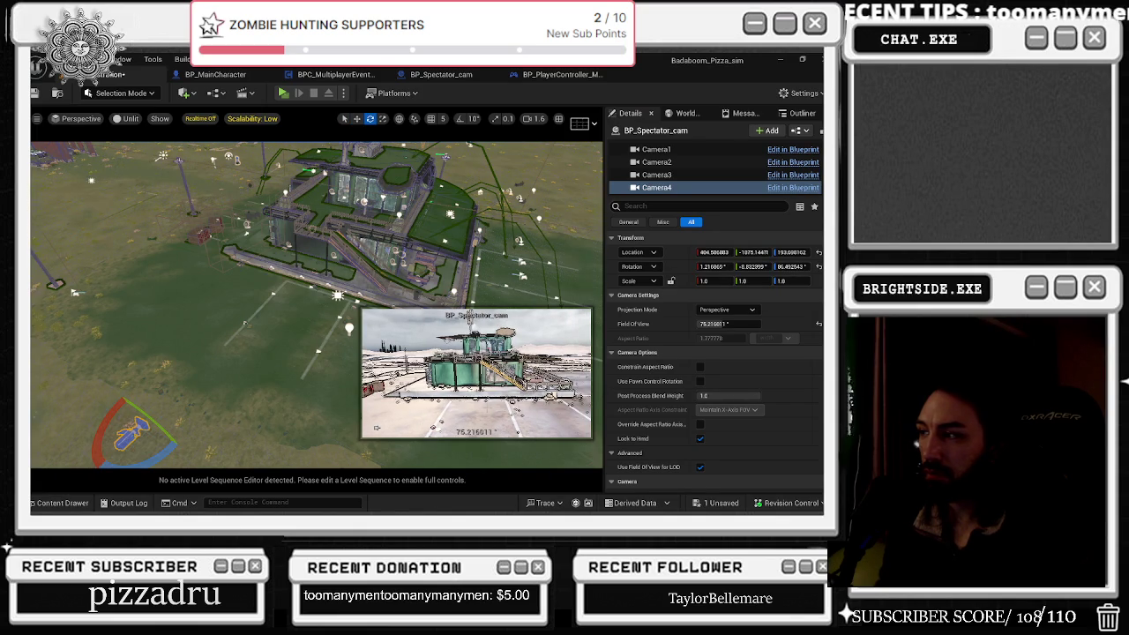
pyautogui.moveTo(714, 324)
pyautogui.mouseDown()
pyautogui.moveTo(750, 324)
pyautogui.moveTo(732, 323)
pyautogui.mouseUp()
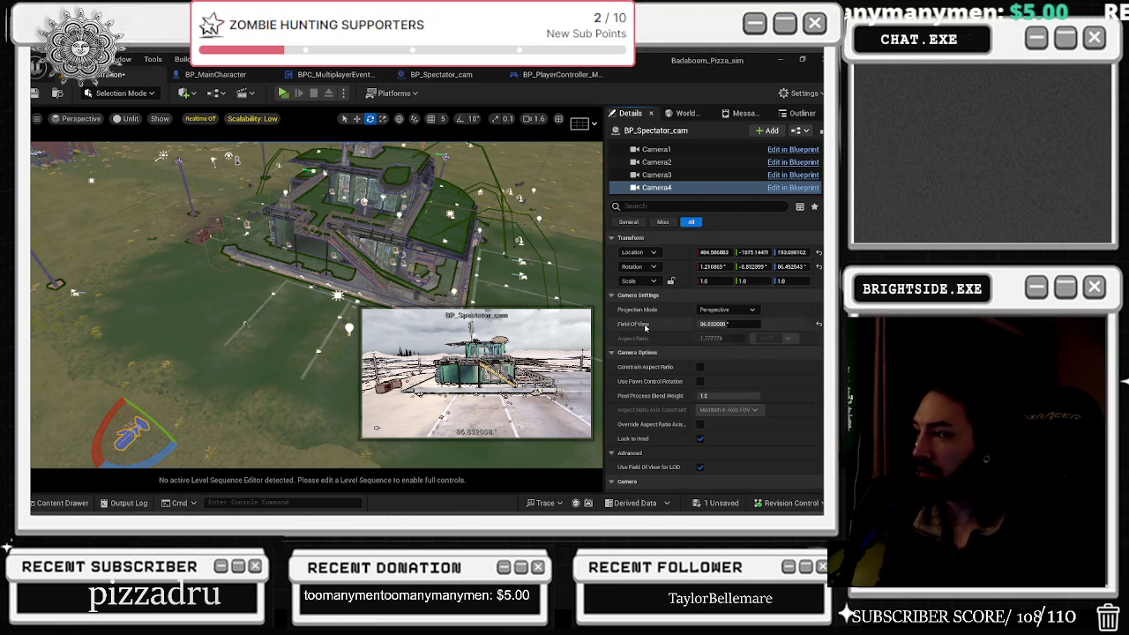
pyautogui.hotkey('alt', 'Tab')
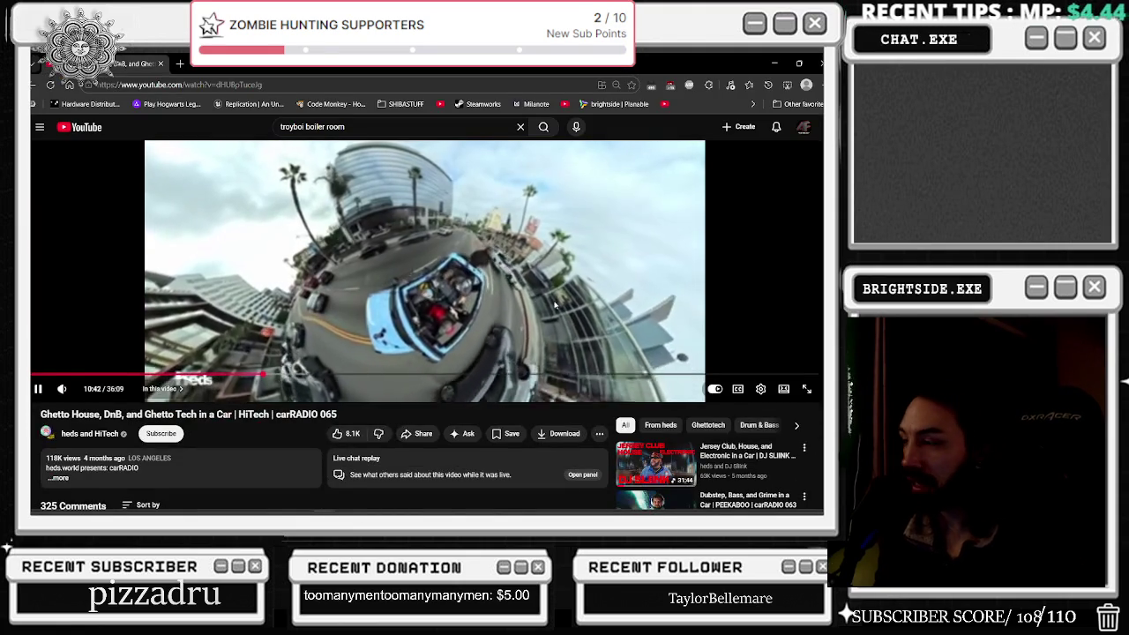
# Step: Scroll through YouTube comments and recommendations, then return to Unreal and orbit the building
pyautogui.scroll(-5, 708, 287)
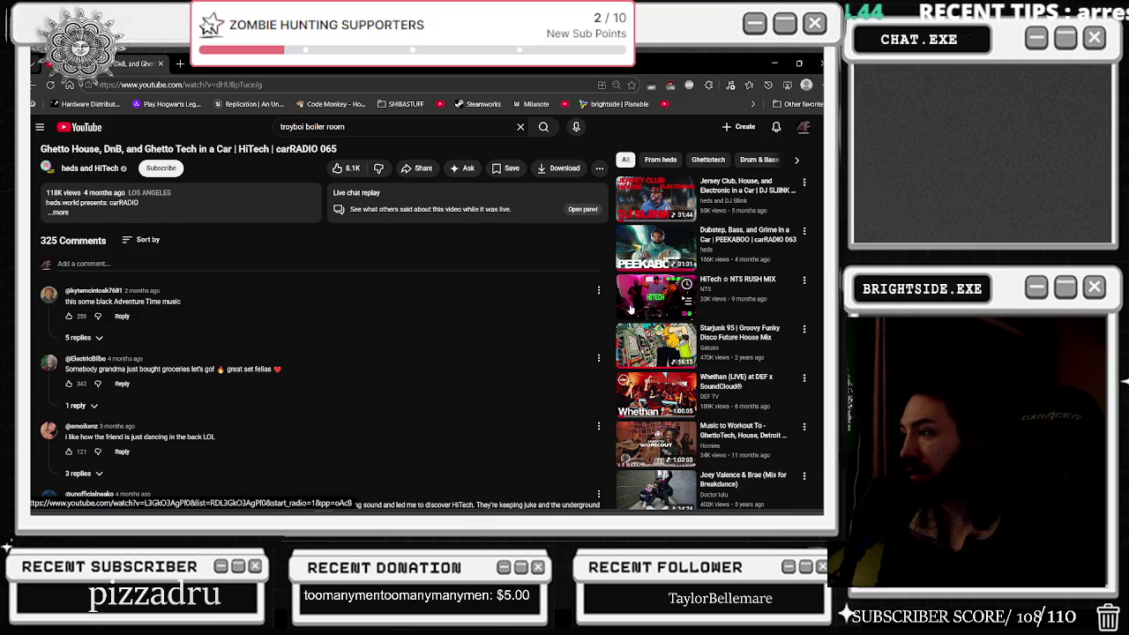
pyautogui.scroll(-2, 641, 256)
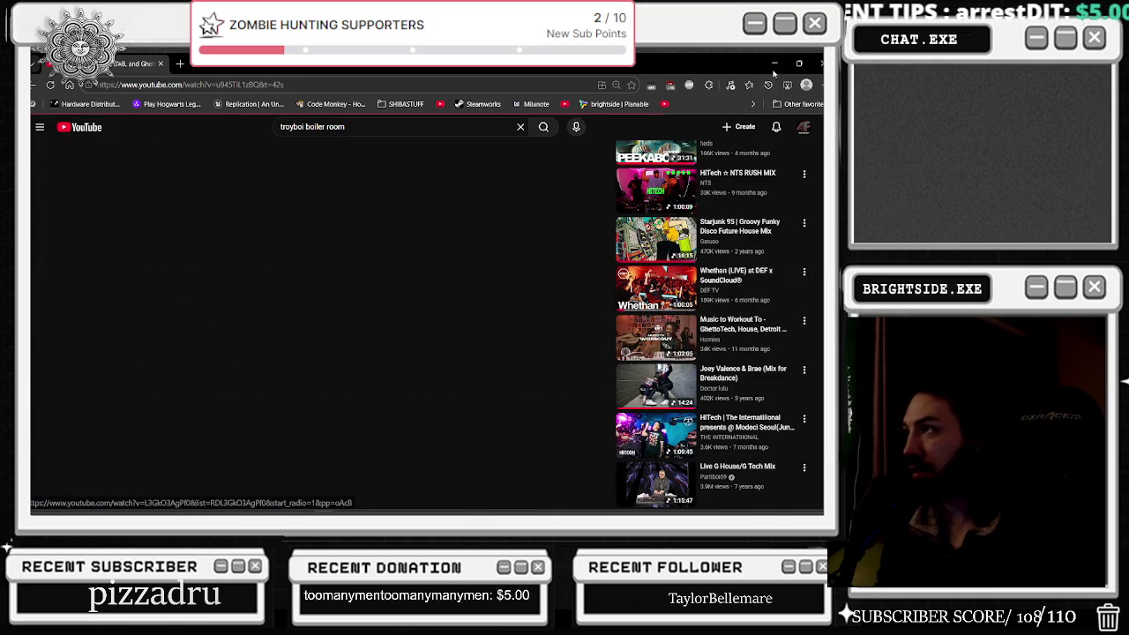
pyautogui.hotkey('alt', 'Tab')
pyautogui.moveTo(530, 291); pyautogui.dragTo(587, 293)
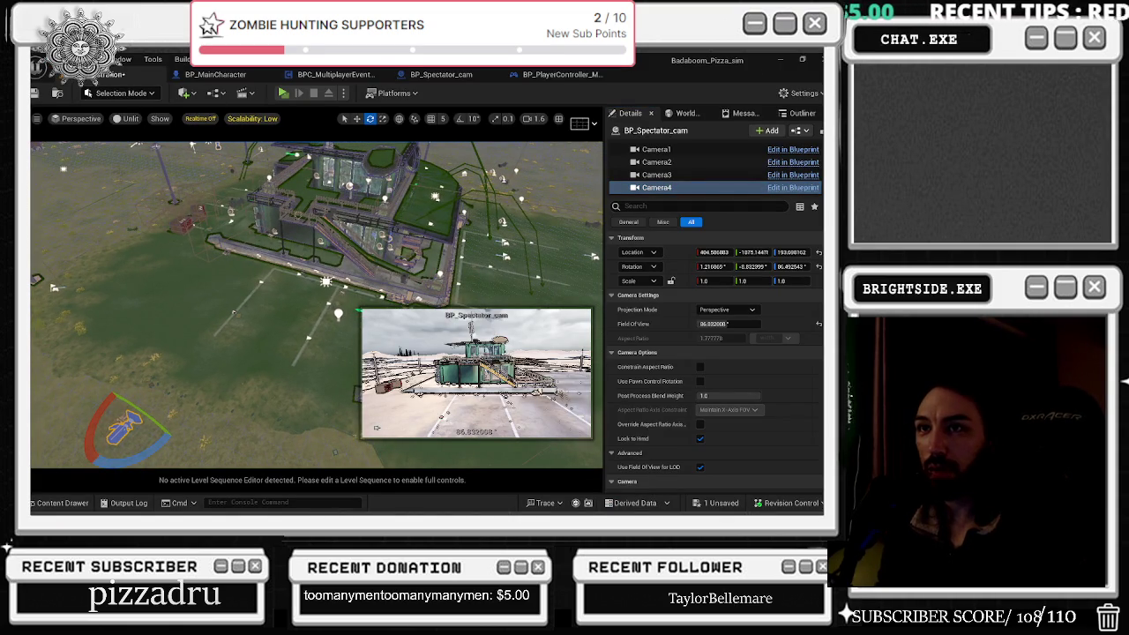
# Step: Save the Demonstration map and open the BPC_MultiplayerEventsManager and BP_MainCharacter graphs
pyautogui.hotkey('ctrl', 's')
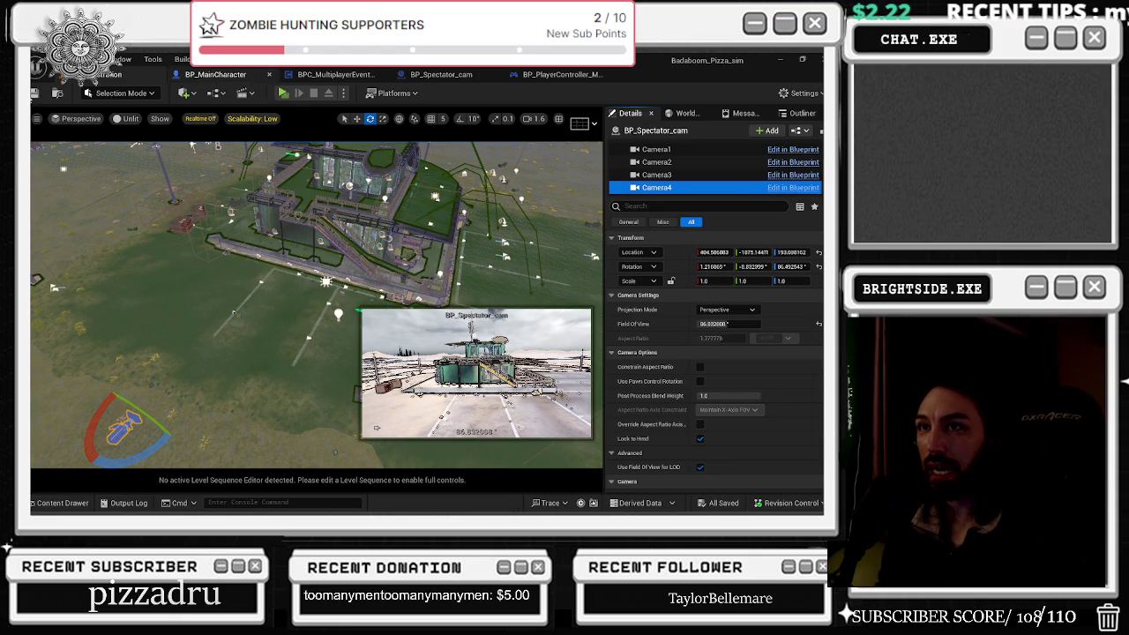
pyautogui.click(340, 76)
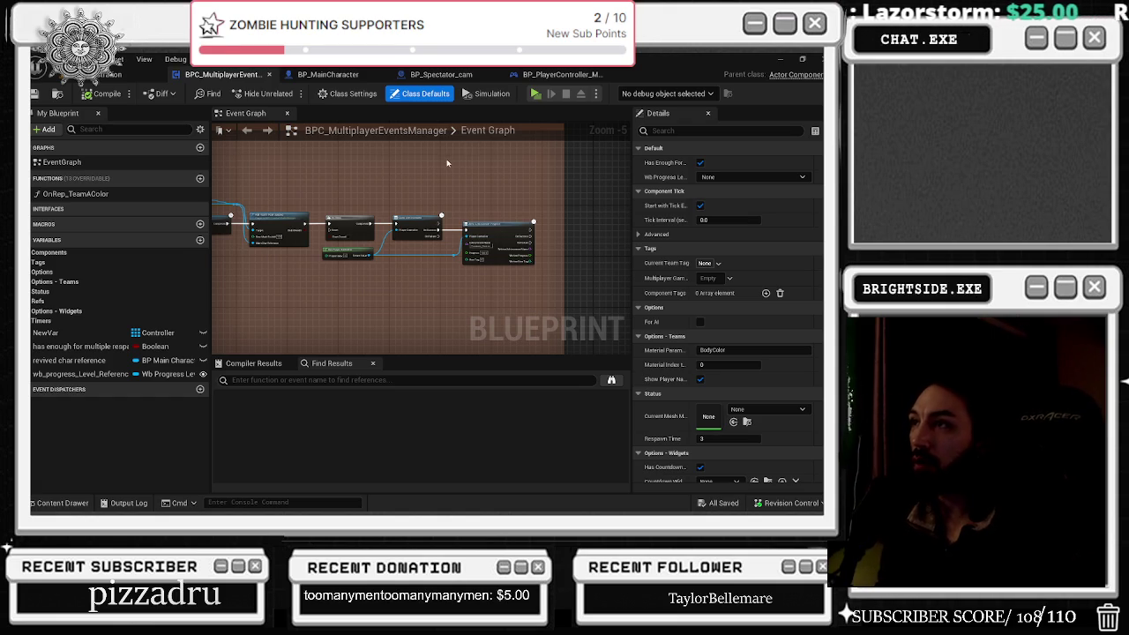
pyautogui.click(325, 76)
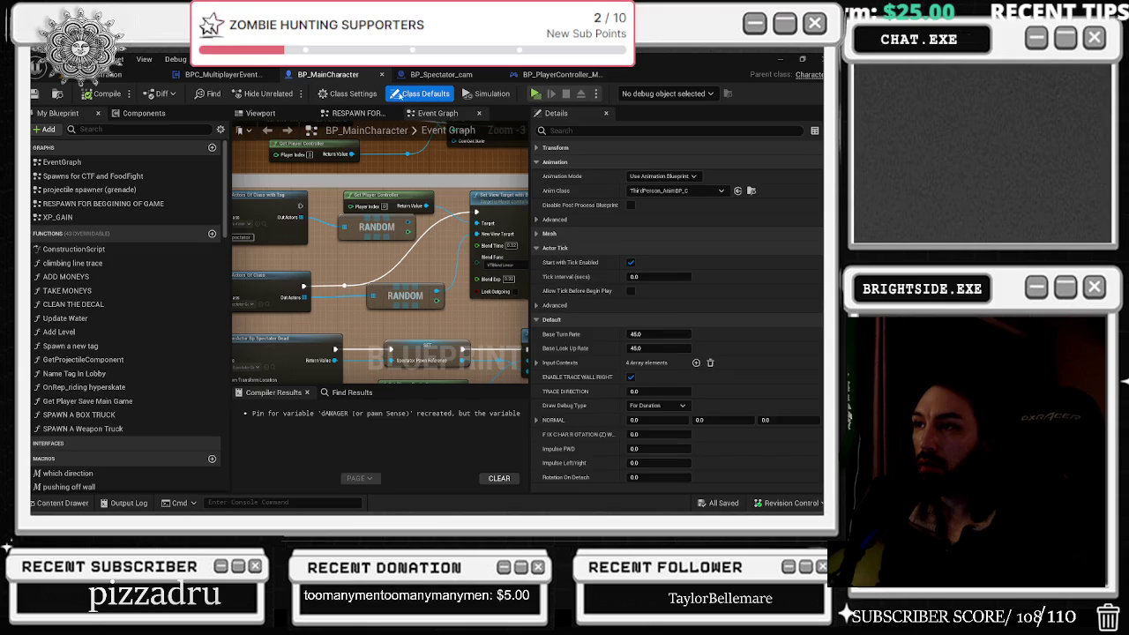
# Step: Delete the Get All Actors With Tag and RANDOM nodes, then switch to Milanote
pyautogui.click(370, 227)
pyautogui.click(379, 196)
pyautogui.scroll(-2, 422, 205)
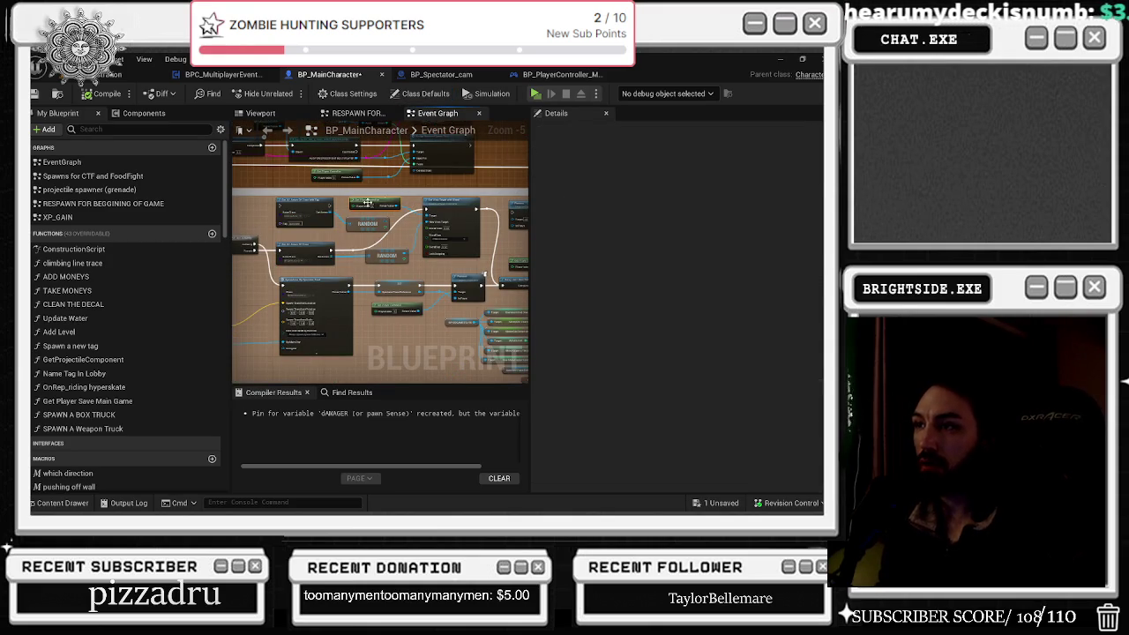
pyautogui.scroll(2, 377, 202)
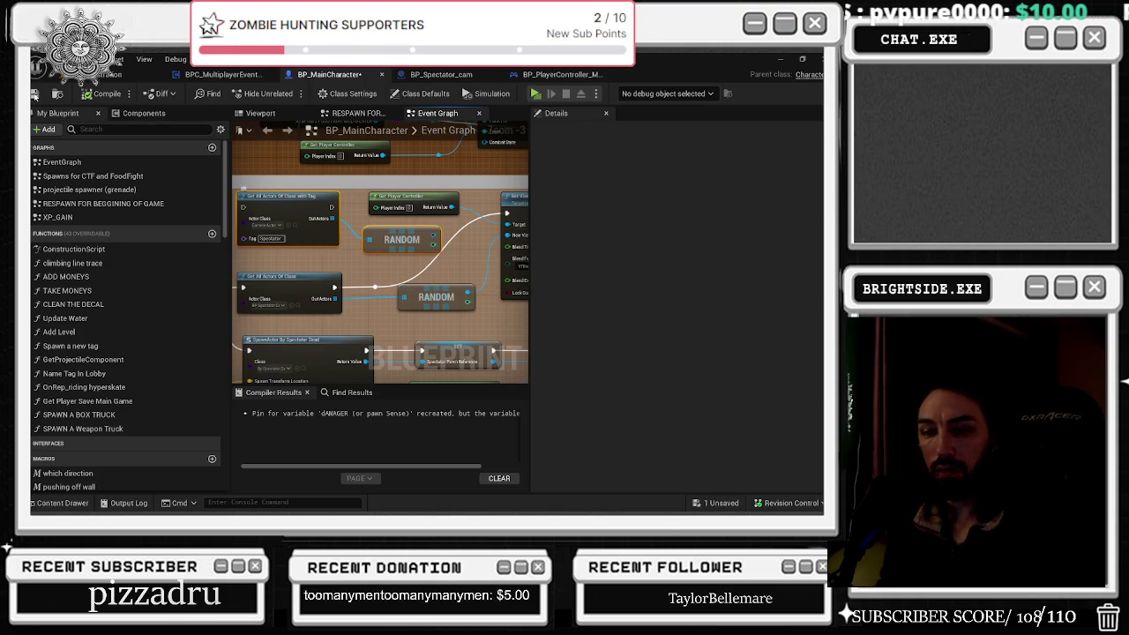
pyautogui.hotkey('alt', 'Tab')
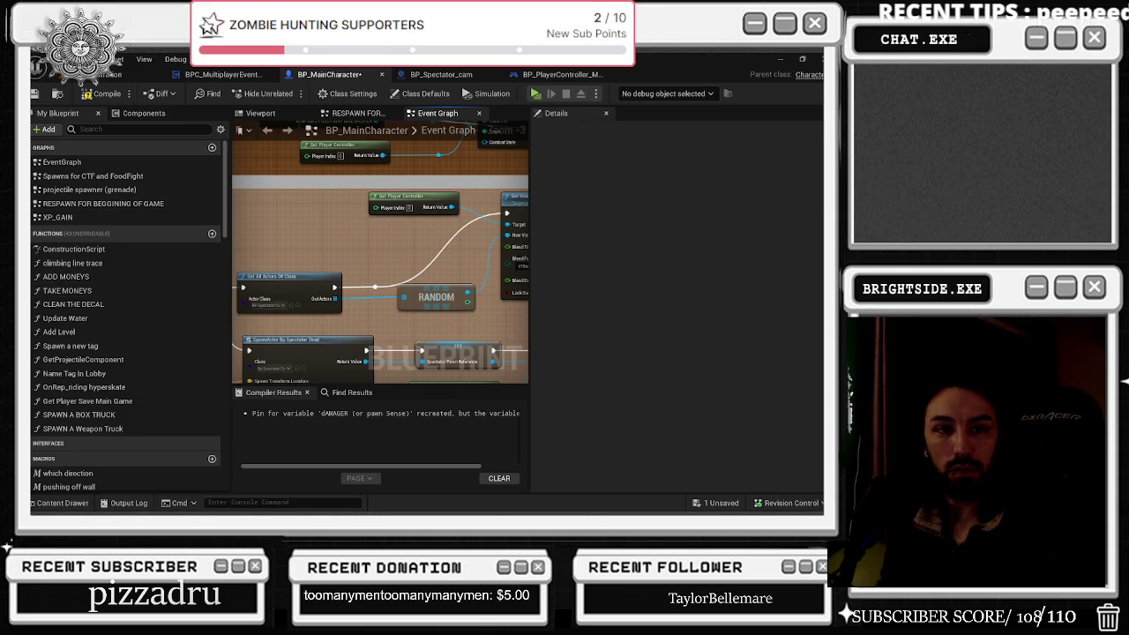
pyautogui.hotkey('alt', 'Tab')
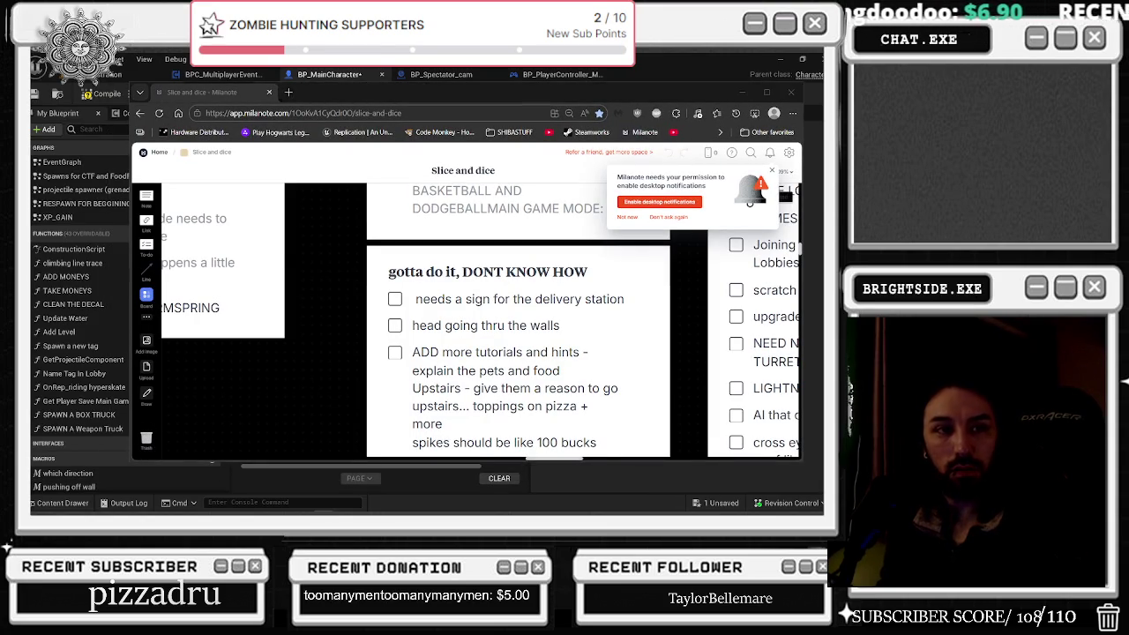
# Step: Move the Milanote window, scroll through the slice and dice checklist, and minimize the browser
pyautogui.hotkey('alt', 'Tab')
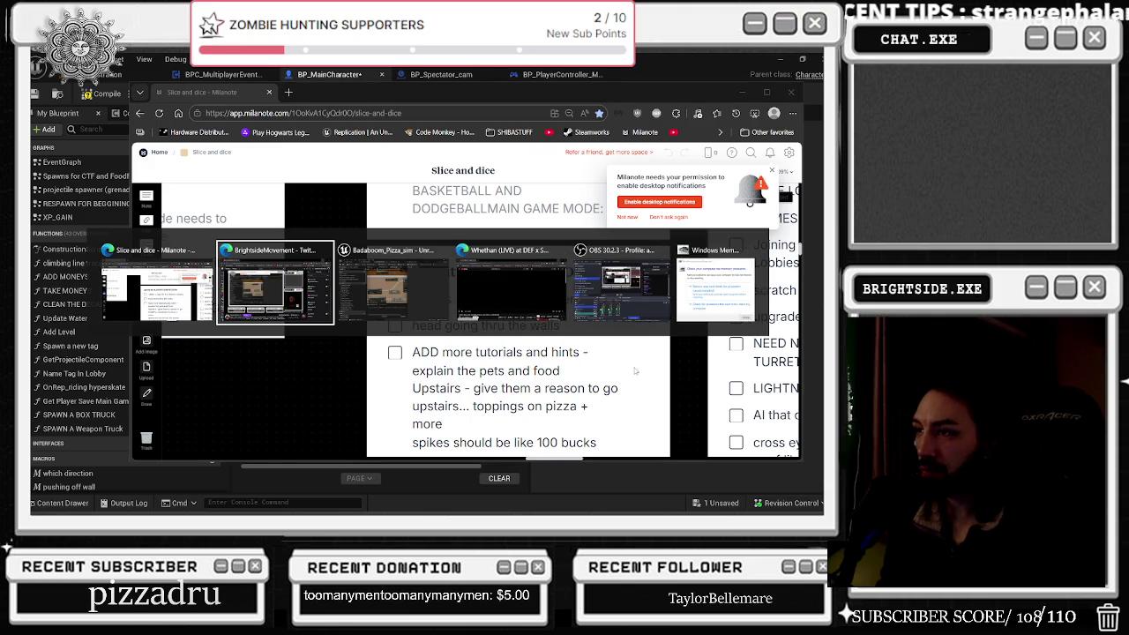
pyautogui.moveTo(552, 94); pyautogui.dragTo(491, 97)
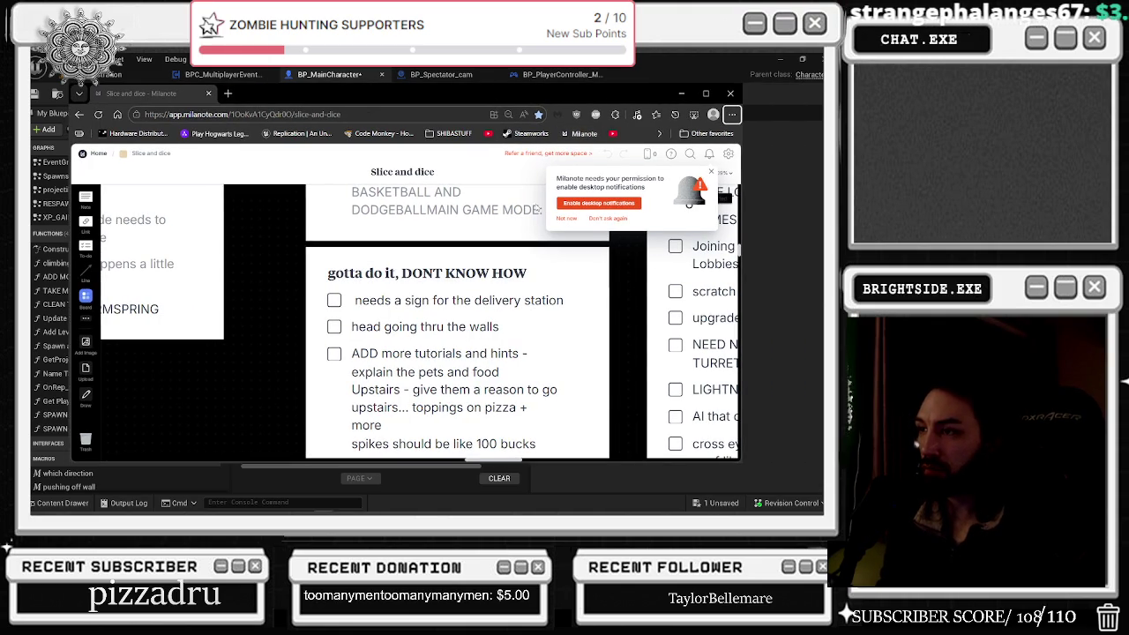
pyautogui.scroll(-1, 439, 374)
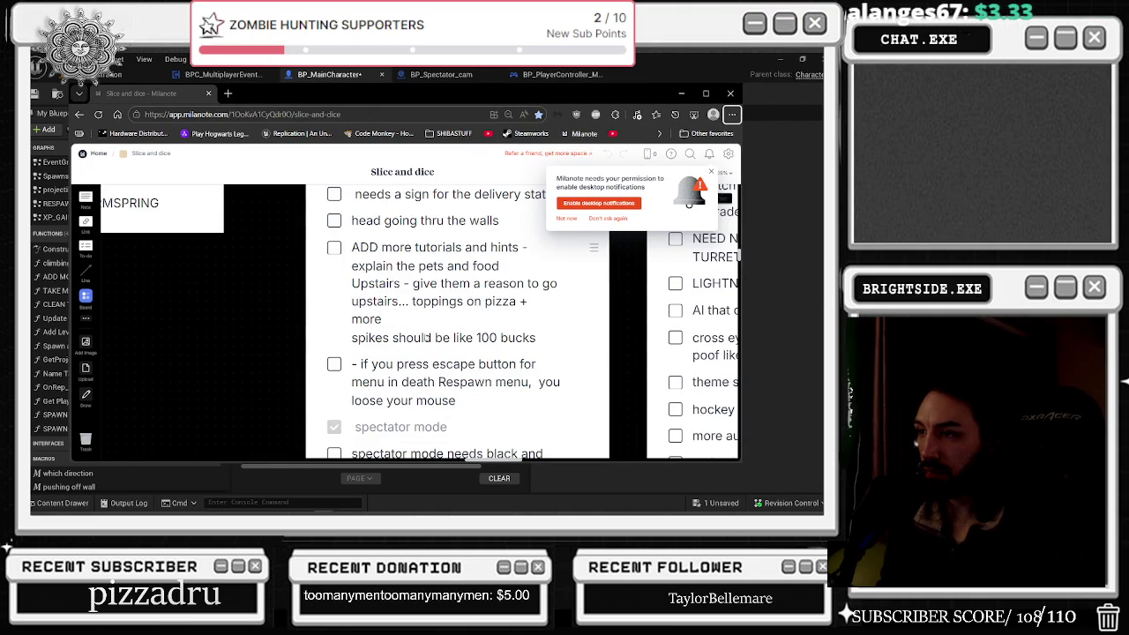
pyautogui.scroll(-2, 441, 353)
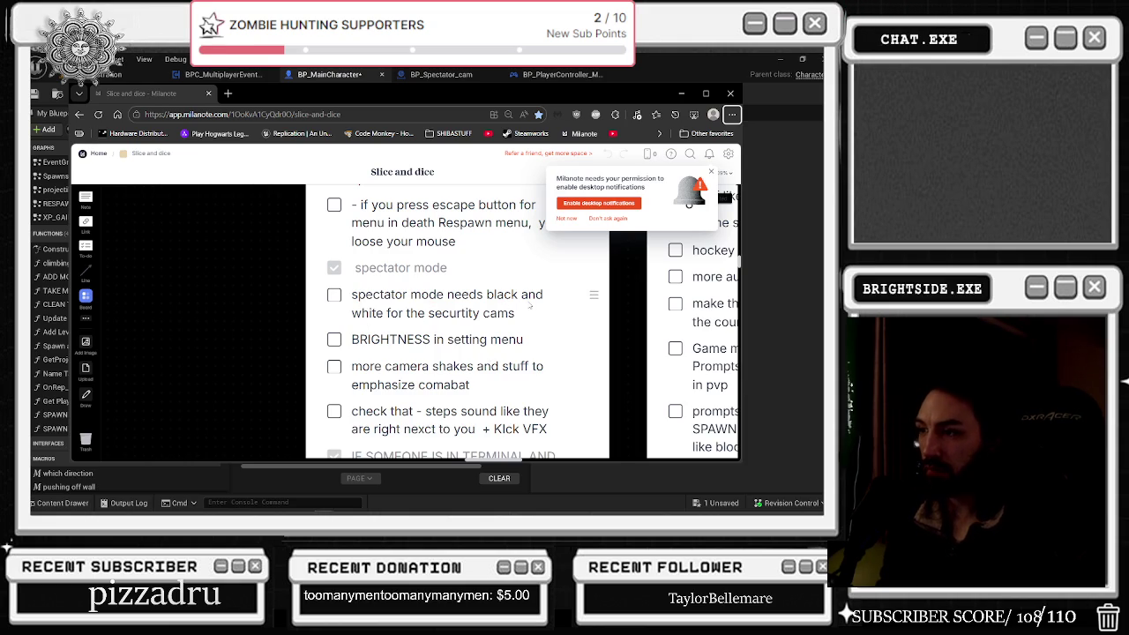
pyautogui.scroll(2, 520, 309)
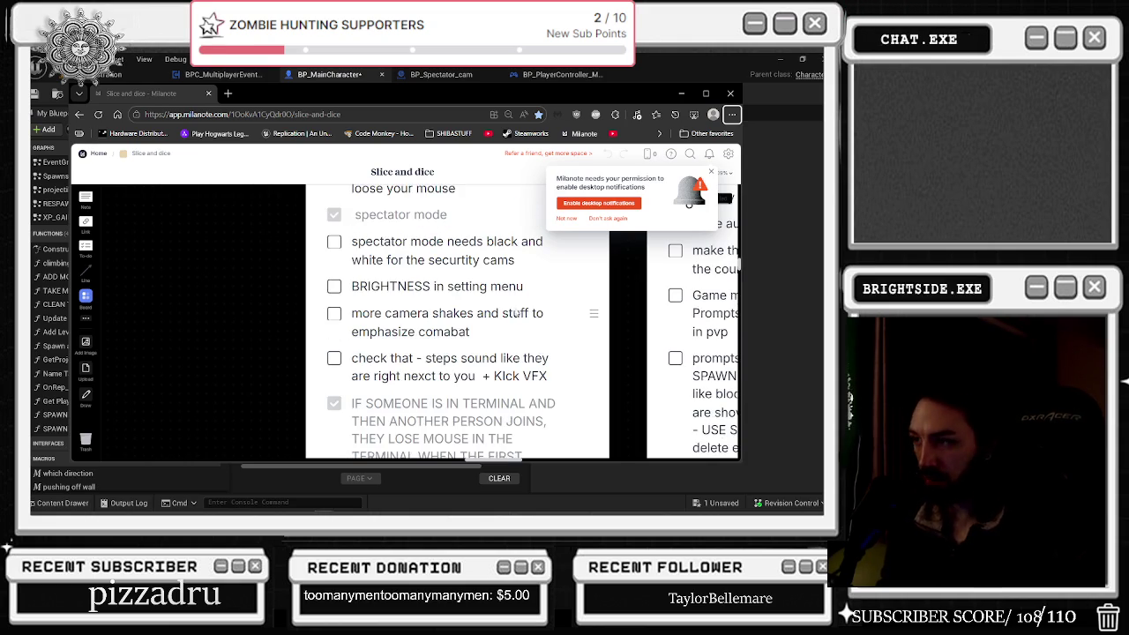
pyautogui.scroll(1, 520, 312)
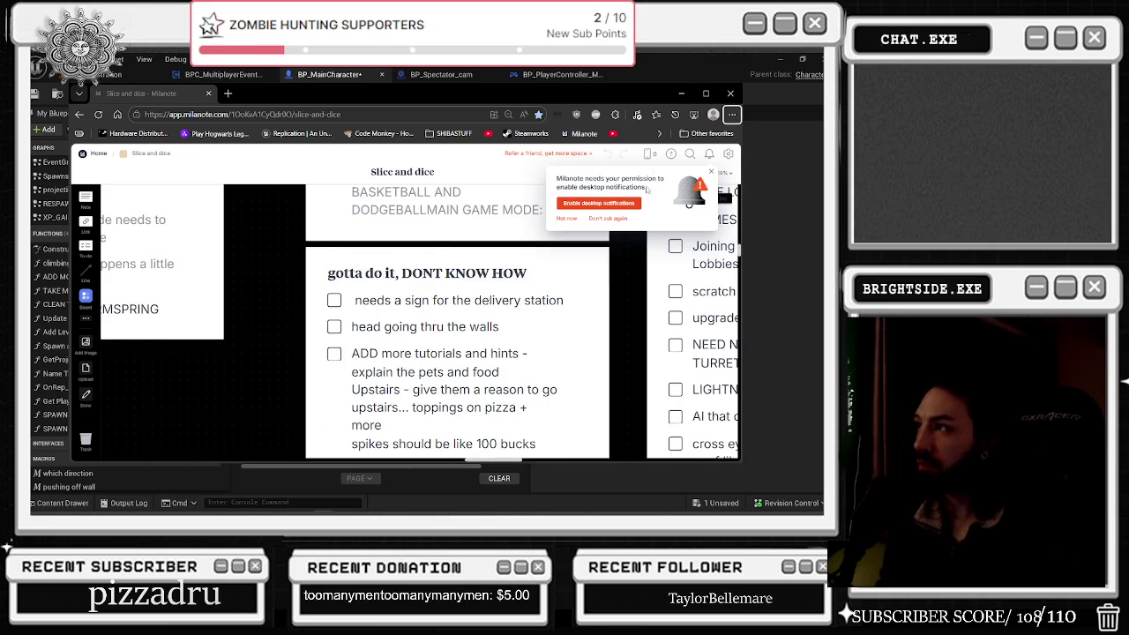
pyautogui.click(681, 93)
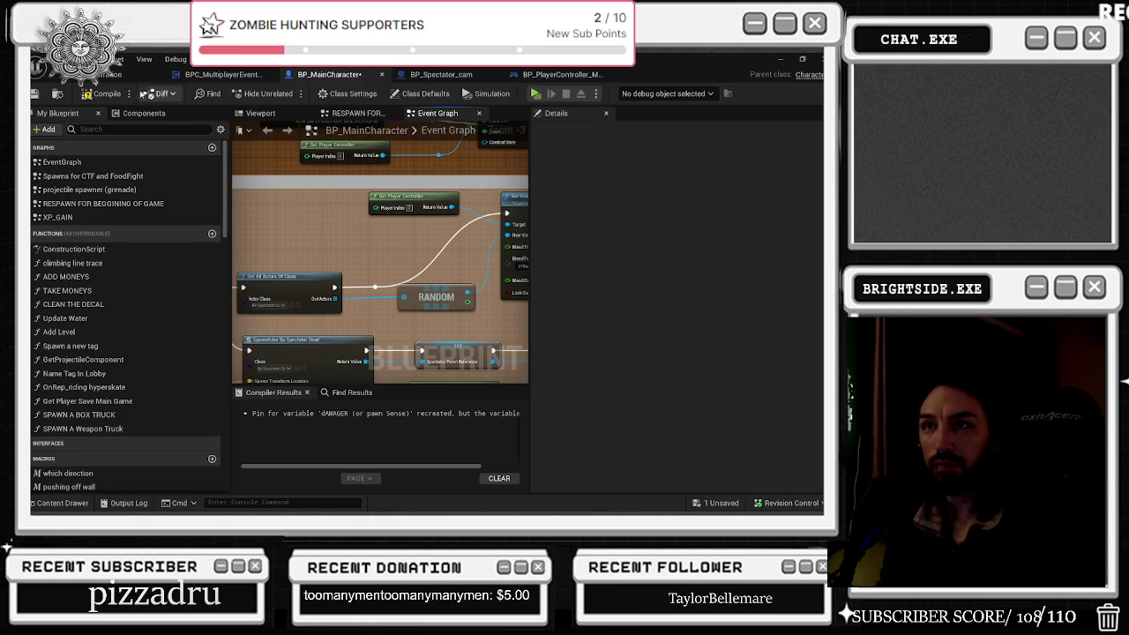
# Step: Compile BP_MainCharacter, then close the editor, saving the blueprint with Save Selected
pyautogui.click(87, 95)
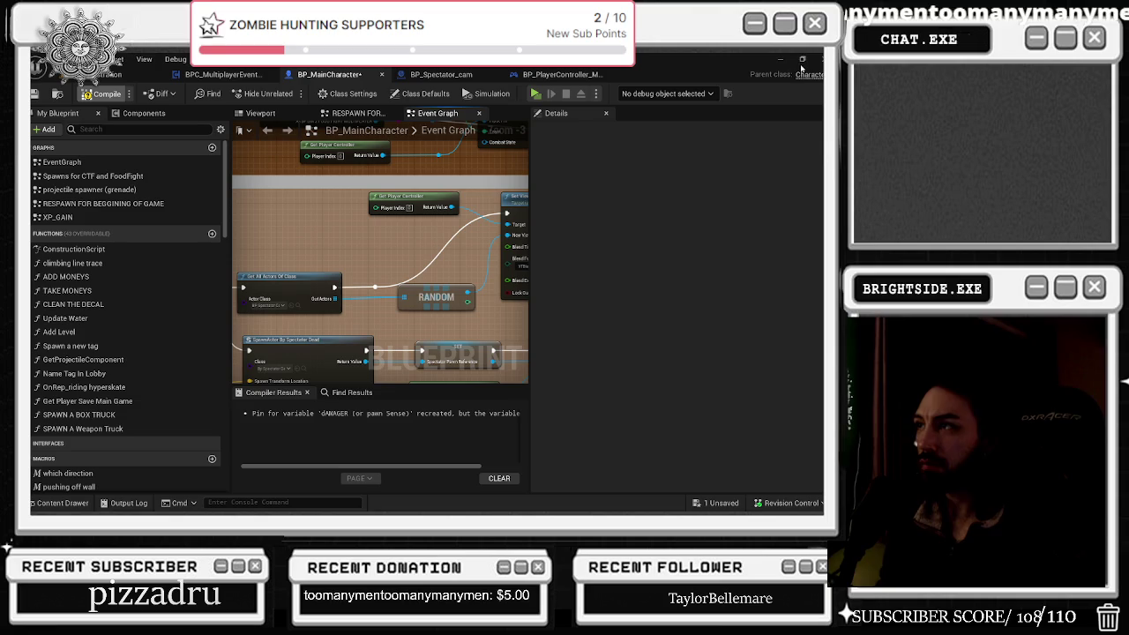
pyautogui.click(97, 93)
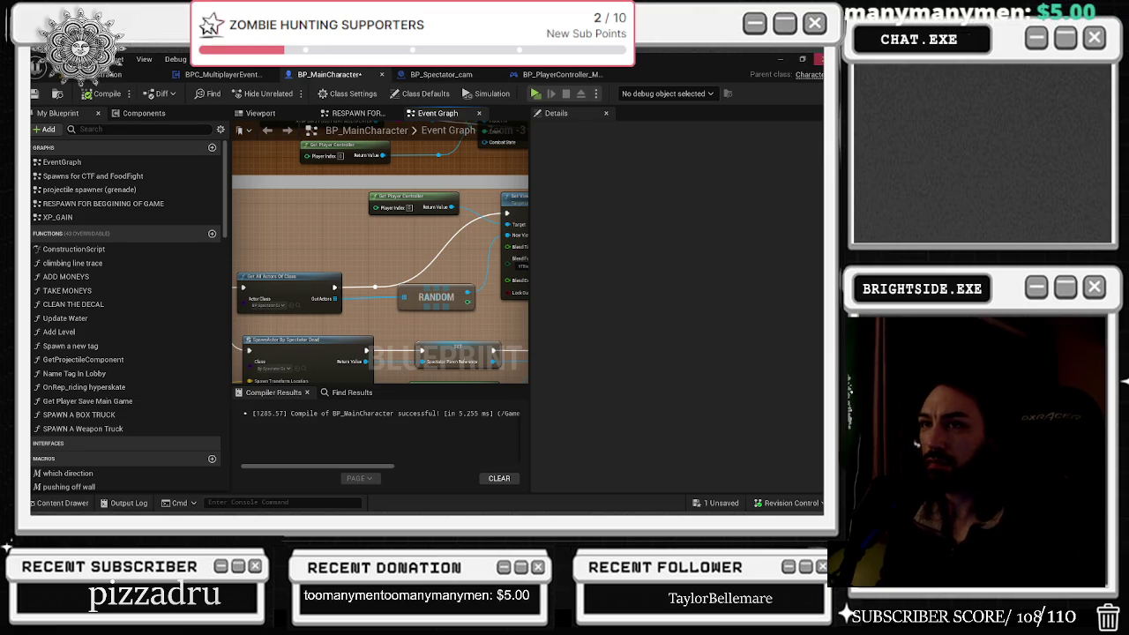
pyautogui.click(820, 59)
pyautogui.click(452, 405)
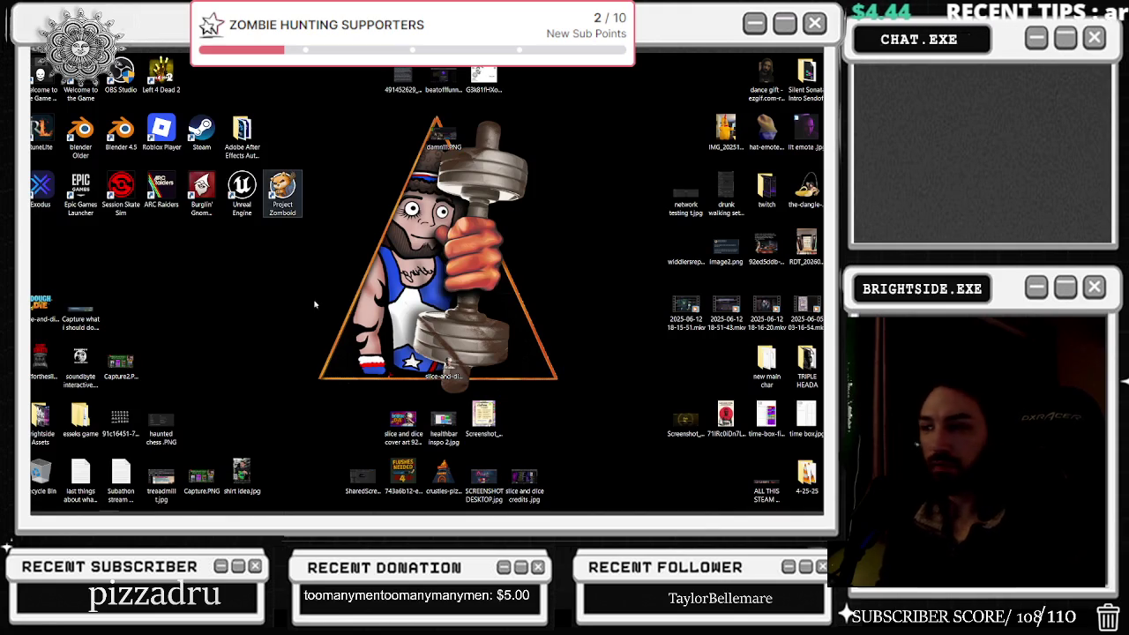
# Step: Start Blender 4.5 from its desktop shortcut and wait for the splash screen
pyautogui.moveTo(324, 508)
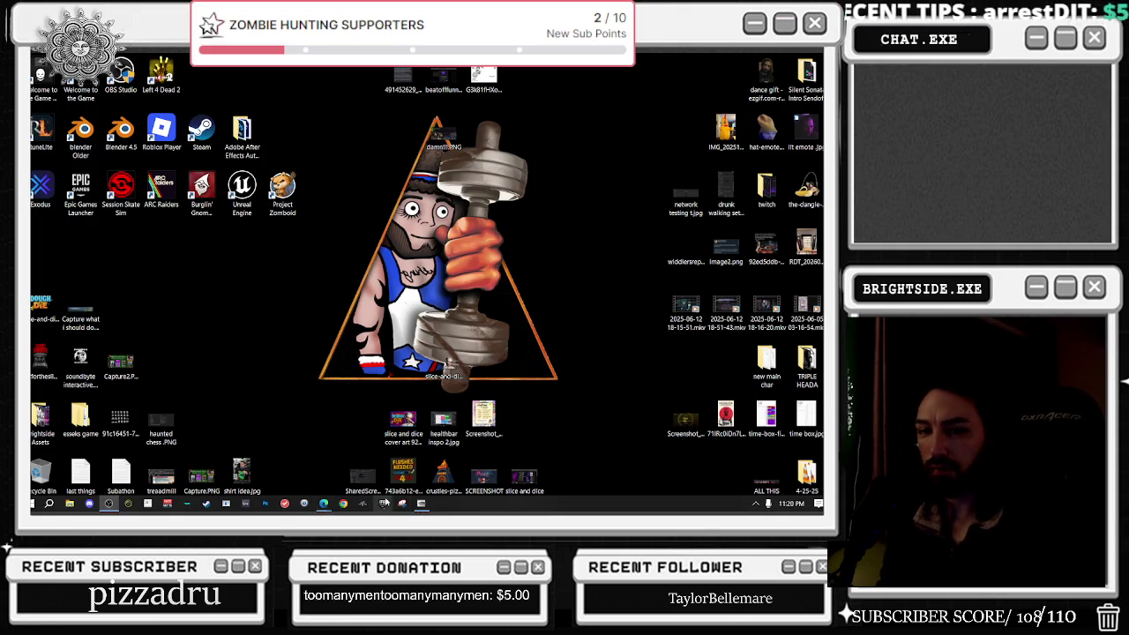
pyautogui.moveTo(422, 507)
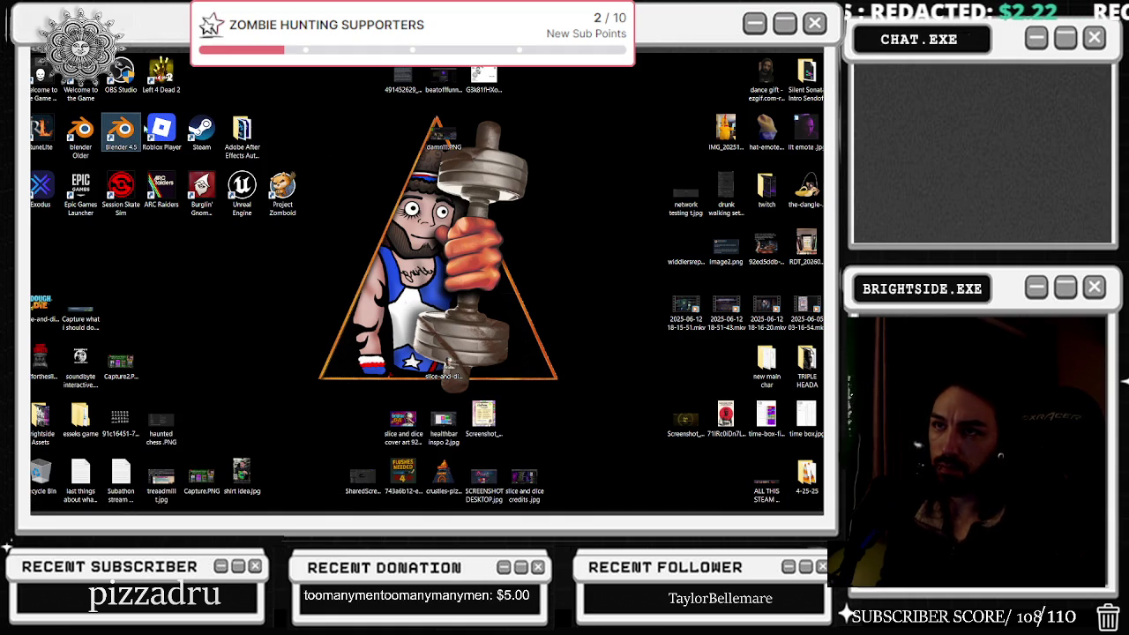
pyautogui.doubleClick(196, 127)
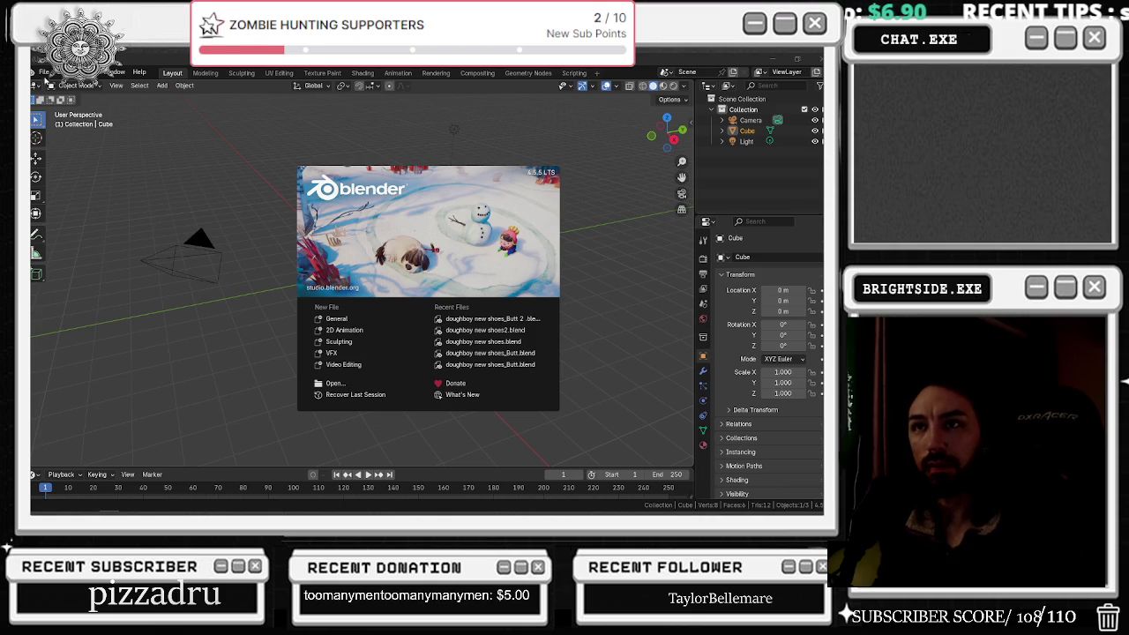
# Step: Open HAUTE_SAUCE.blend from the recent files list
pyautogui.click(44, 78)
pyautogui.click(43, 73)
pyautogui.moveTo(141, 106)
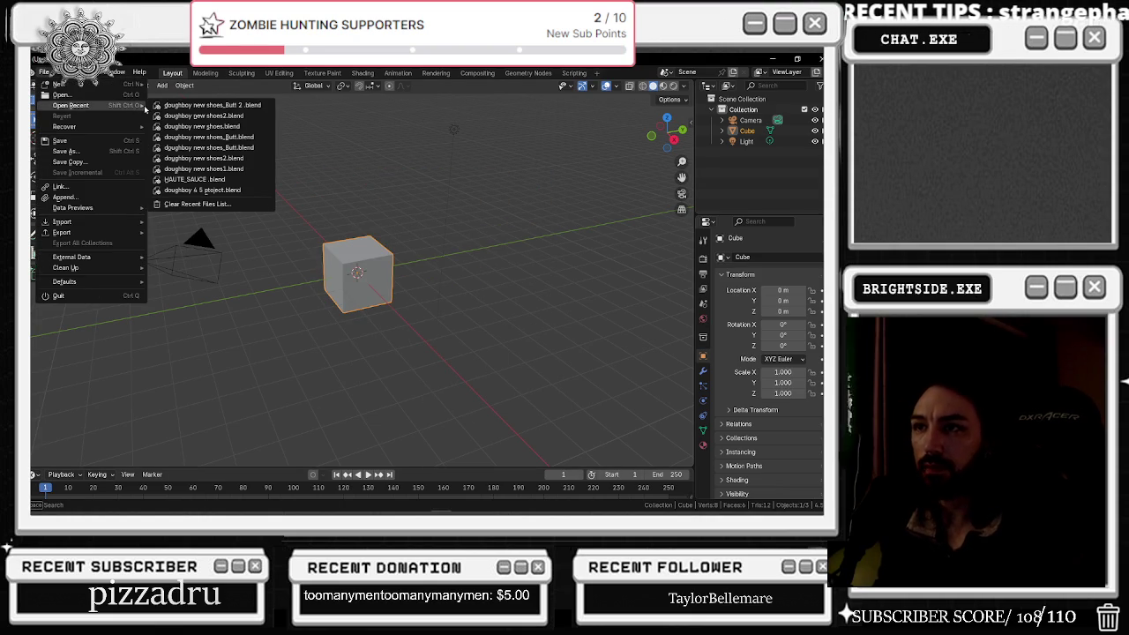
pyautogui.moveTo(227, 184)
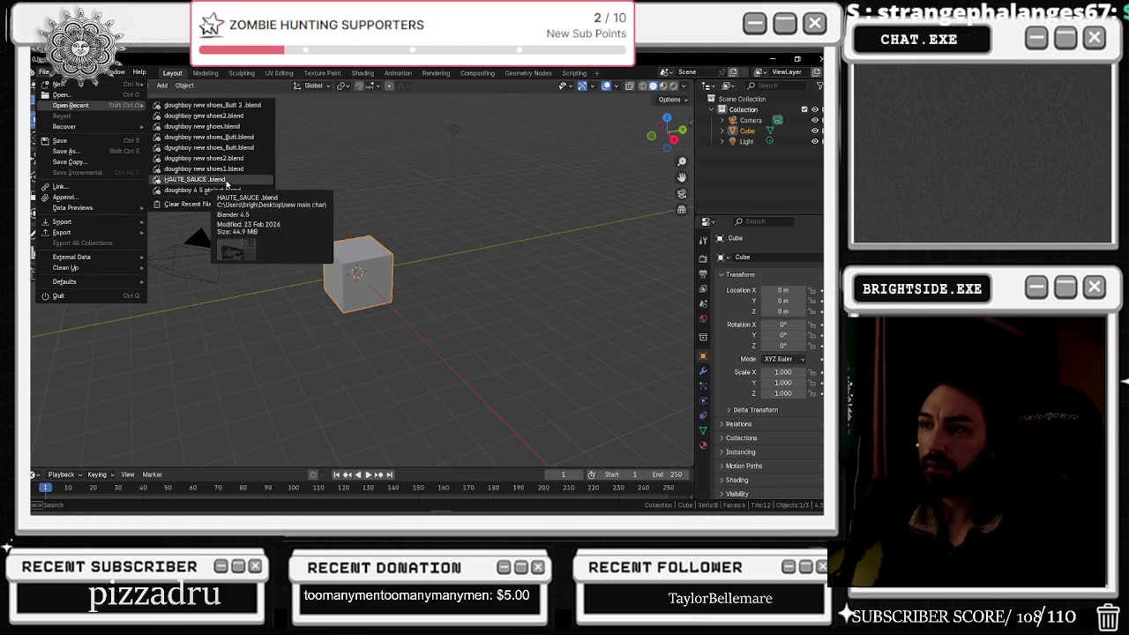
pyautogui.click(227, 182)
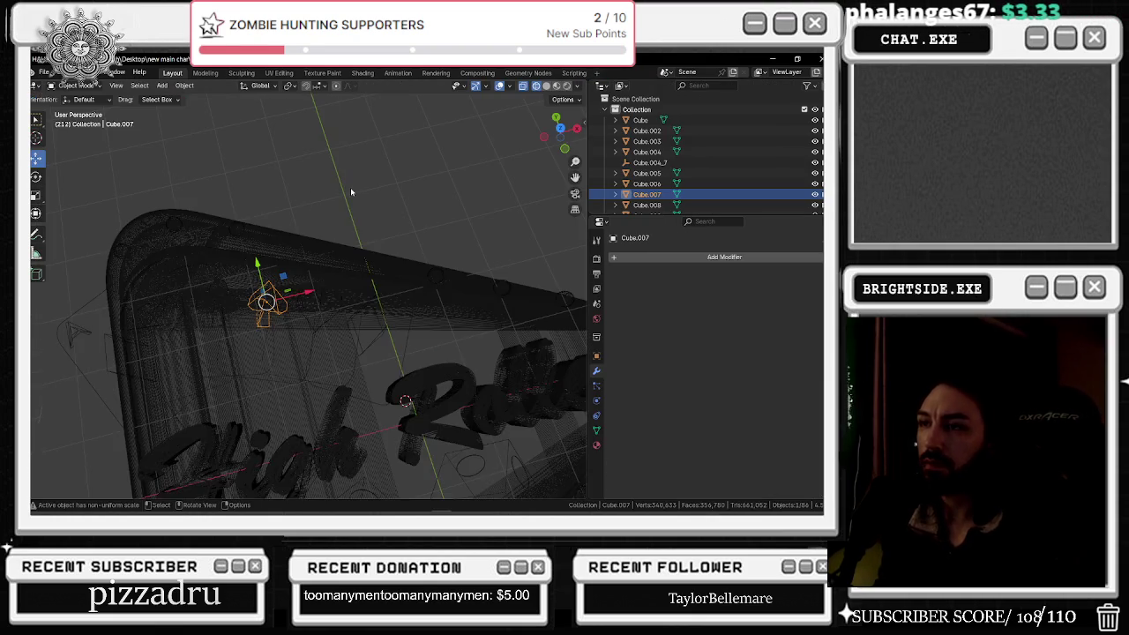
# Step: Box-select all the sign objects and slide them along X
pyautogui.scroll(-5, 352, 212)
pyautogui.scroll(6, 441, 251)
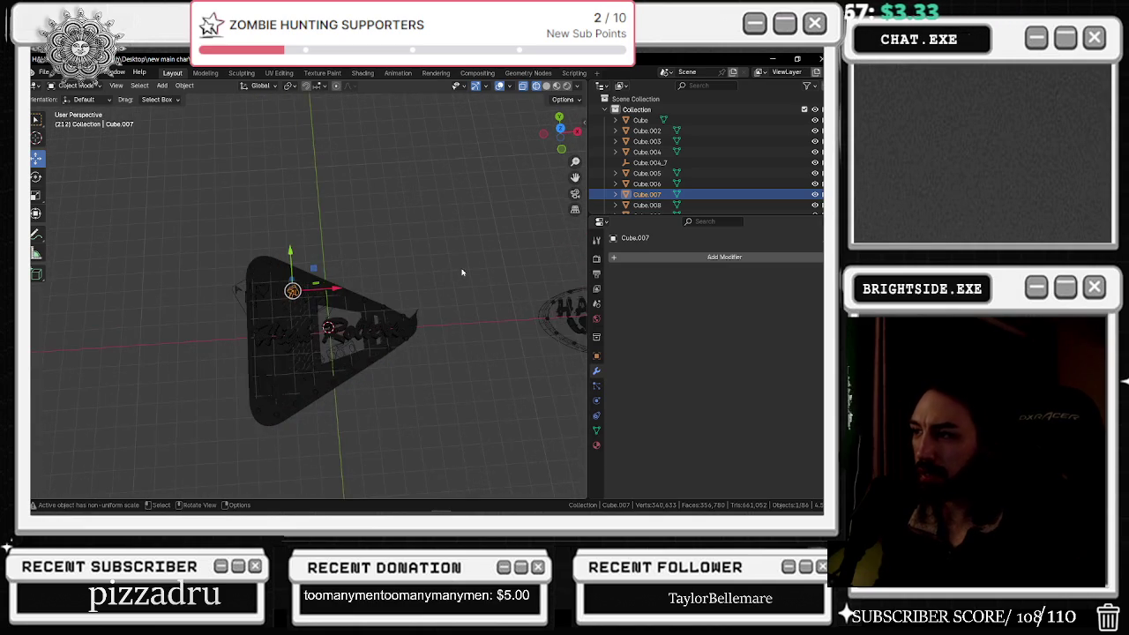
pyautogui.hscroll(1, 256, 278)
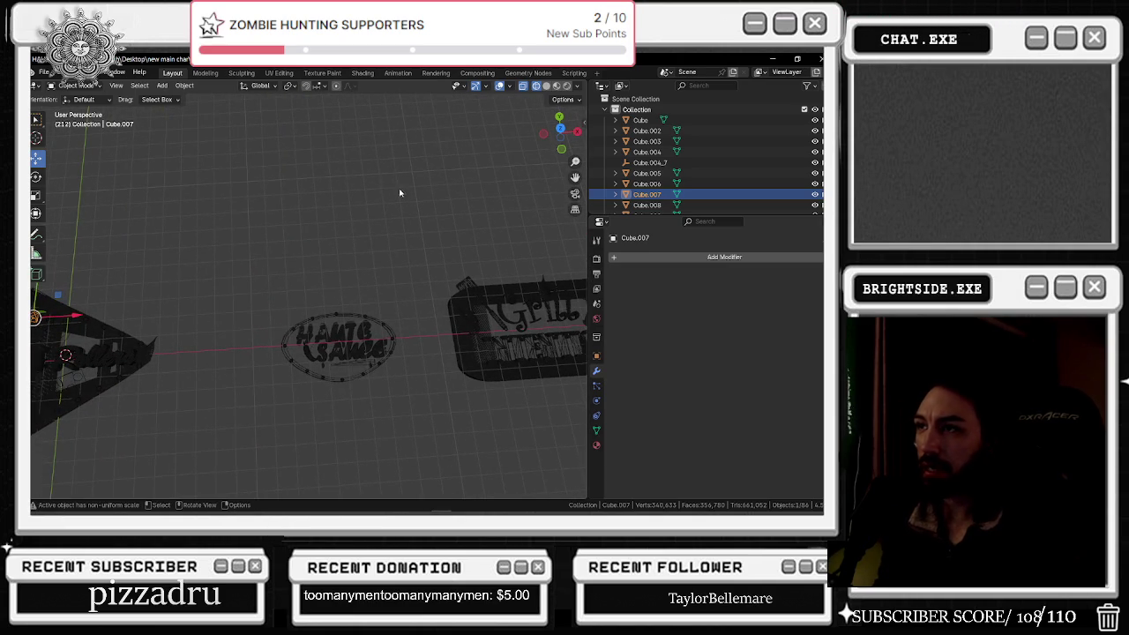
pyautogui.hscroll(2, 377, 211)
pyautogui.scroll(-6, 383, 247)
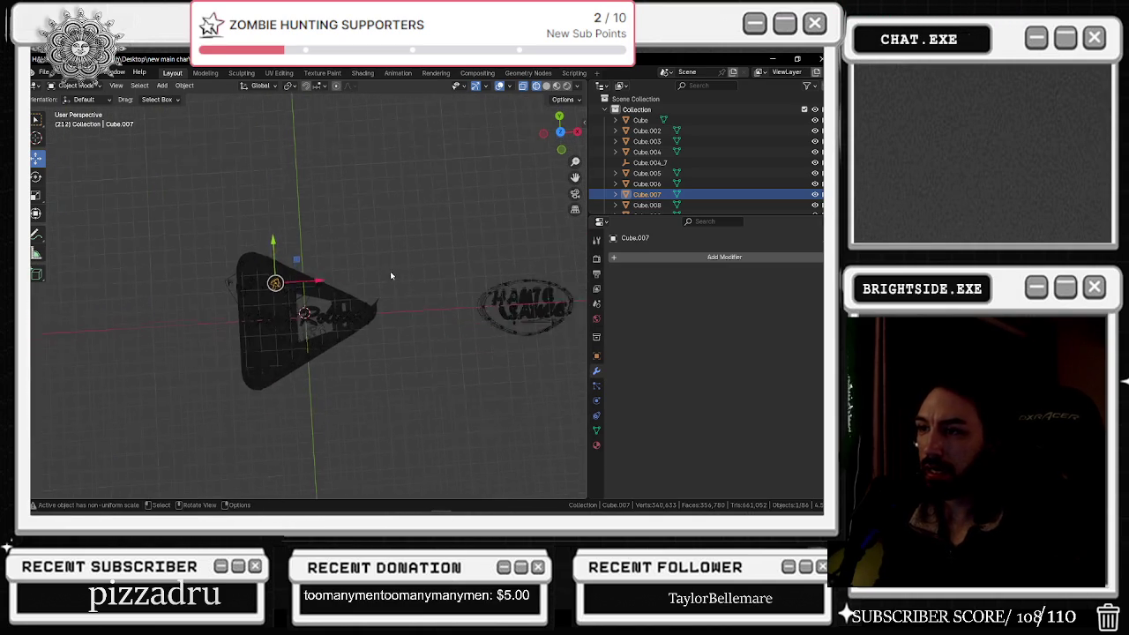
pyautogui.moveTo(256, 246); pyautogui.dragTo(458, 322)
pyautogui.scroll(2, 360, 302)
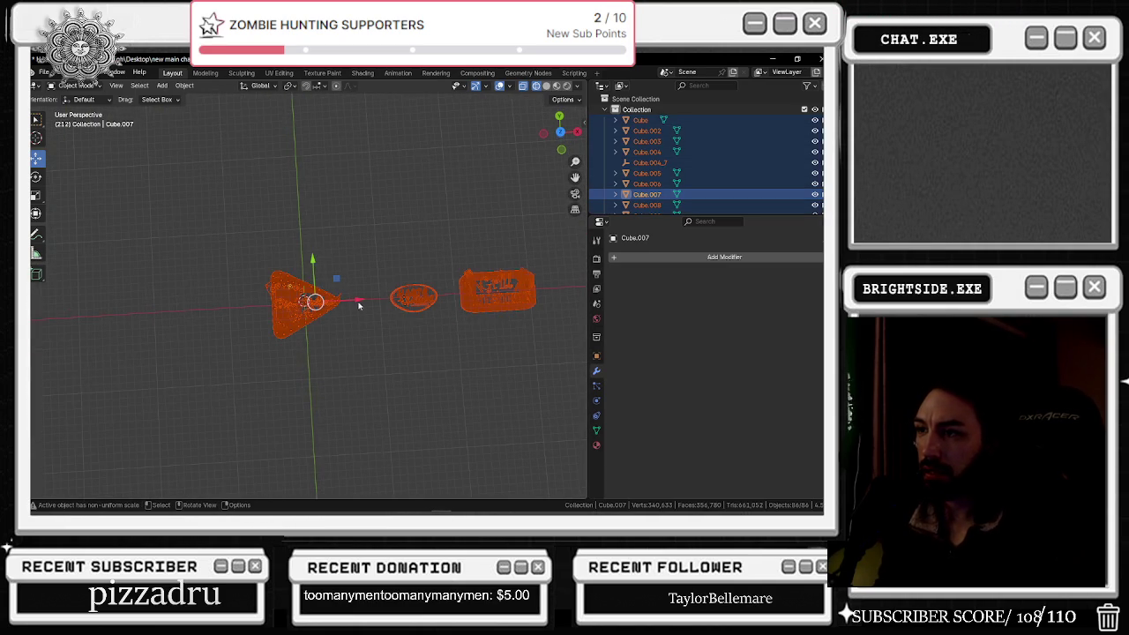
pyautogui.press('g')
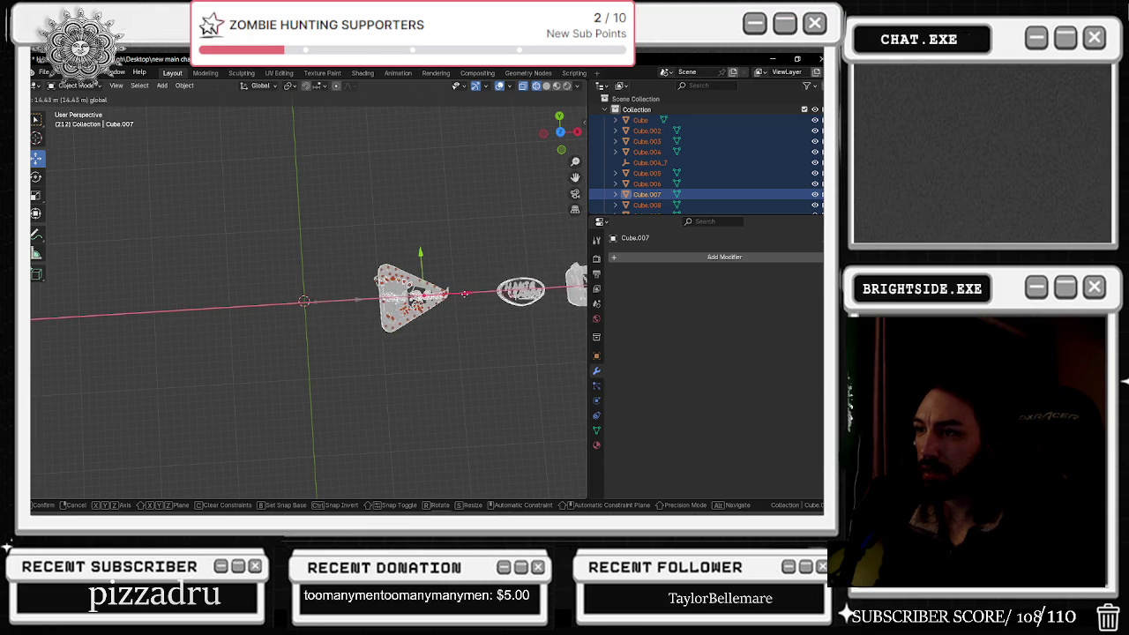
pyautogui.click(463, 300)
pyautogui.scroll(2, 444, 307)
pyautogui.moveTo(444, 307); pyautogui.dragTo(388, 287)
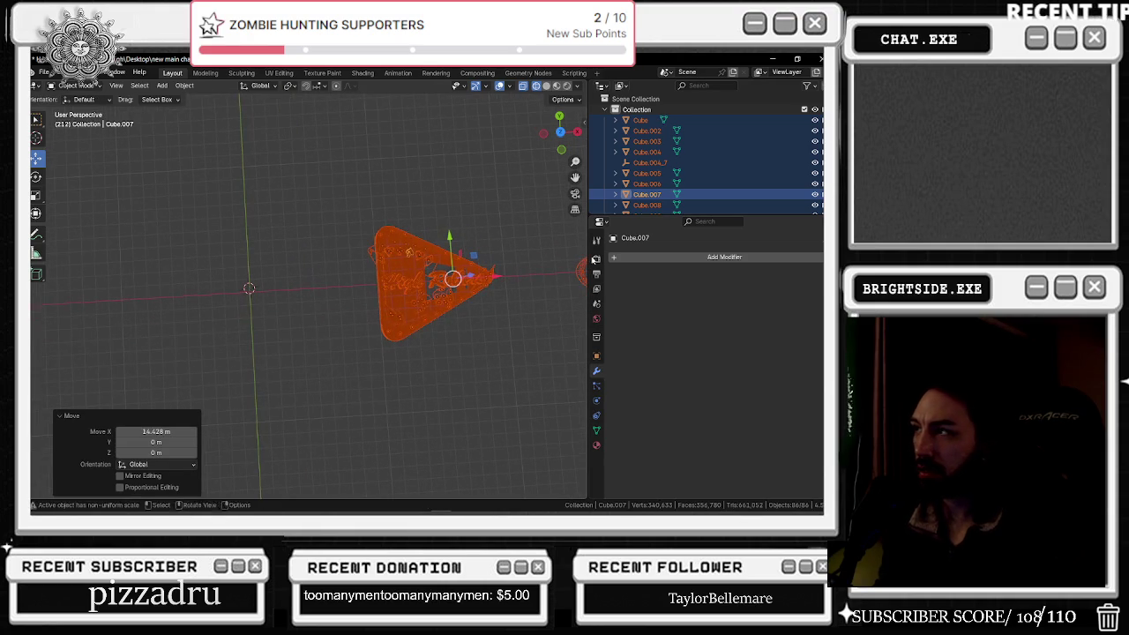
# Step: Clear the selection, switch to Material Preview shading, and frame the signs
pyautogui.click(605, 110)
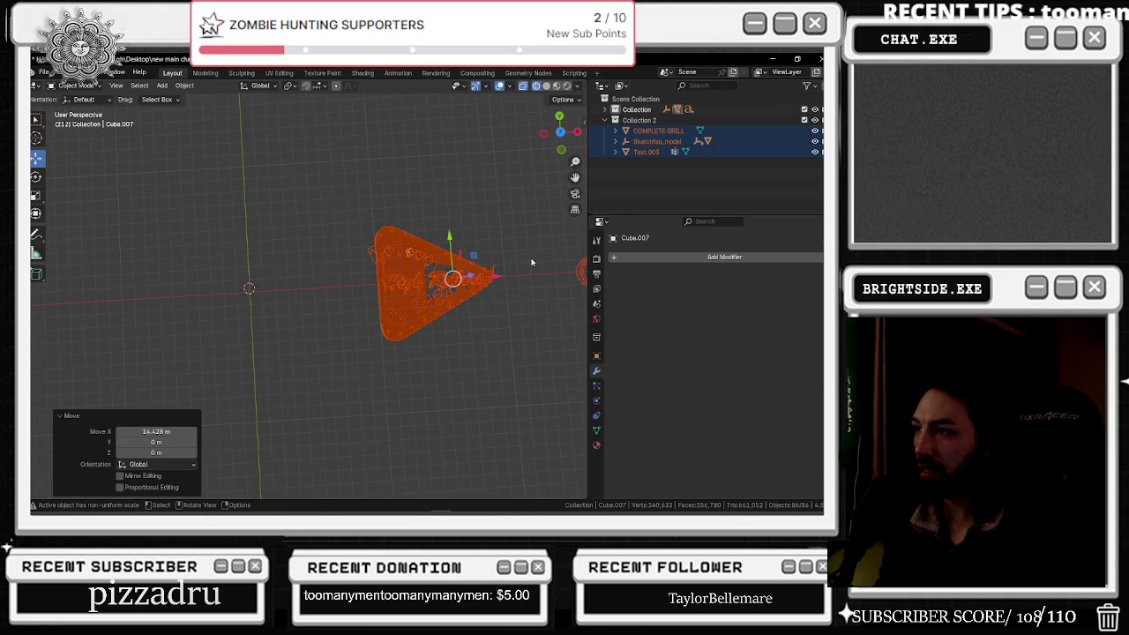
pyautogui.click(436, 248)
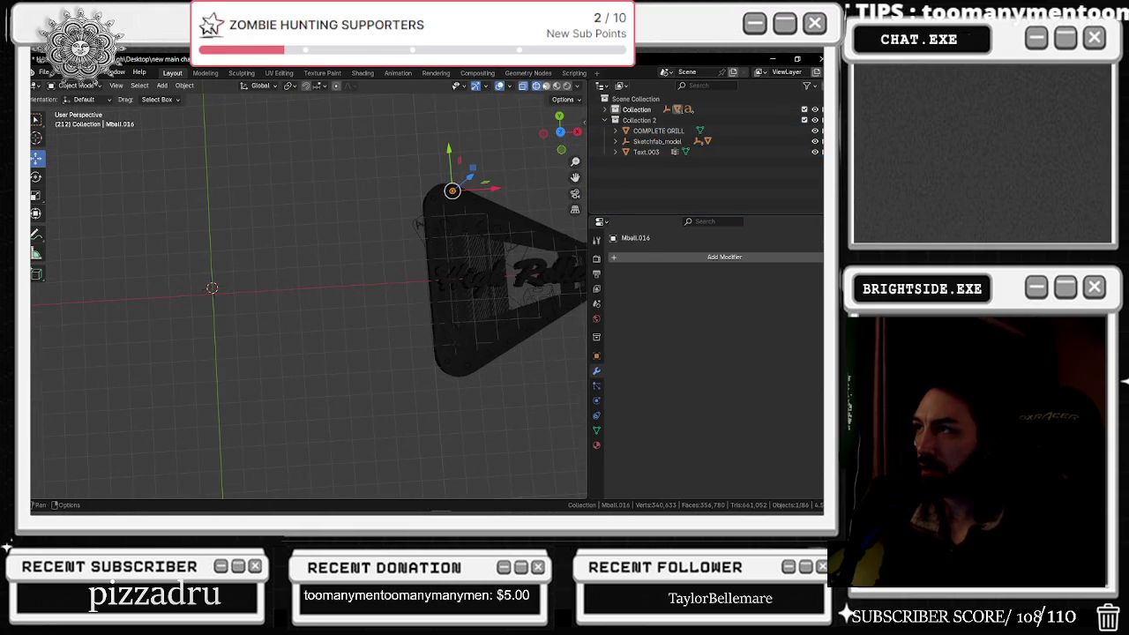
pyautogui.click(556, 86)
pyautogui.moveTo(530, 194)
pyautogui.mouseDown()
pyautogui.moveTo(480, 257)
pyautogui.moveTo(466, 227)
pyautogui.moveTo(450, 229)
pyautogui.mouseUp()
pyautogui.scroll(-4, 480, 258)
pyautogui.moveTo(463, 232)
pyautogui.mouseDown()
pyautogui.moveTo(390, 247)
pyautogui.moveTo(585, 247)
pyautogui.moveTo(571, 247)
pyautogui.mouseUp()
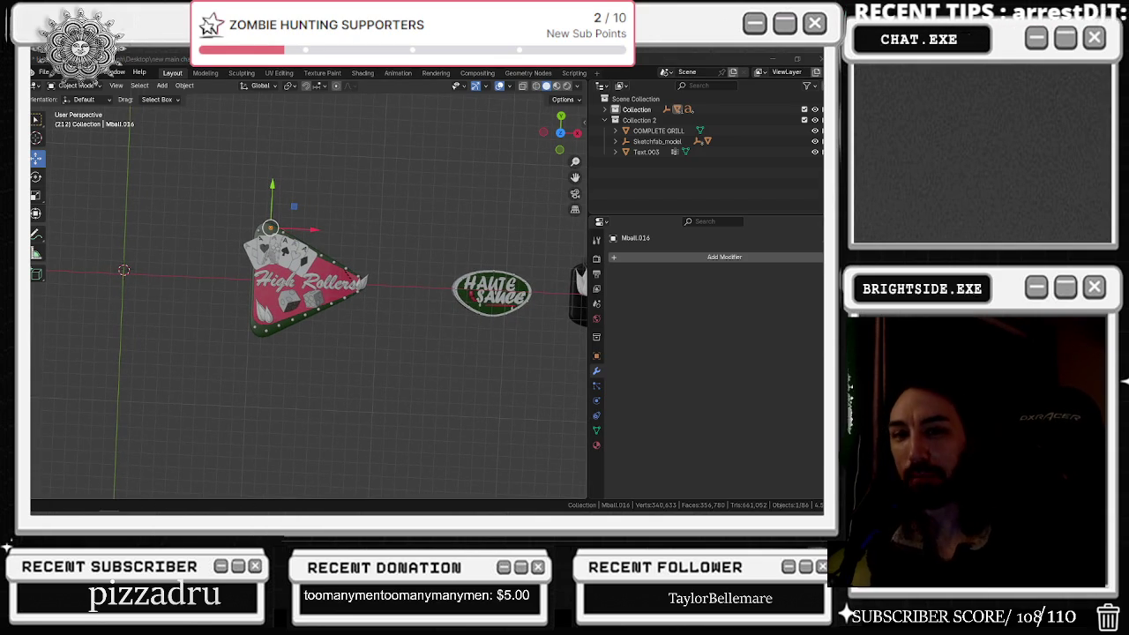
# Step: Select the three sign objects and reposition them along X, then select the High Rollers lettering
pyautogui.click(334, 267)
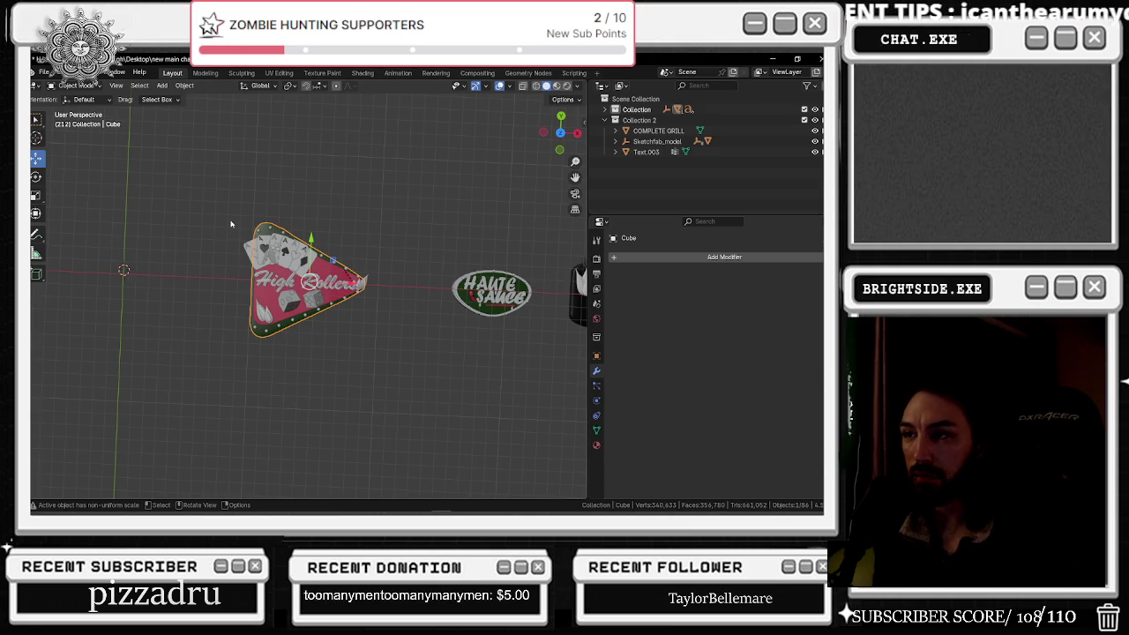
pyautogui.scroll(-3, 250, 212)
pyautogui.moveTo(217, 197); pyautogui.dragTo(568, 351)
pyautogui.moveTo(348, 288); pyautogui.dragTo(424, 288)
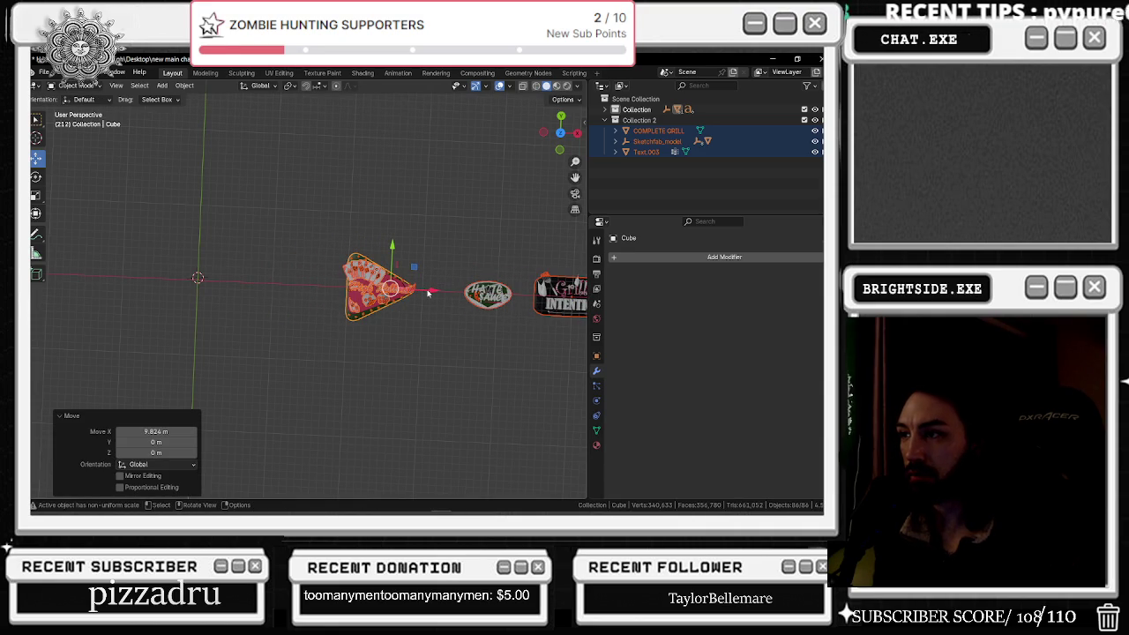
pyautogui.moveTo(427, 293)
pyautogui.mouseDown()
pyautogui.moveTo(351, 297)
pyautogui.moveTo(357, 319)
pyautogui.moveTo(333, 315)
pyautogui.moveTo(437, 285)
pyautogui.moveTo(309, 297)
pyautogui.moveTo(335, 298)
pyautogui.moveTo(368, 268)
pyautogui.moveTo(385, 277)
pyautogui.mouseUp()
pyautogui.click(431, 261)
# Step: Collapse Collection and Collection 2 in the outliner and make Scene Collection active
pyautogui.scroll(2, 421, 268)
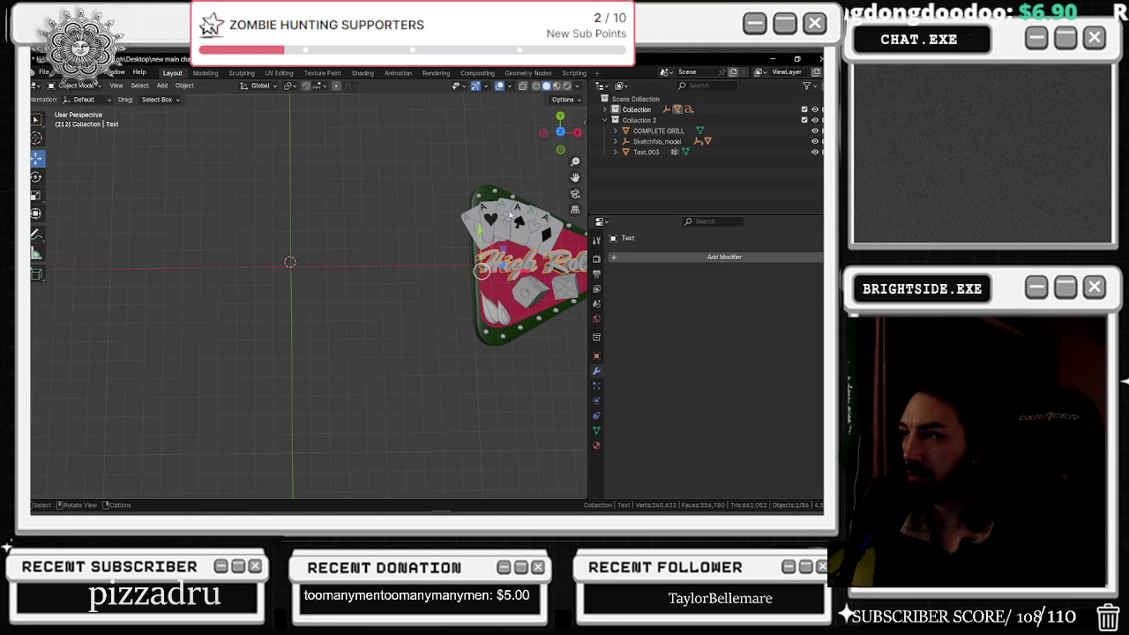
pyautogui.click(605, 120)
pyautogui.click(606, 109)
pyautogui.click(605, 120)
pyautogui.click(605, 109)
pyautogui.click(604, 109)
pyautogui.click(605, 120)
pyautogui.click(815, 120)
pyautogui.click(814, 120)
# Step: Pan the view over to the Haute Sauce sign and select it
pyautogui.click(528, 265)
pyautogui.click(502, 297)
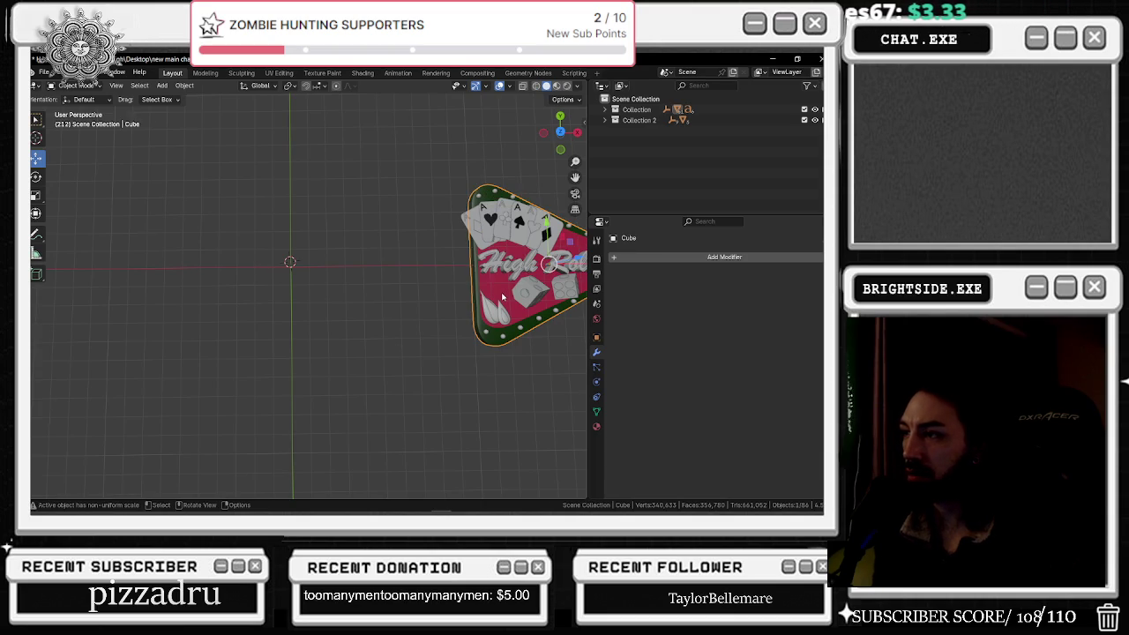
pyautogui.moveTo(444, 257); pyautogui.dragTo(357, 267)
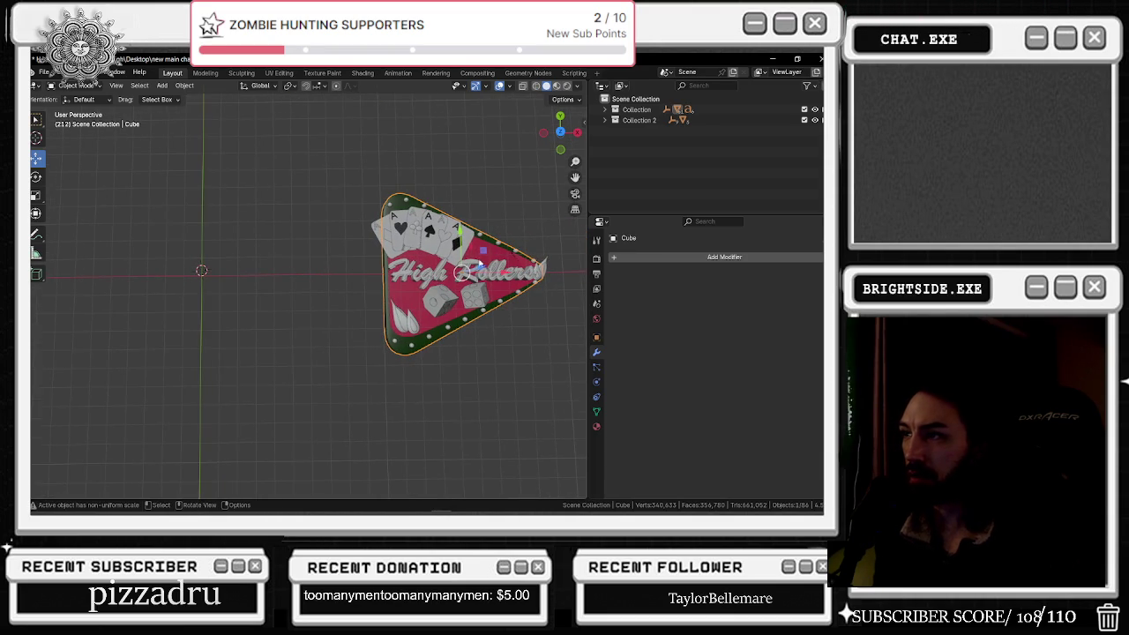
pyautogui.moveTo(497, 279)
pyautogui.mouseDown()
pyautogui.moveTo(140, 315)
pyautogui.moveTo(164, 315)
pyautogui.mouseUp()
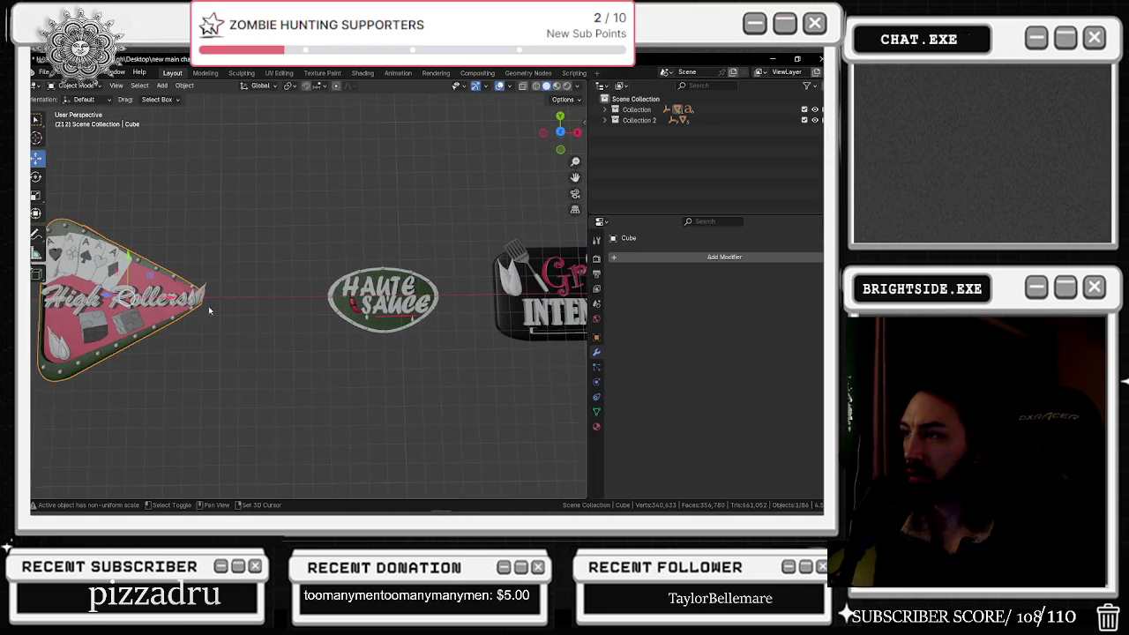
pyautogui.moveTo(288, 304); pyautogui.dragTo(524, 293)
pyautogui.click(393, 305)
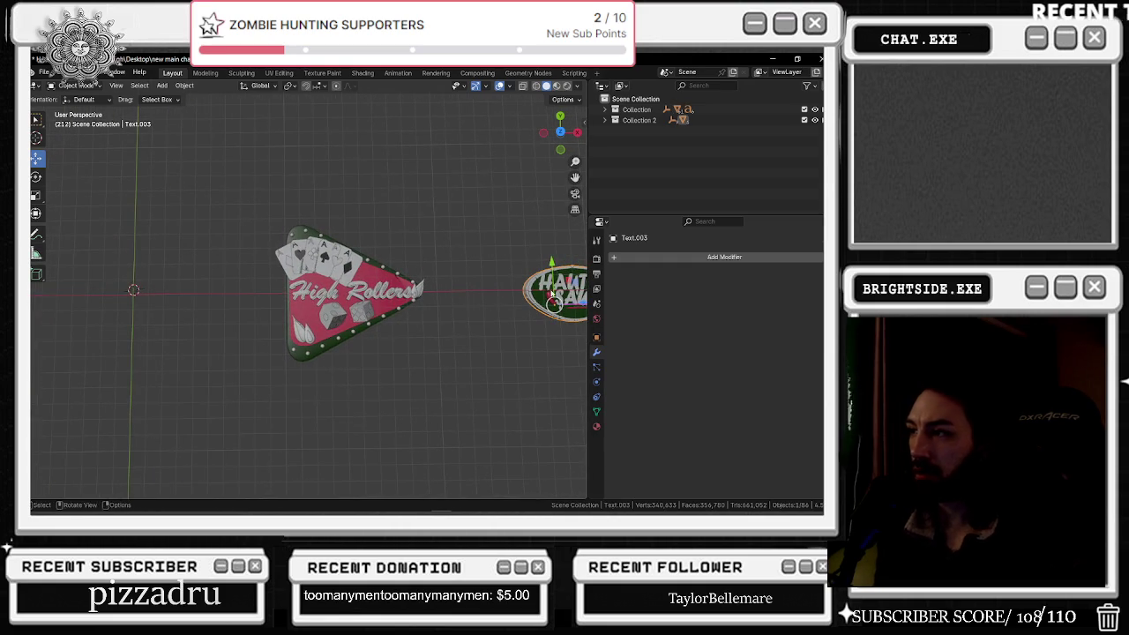
# Step: Paste a duplicate of the Haute Sauce sign and raise it 0.80655 m along Z
pyautogui.hotkey('ctrl', 'v')
pyautogui.press('g')
pyautogui.press('z')
pyautogui.click(431, 309)
# Step: Move the pasted copy to the left of the High Rollers sign and adjust its height
pyautogui.click(553, 309)
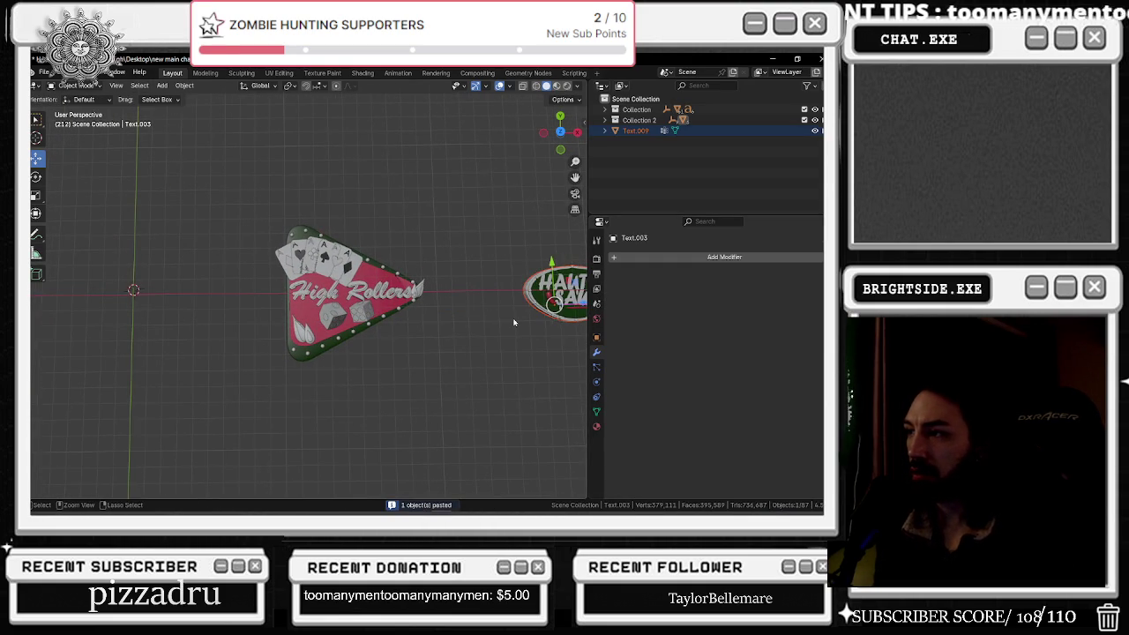
pyautogui.press('g')
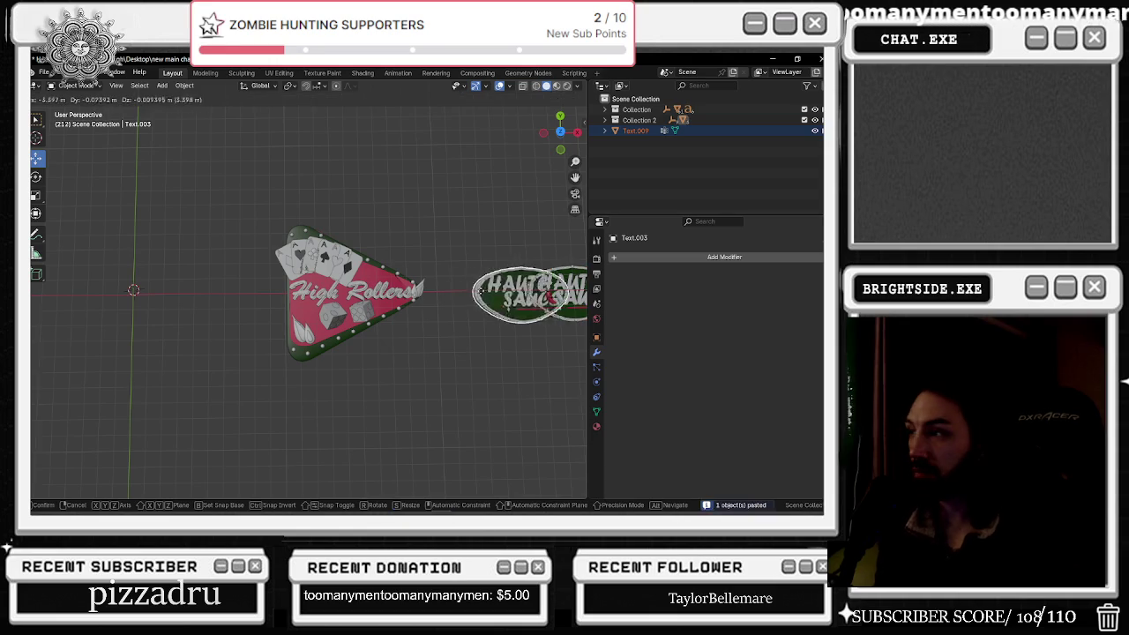
pyautogui.click(99, 298)
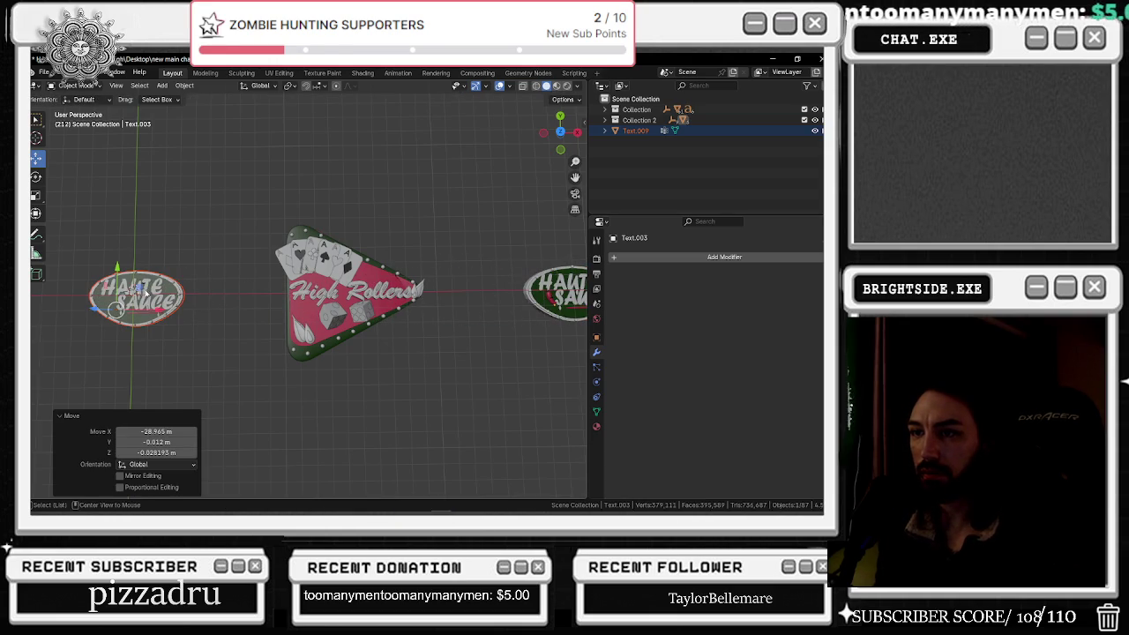
pyautogui.press('ctrl+KP_3')
pyautogui.moveTo(366, 271); pyautogui.dragTo(308, 292)
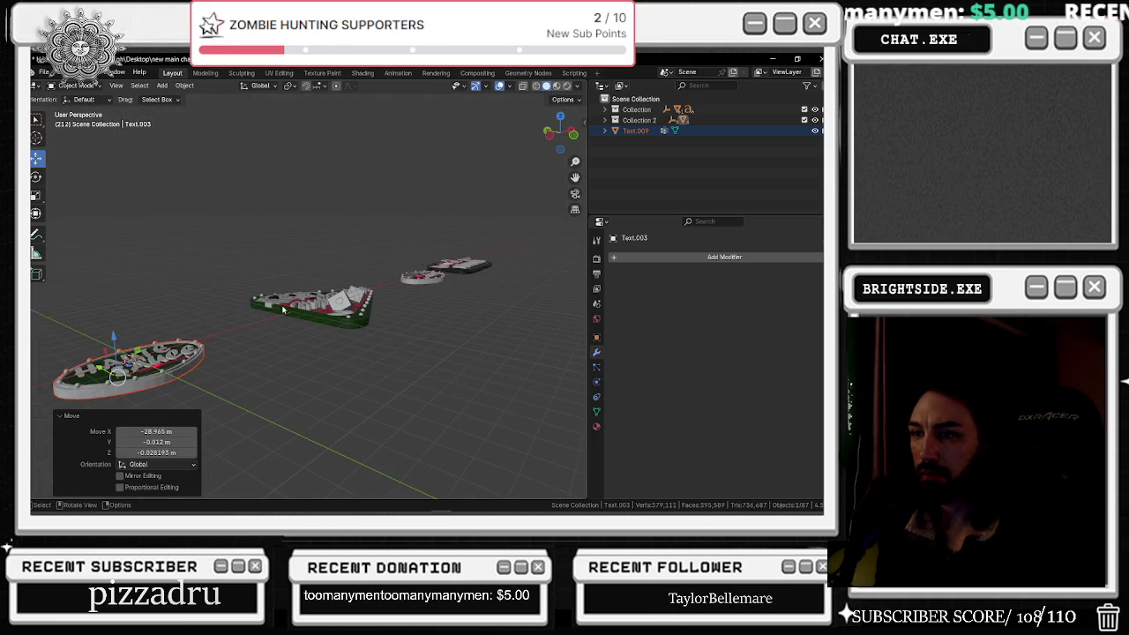
pyautogui.press('KP_1')
pyautogui.scroll(1, 239, 301)
pyautogui.moveTo(152, 276); pyautogui.dragTo(151, 265)
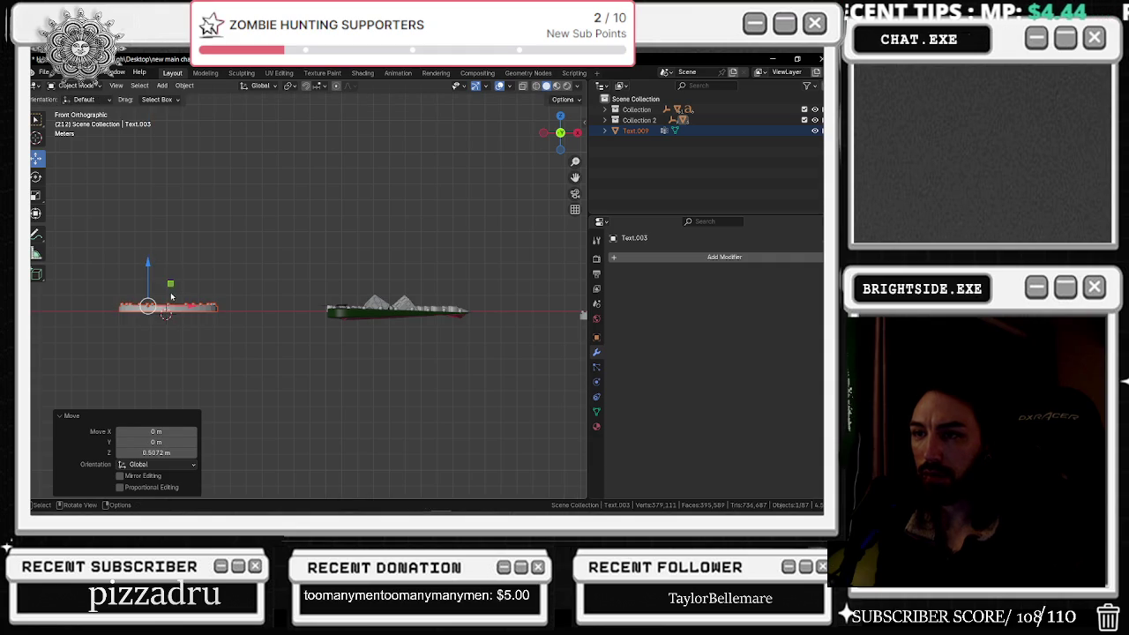
# Step: Check the placement from the top, side and front views, then frame the Haute Sauce sign
pyautogui.press('Left')
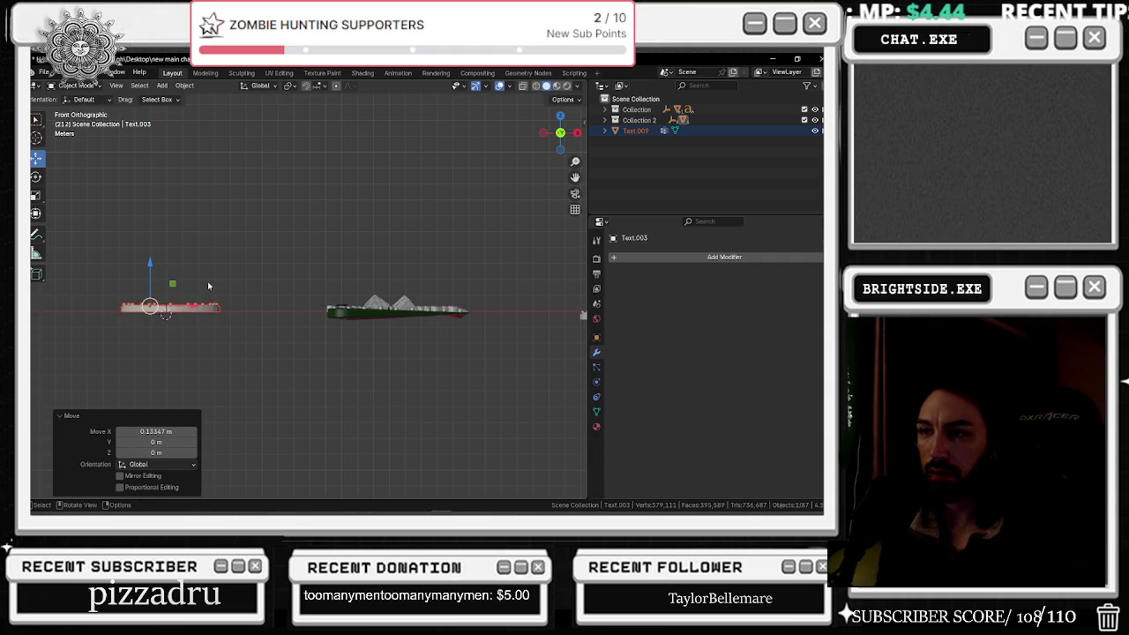
pyautogui.press('KP_7')
pyautogui.press('ctrl+KP_3')
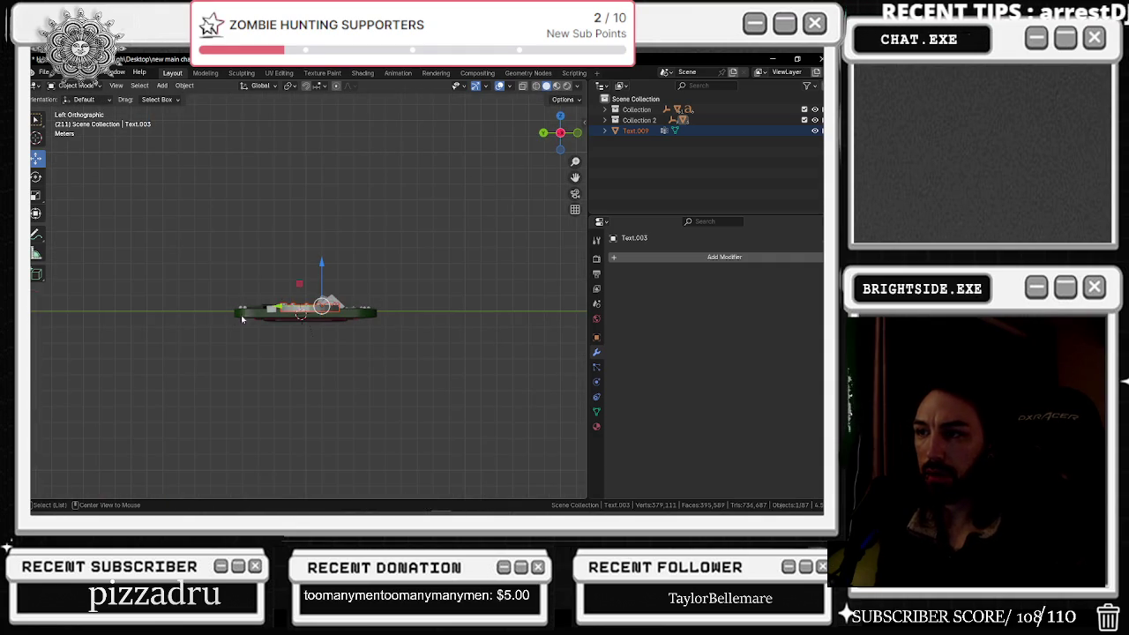
pyautogui.press('KP_1')
pyautogui.press('KP_7')
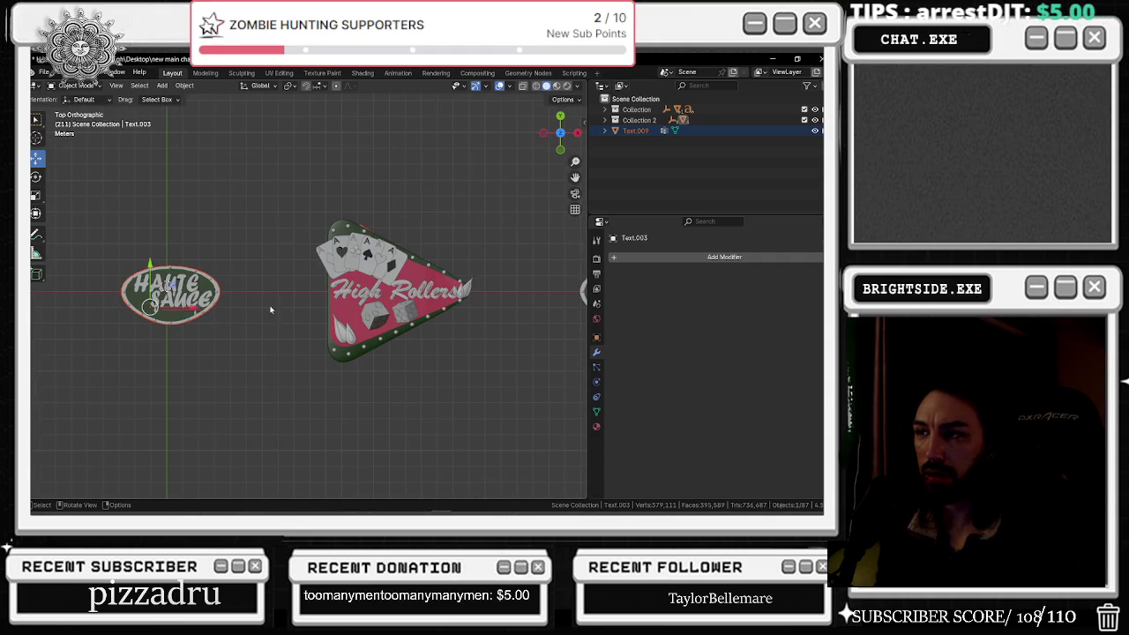
pyautogui.press('KP_Decimal')
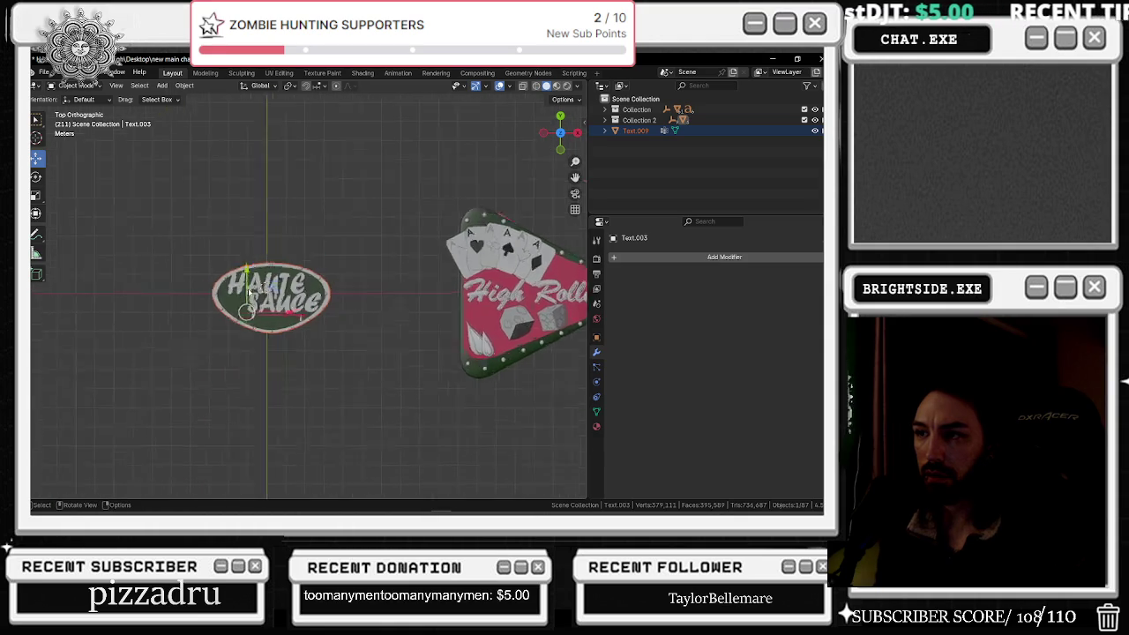
pyautogui.scroll(5, 321, 281)
pyautogui.moveTo(320, 281)
pyautogui.mouseDown()
pyautogui.moveTo(287, 256)
pyautogui.moveTo(282, 212)
pyautogui.moveTo(322, 342)
pyautogui.moveTo(332, 270)
pyautogui.moveTo(325, 363)
pyautogui.mouseUp()
pyautogui.scroll(-2, 321, 341)
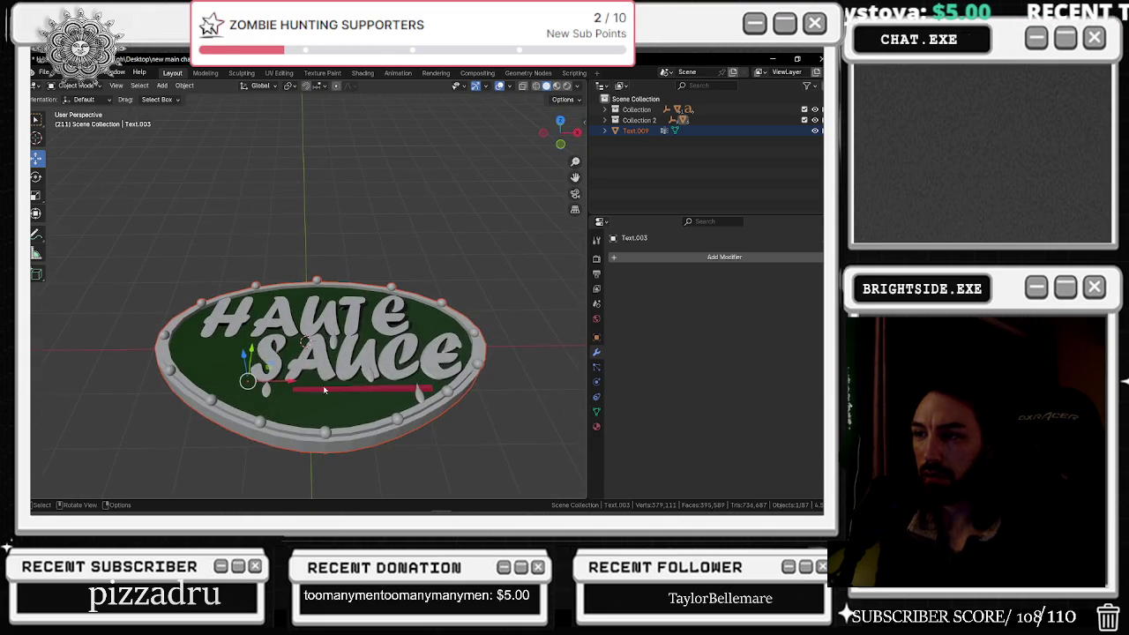
pyautogui.click(325, 362)
pyautogui.moveTo(392, 310)
pyautogui.mouseDown()
pyautogui.moveTo(395, 278)
pyautogui.moveTo(385, 382)
pyautogui.mouseUp()
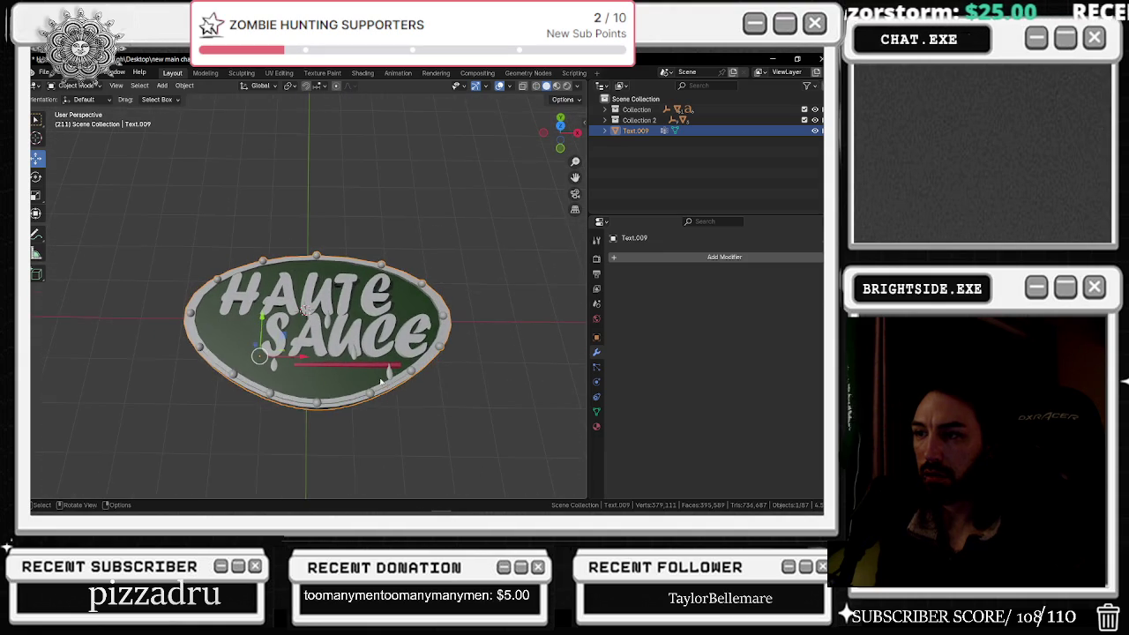
pyautogui.scroll(2, 370, 369)
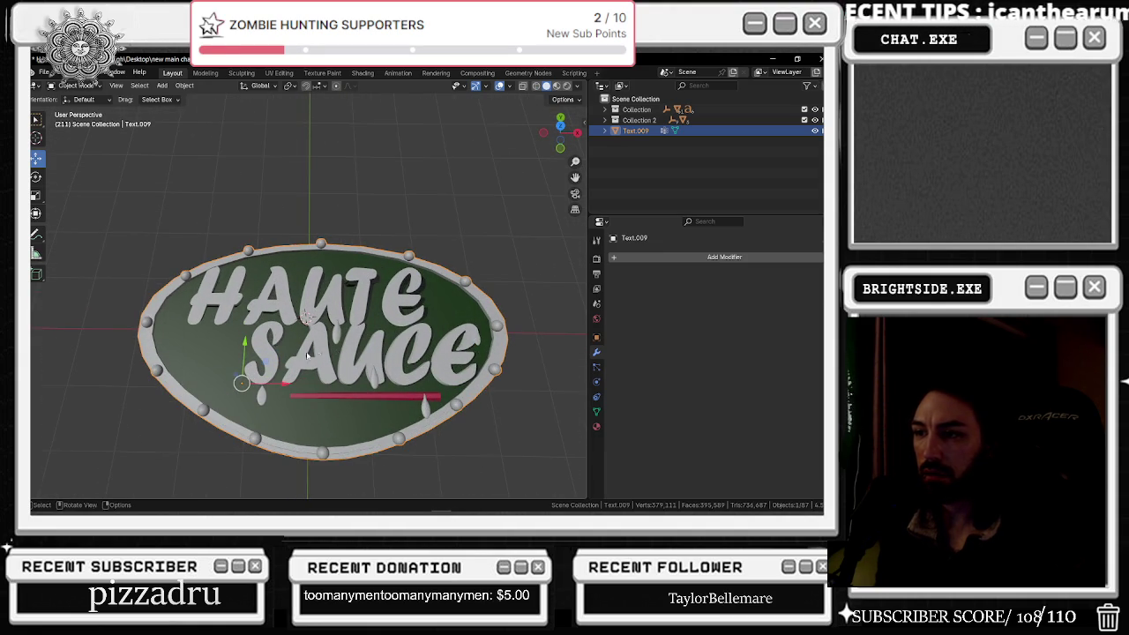
pyautogui.moveTo(283, 368)
pyautogui.mouseDown()
pyautogui.moveTo(281, 318)
pyautogui.moveTo(316, 340)
pyautogui.mouseUp()
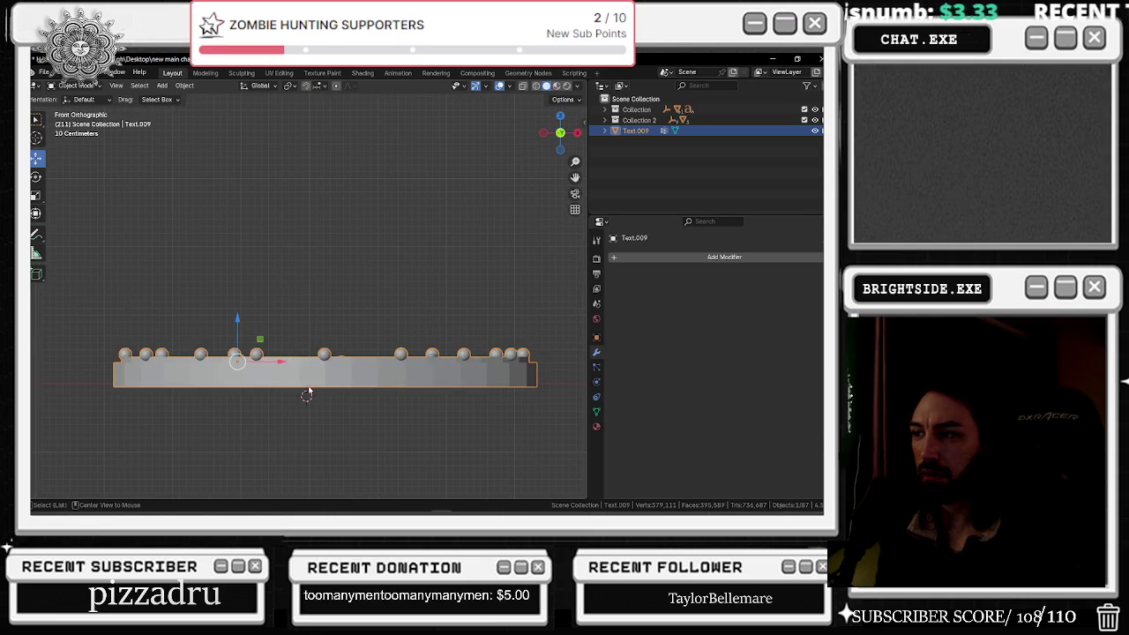
pyautogui.moveTo(308, 391); pyautogui.dragTo(338, 350)
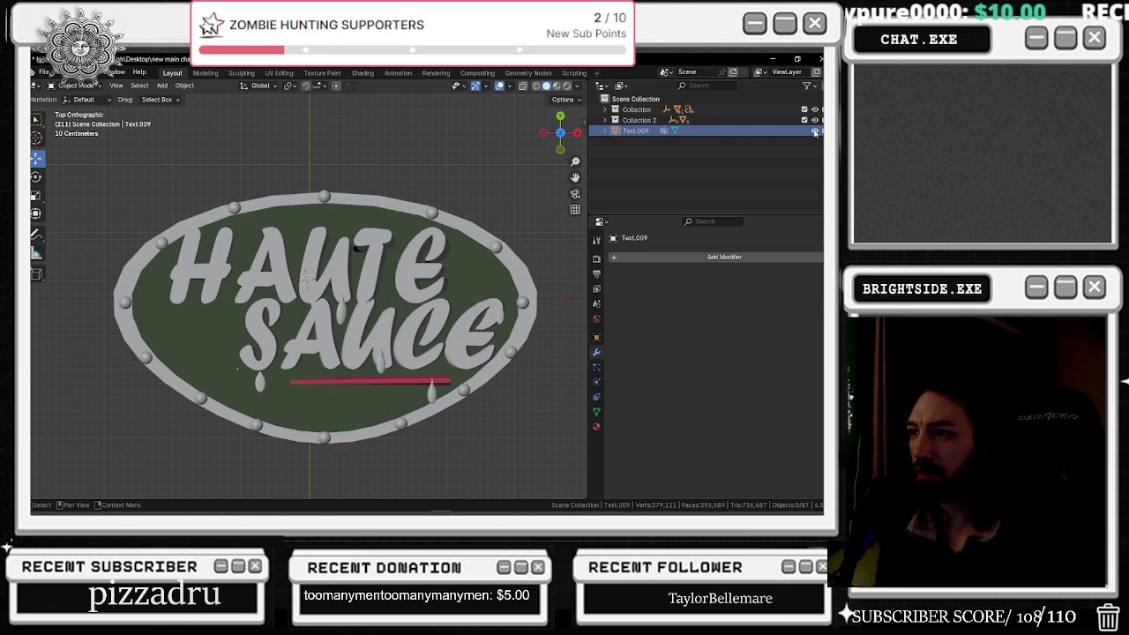
pyautogui.moveTo(367, 278); pyautogui.dragTo(343, 295)
pyautogui.scroll(4, 326, 337)
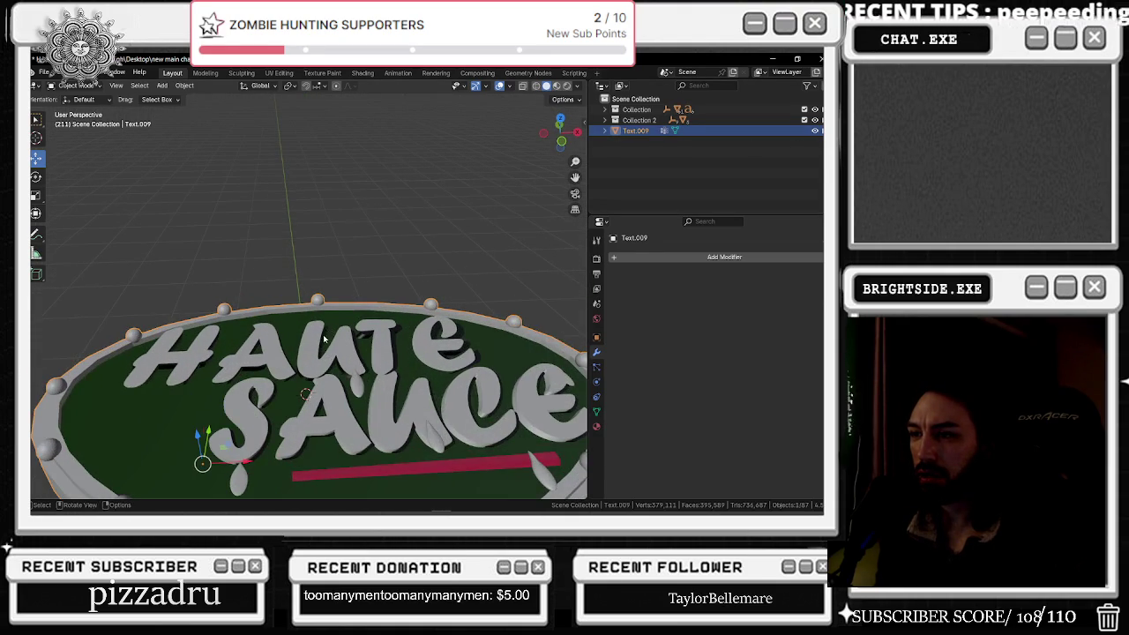
pyautogui.press('Tab')
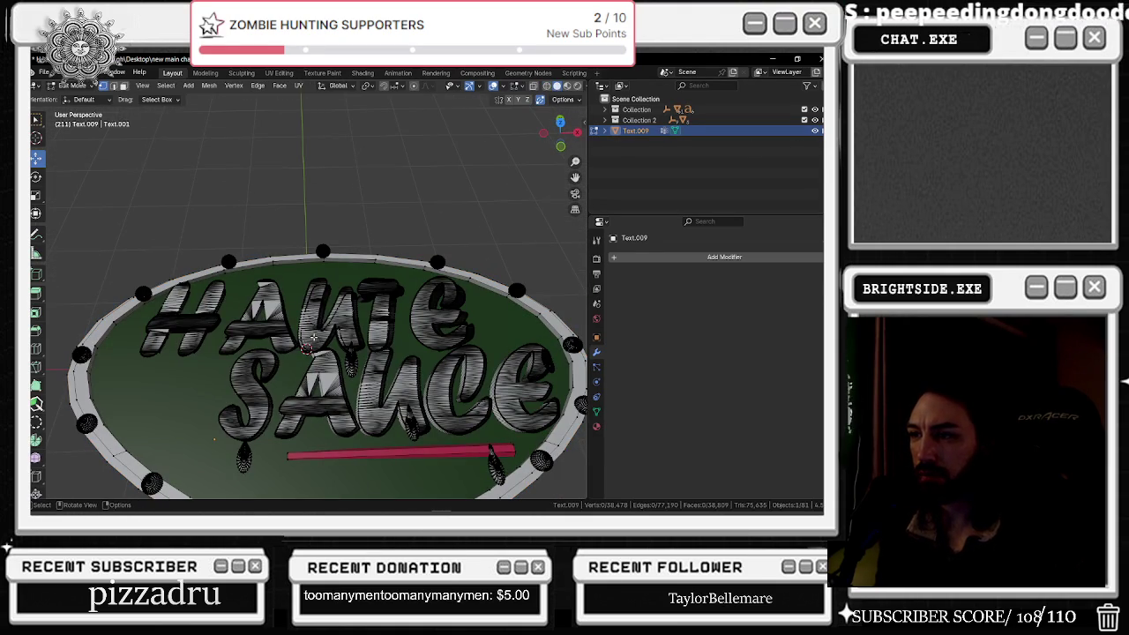
pyautogui.scroll(-2, 340, 333)
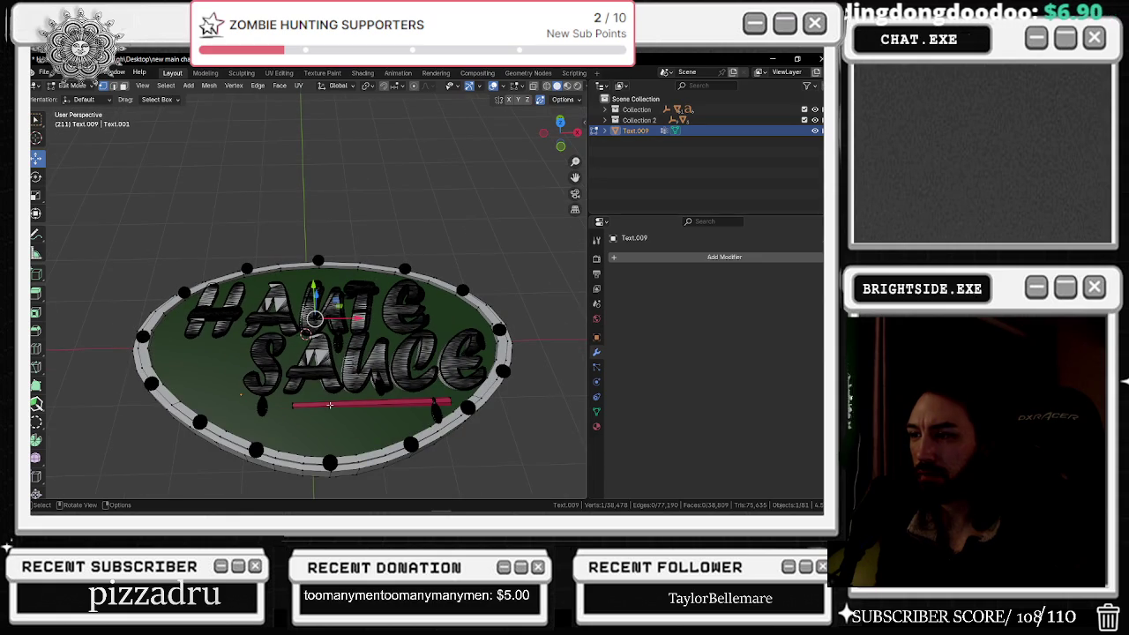
pyautogui.press('Tab')
pyautogui.scroll(-5, 318, 383)
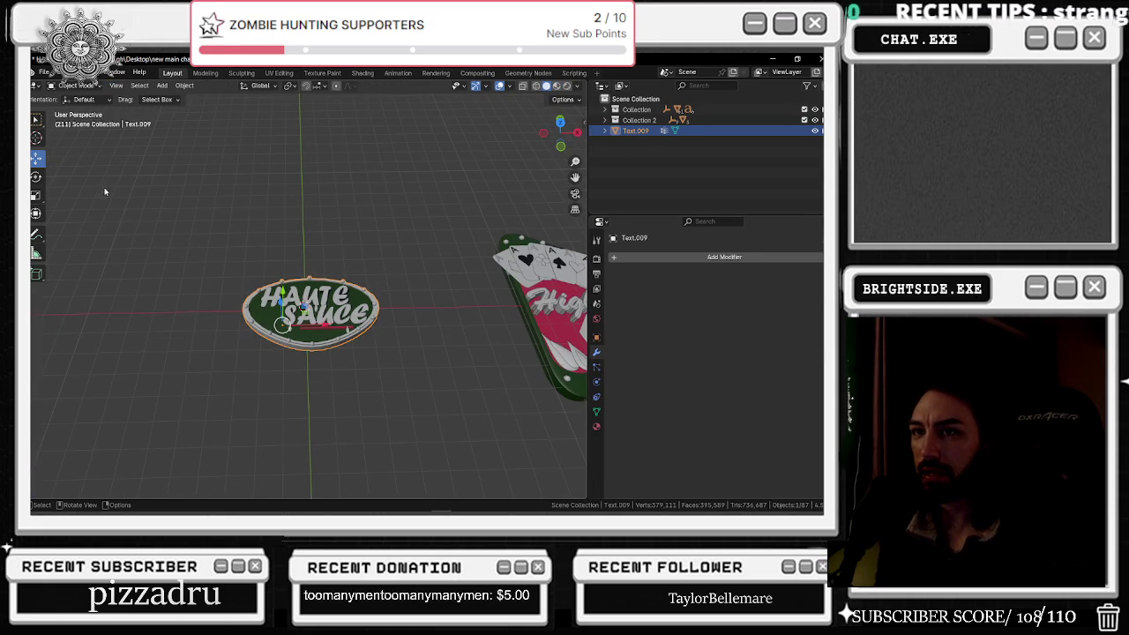
pyautogui.moveTo(249, 311)
pyautogui.mouseDown()
pyautogui.moveTo(225, 230)
pyautogui.moveTo(242, 287)
pyautogui.moveTo(303, 337)
pyautogui.moveTo(300, 291)
pyautogui.moveTo(88, 210)
pyautogui.mouseUp()
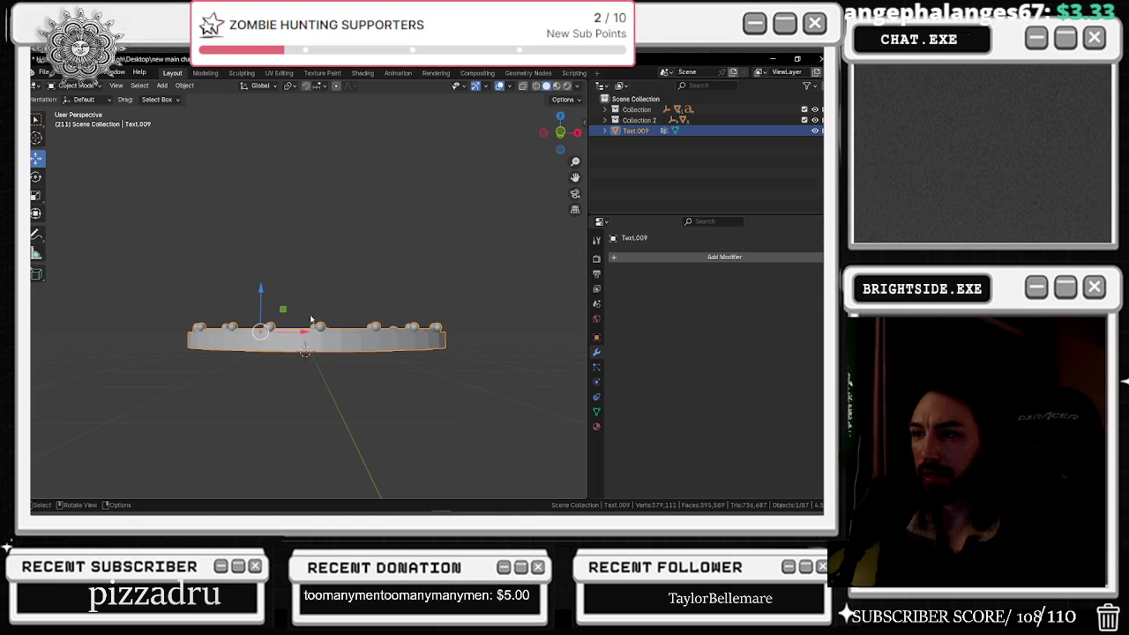
# Step: Copy and paste the Haute Sauce sign, lift the copy 0.58 m, and stretch it along Z and X
pyautogui.hotkey('ctrl', 'c')
pyautogui.hotkey('ctrl', 'v')
pyautogui.moveTo(260, 290); pyautogui.dragTo(263, 264)
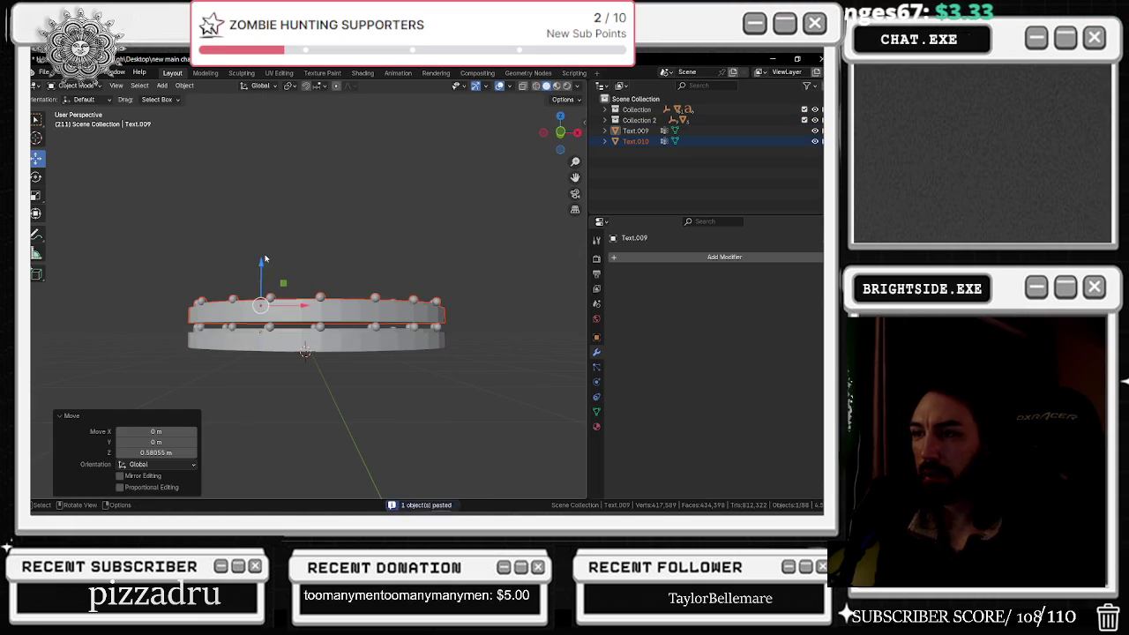
pyautogui.click(36, 195)
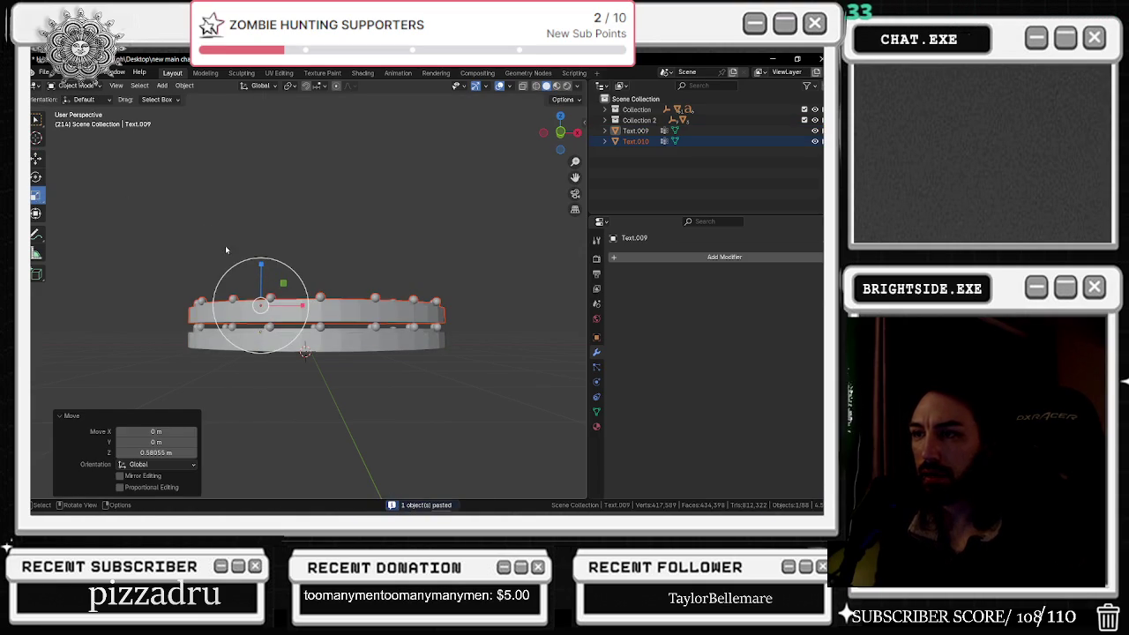
pyautogui.moveTo(262, 265)
pyautogui.mouseDown()
pyautogui.moveTo(270, 222)
pyautogui.moveTo(274, 248)
pyautogui.mouseUp()
pyautogui.moveTo(302, 330); pyautogui.dragTo(305, 332)
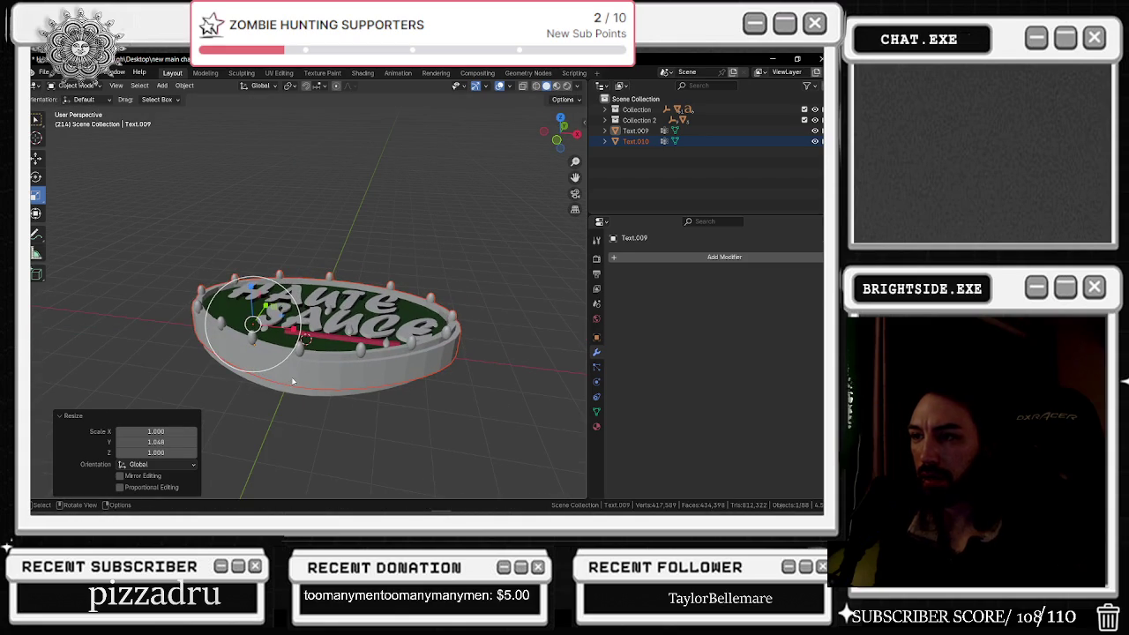
# Step: Make the original sign Text.009 active again and bring up the Add Modifier list
pyautogui.hotkey('ctrl', 'z')
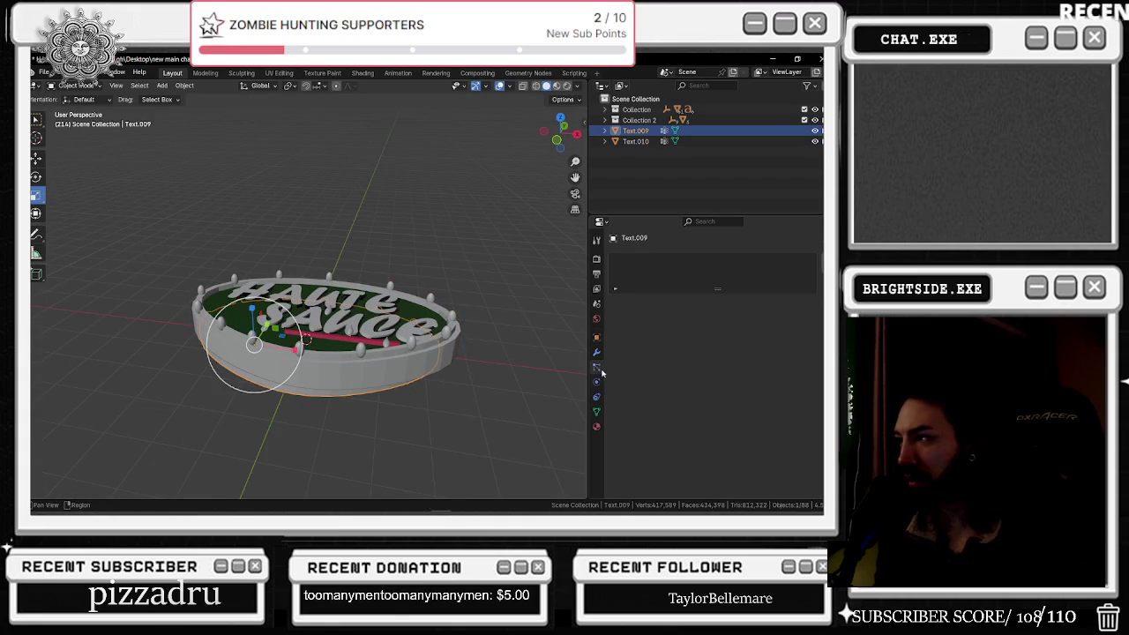
pyautogui.click(640, 258)
pyautogui.moveTo(613, 286)
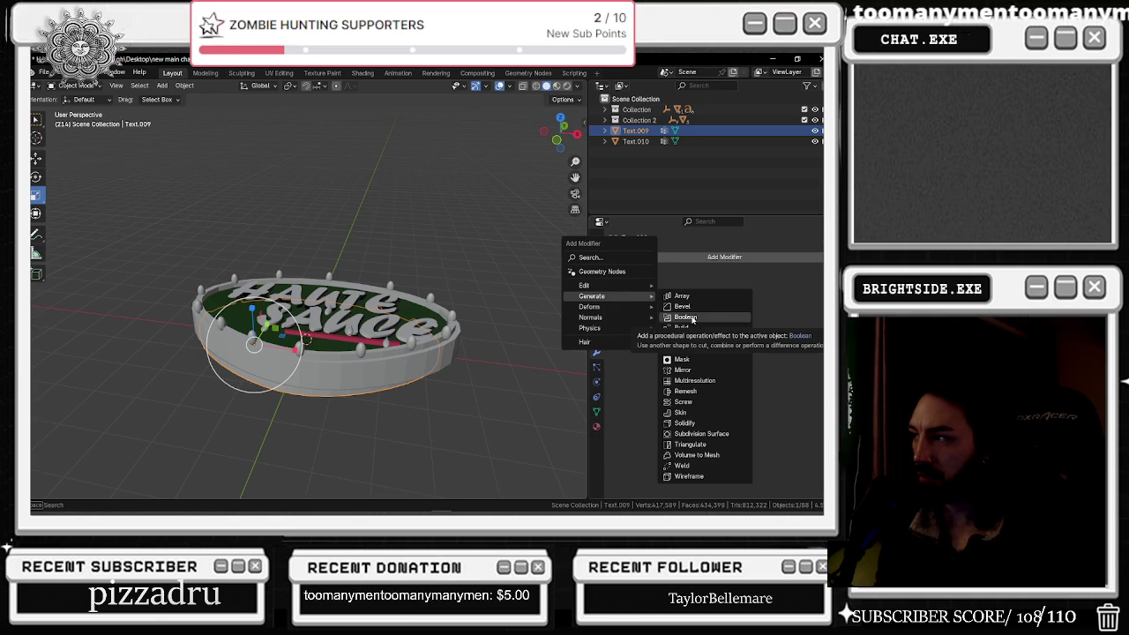
# Step: Add a Boolean Difference modifier to Text.009 using Text.010 as the cutter, and inspect the cut
pyautogui.click(694, 320)
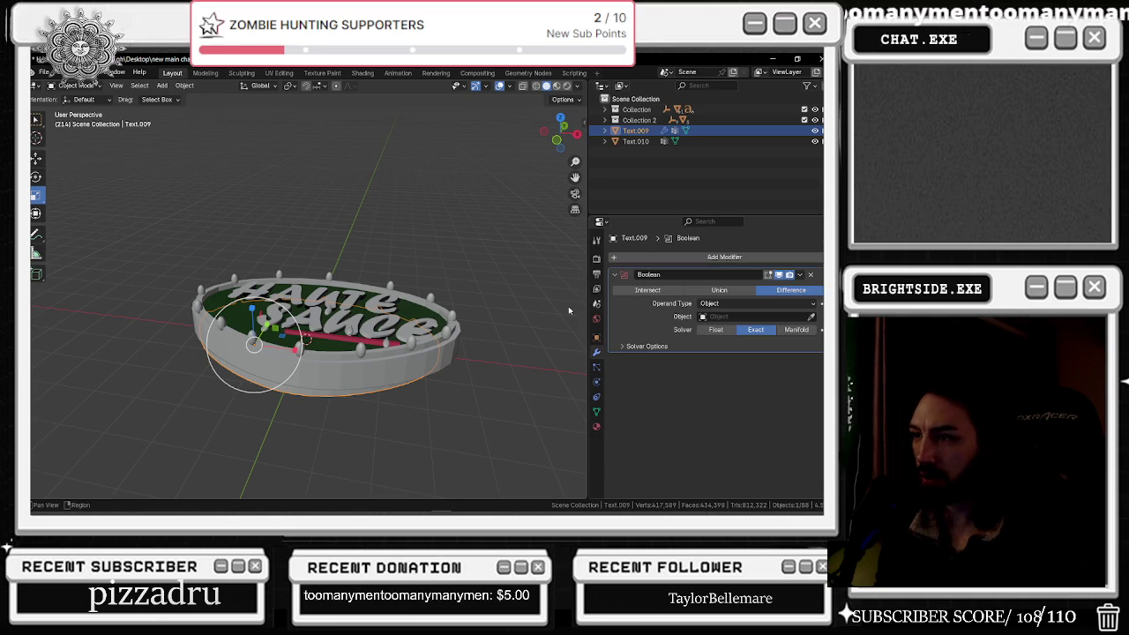
pyautogui.click(413, 349)
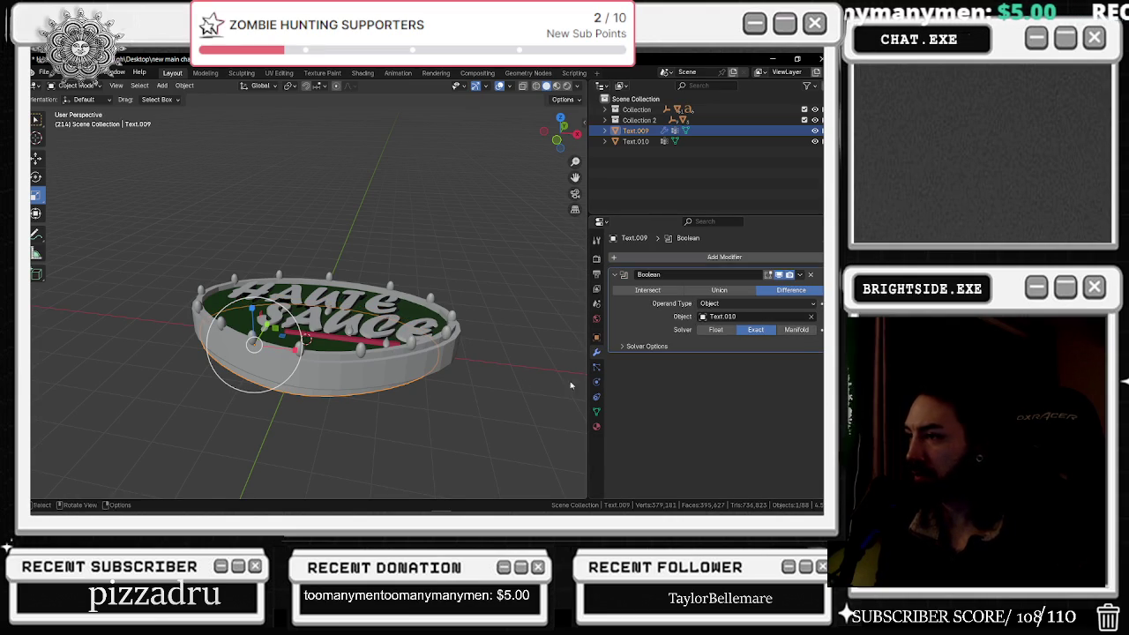
pyautogui.moveTo(577, 370); pyautogui.dragTo(524, 350)
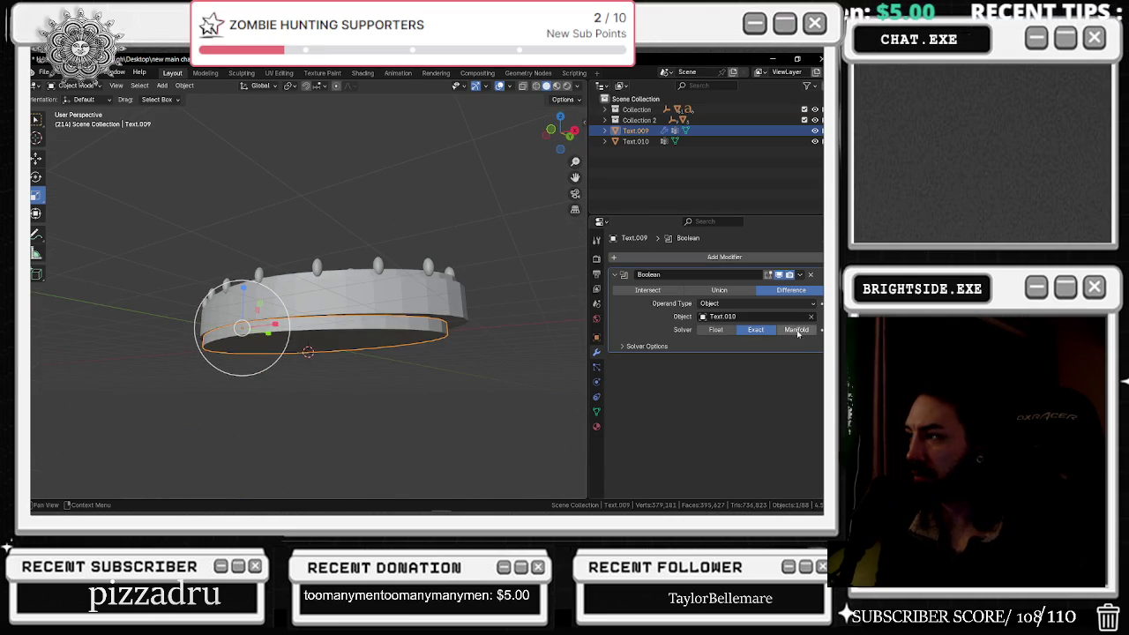
pyautogui.moveTo(470, 323); pyautogui.dragTo(488, 341)
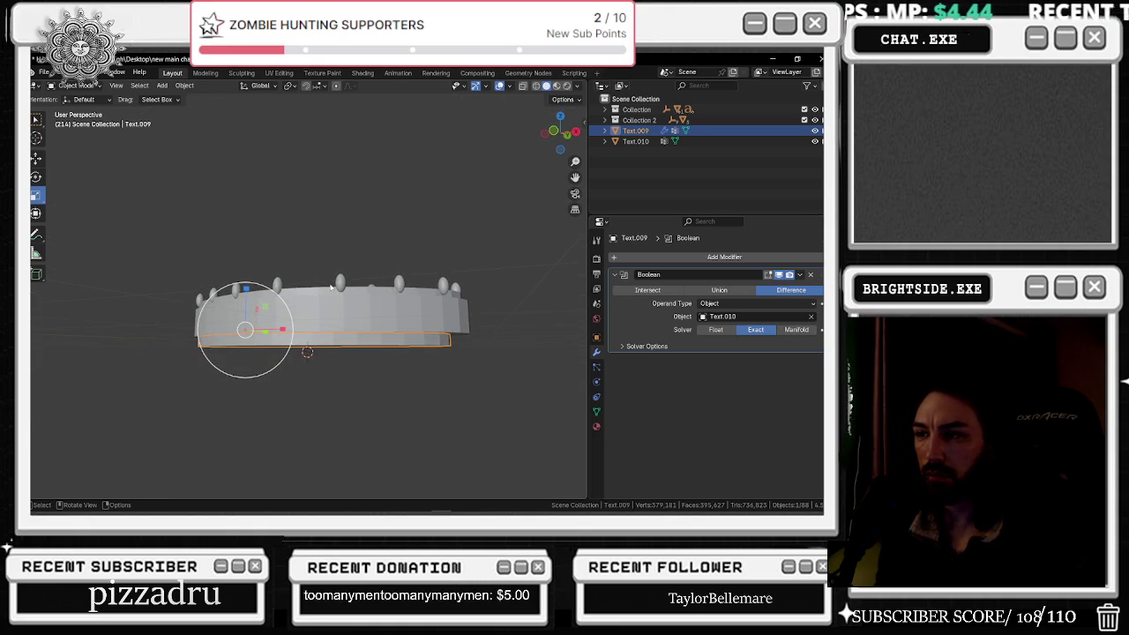